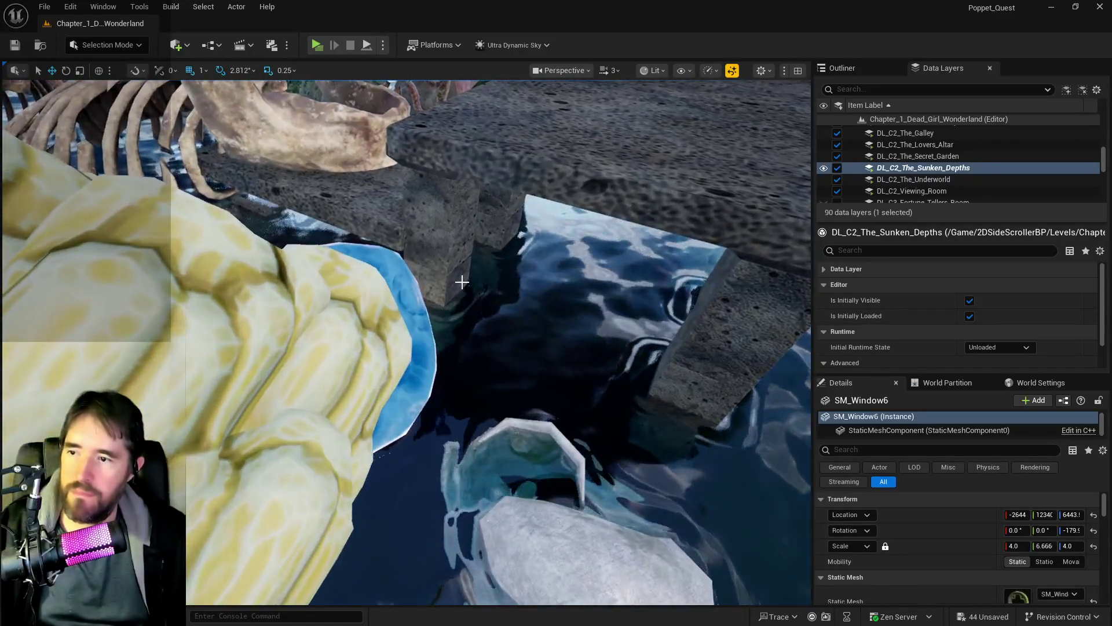
Shorten two stone columns in the water, lowering their Z scale from 2.0.
click(447, 256)
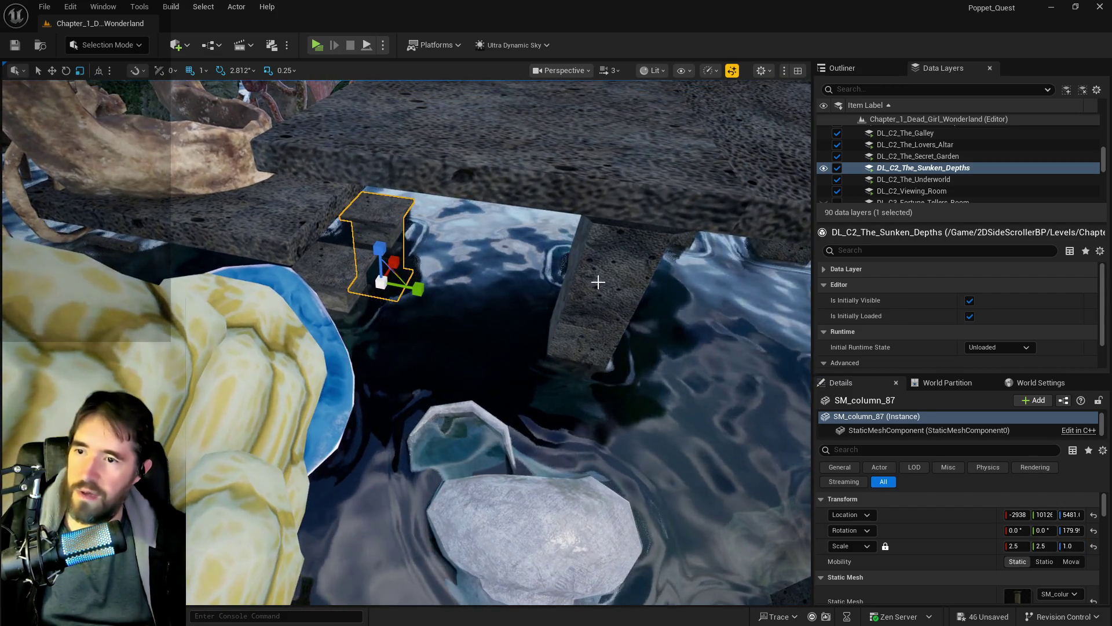
click(595, 278)
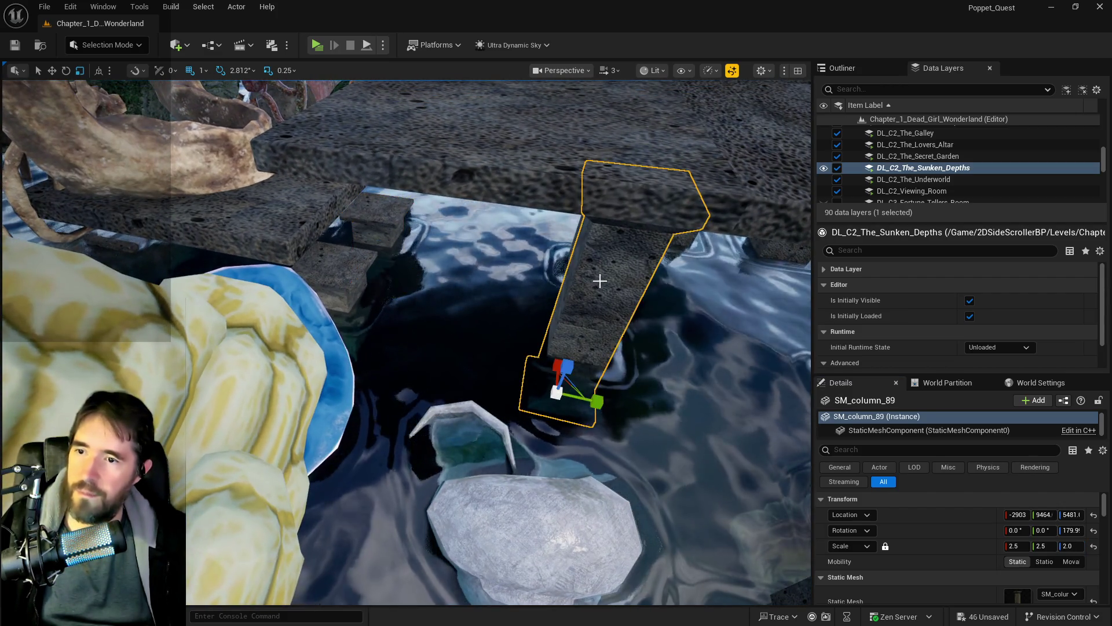
drag(569, 367, 569, 400)
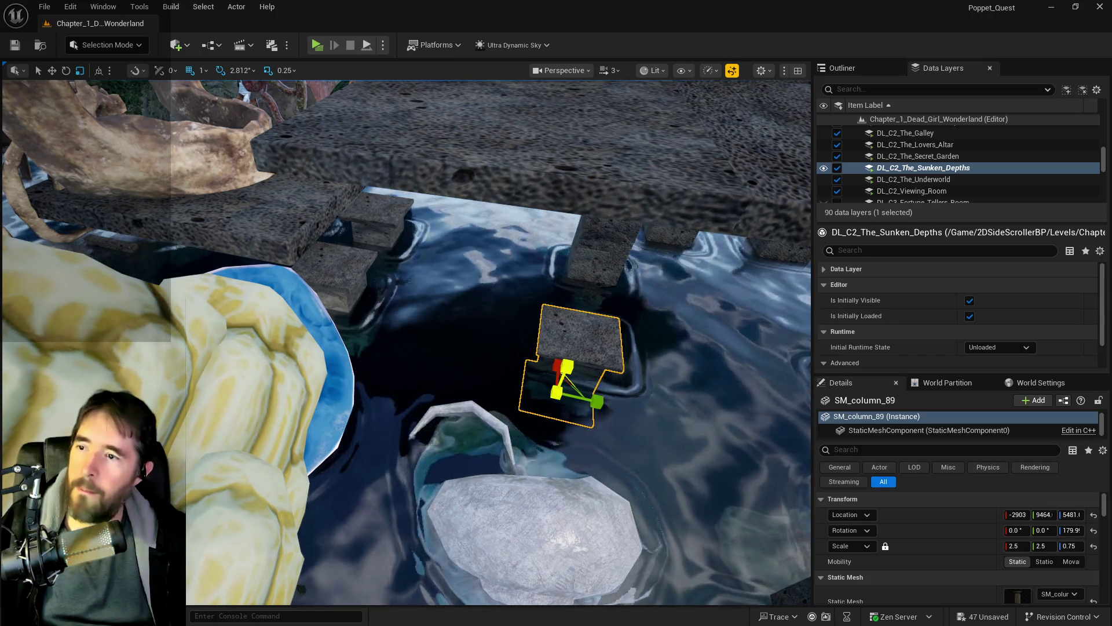
click(585, 261)
drag(584, 286, 584, 318)
Cut the tall column beside the mossy rock down to half its height.
drag(652, 262, 589, 244)
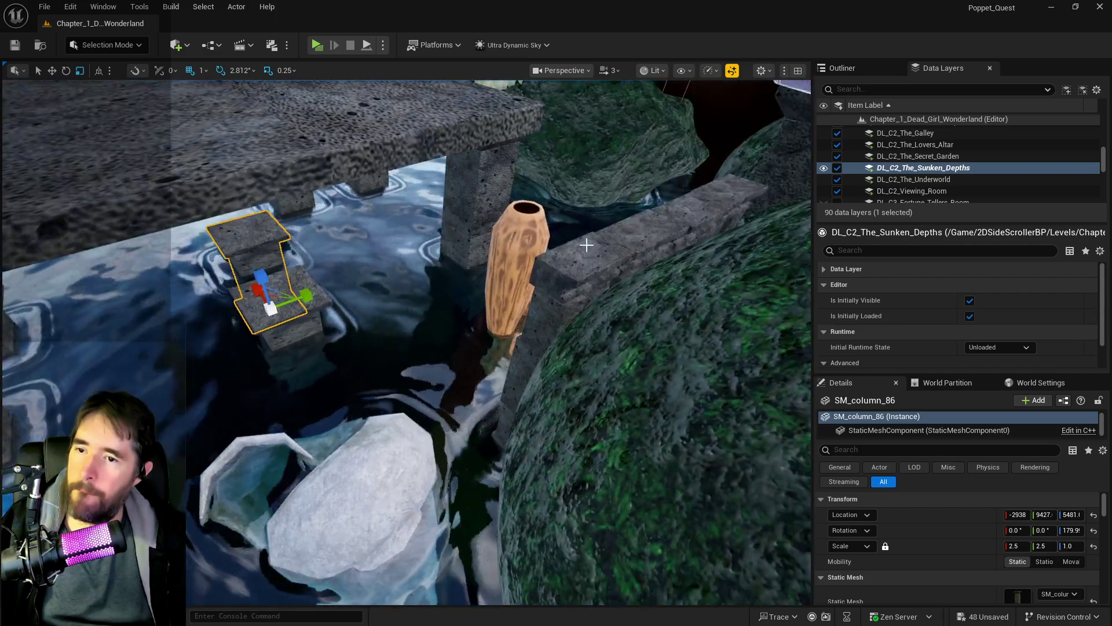
click(492, 191)
mouse_move(469, 268)
mouse_down()
mouse_move(469, 298)
mouse_move(423, 226)
mouse_move(447, 186)
mouse_up()
Move one tall column over to the left.
click(446, 192)
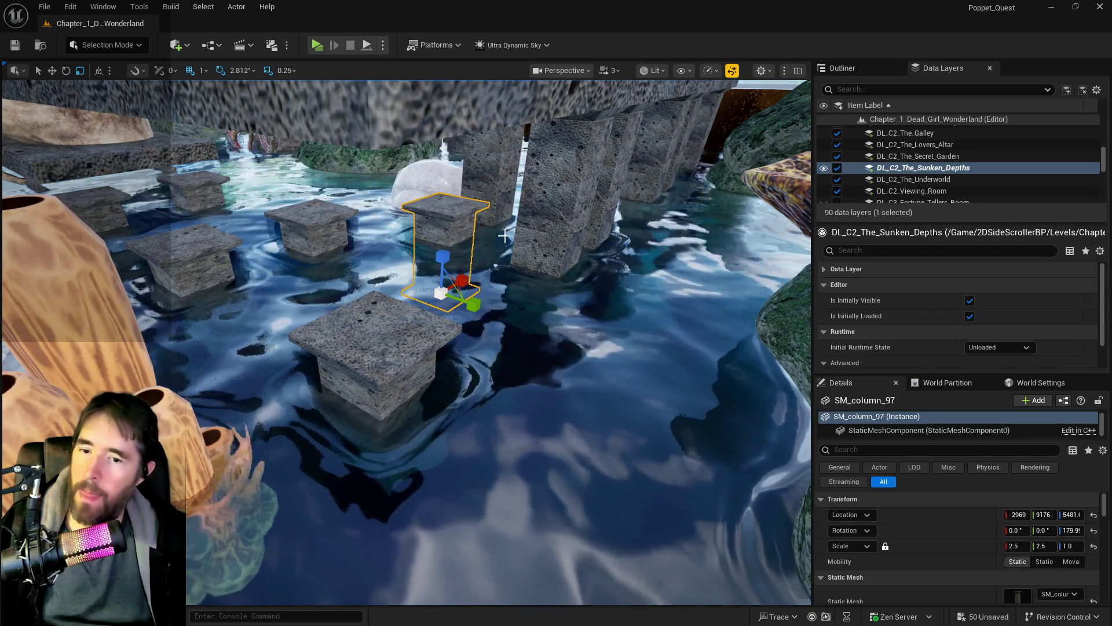
click(541, 198)
mouse_move(534, 294)
mouse_down()
mouse_move(530, 315)
mouse_move(572, 167)
mouse_up()
Select the row of tall columns and frame them in the viewport.
ctrl+click(572, 167)
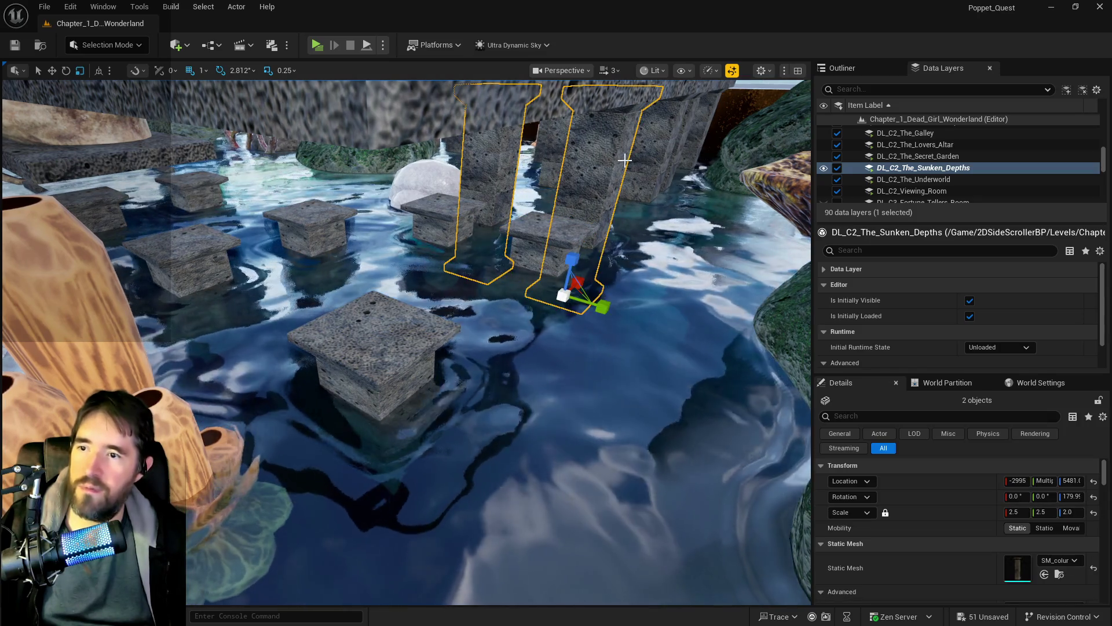
ctrl+click(620, 154)
ctrl+click(677, 150)
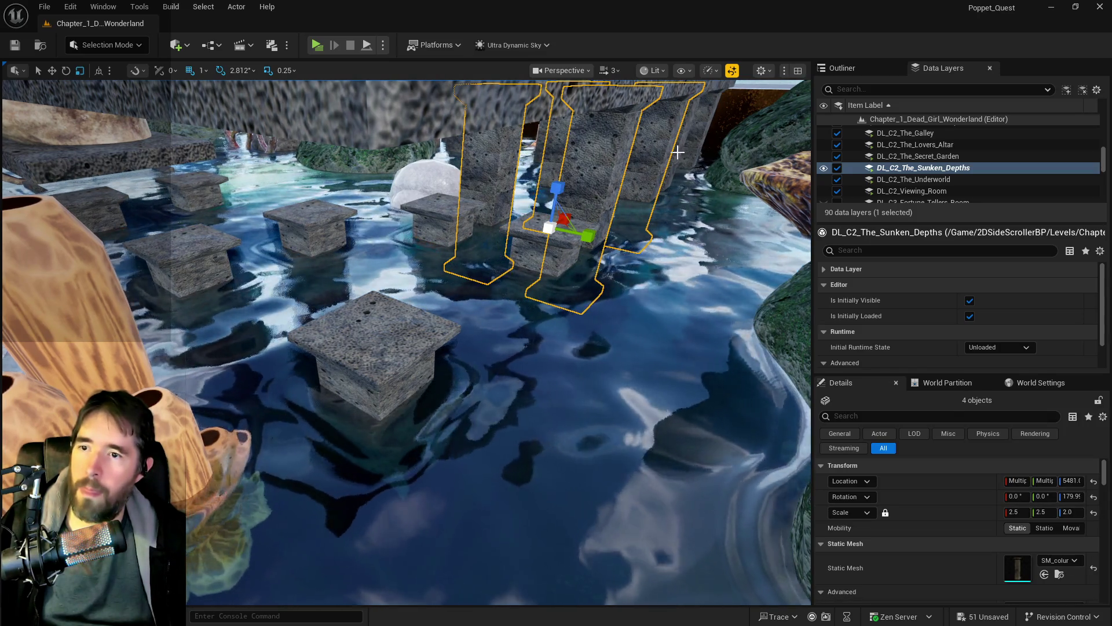
ctrl+click(643, 191)
ctrl+click(702, 174)
key(f)
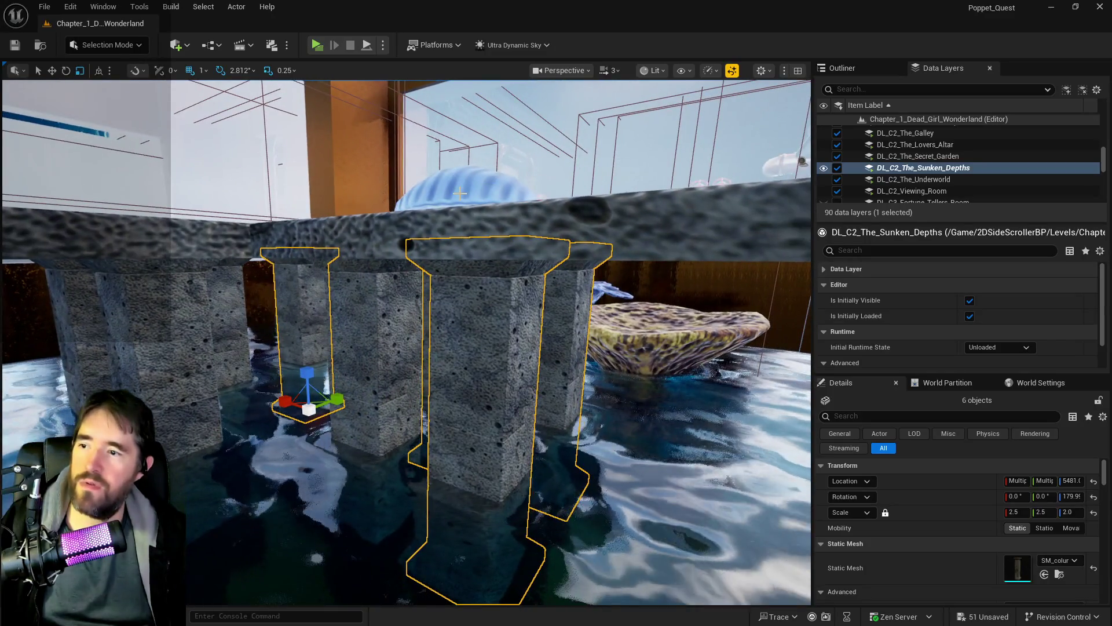
Narrow the selection to two columns and scale them to Z 1.0, half height.
ctrl+click(305, 284)
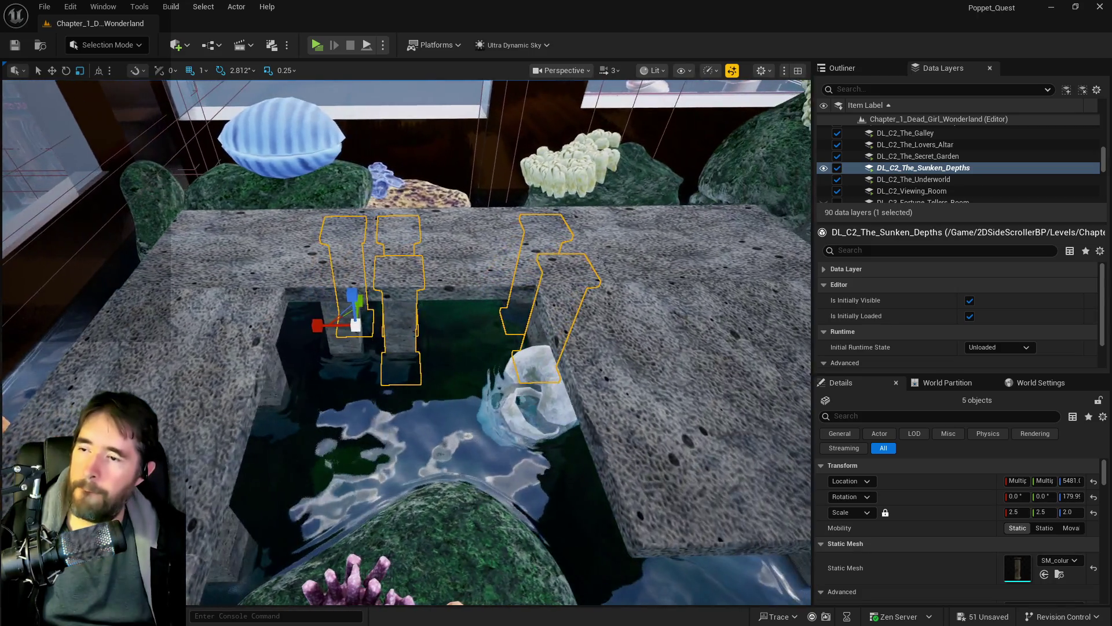
scroll(410, 334, up, 3)
ctrl+click(397, 342)
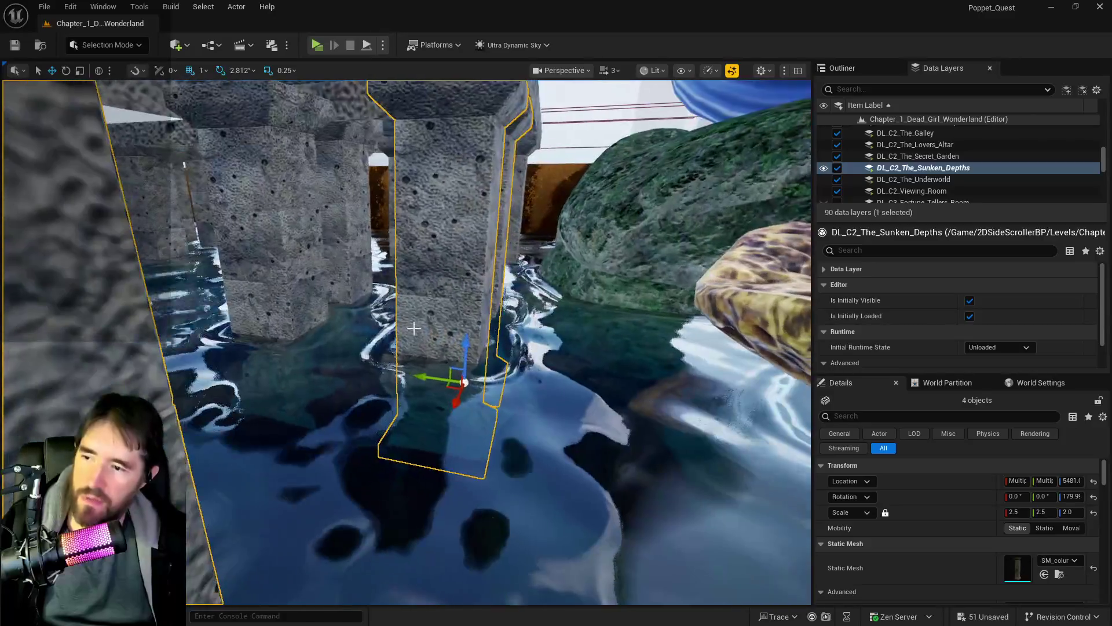
ctrl+click(413, 328)
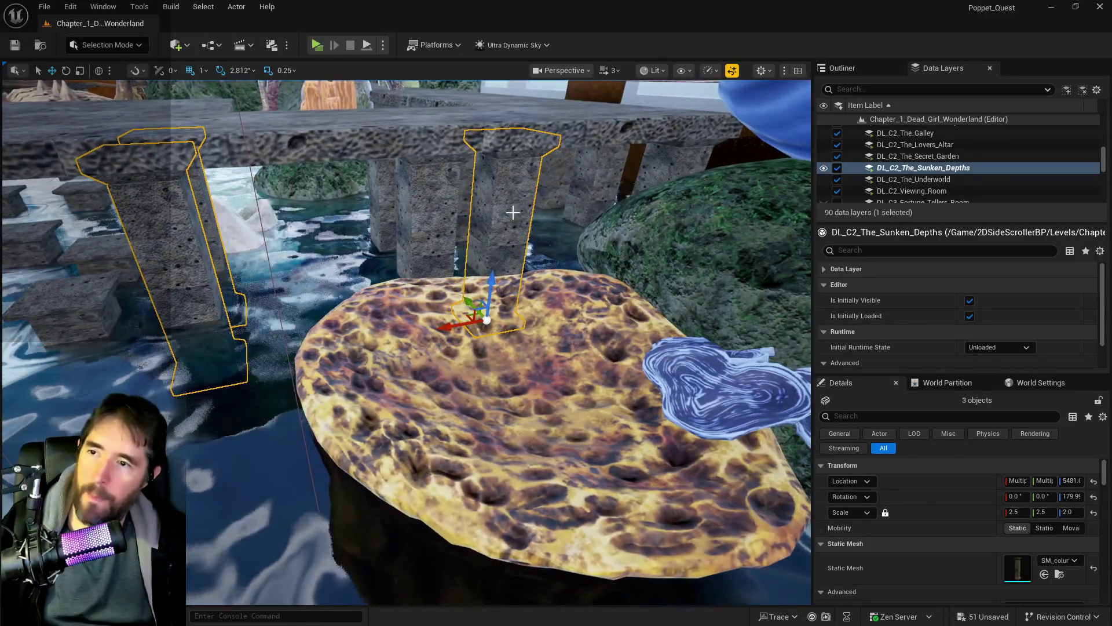
ctrl+click(513, 213)
key(e)
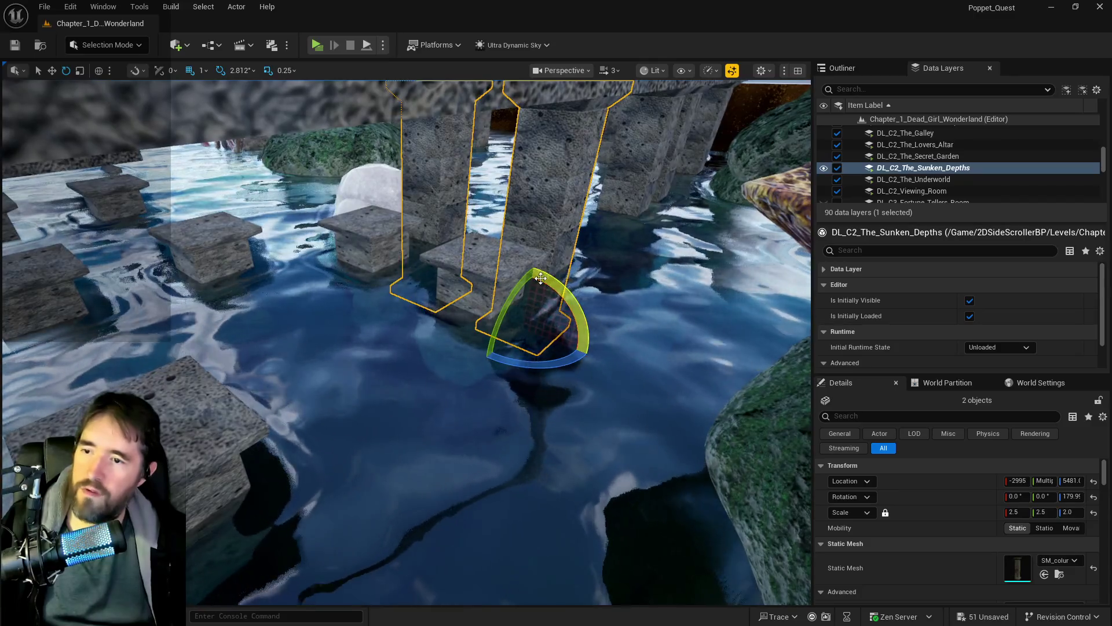
key(r)
drag(529, 278, 529, 302)
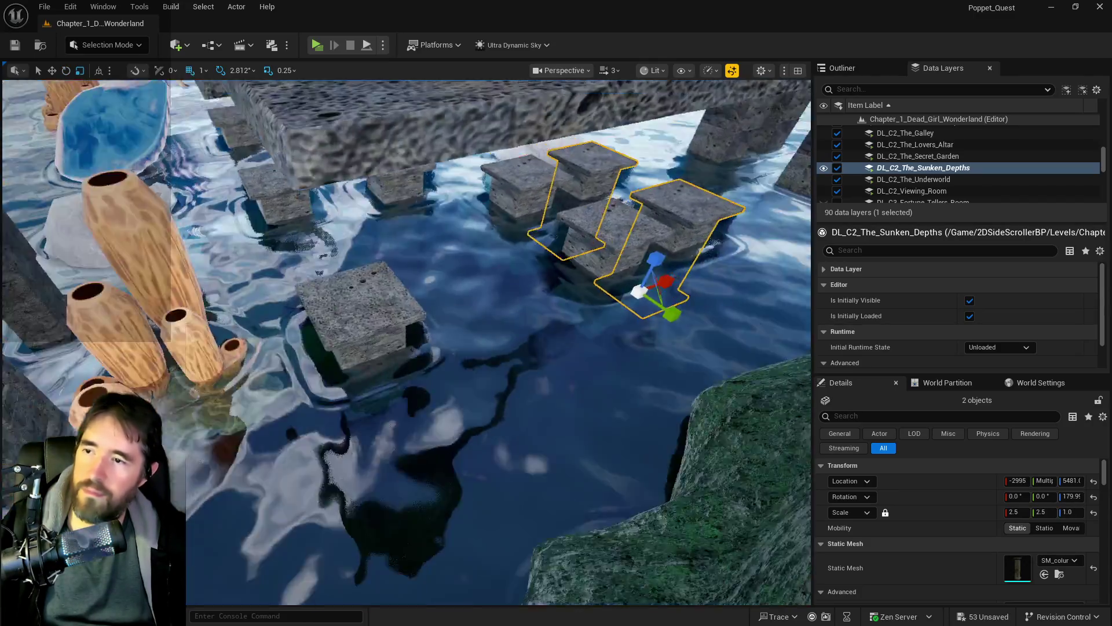
click(514, 200)
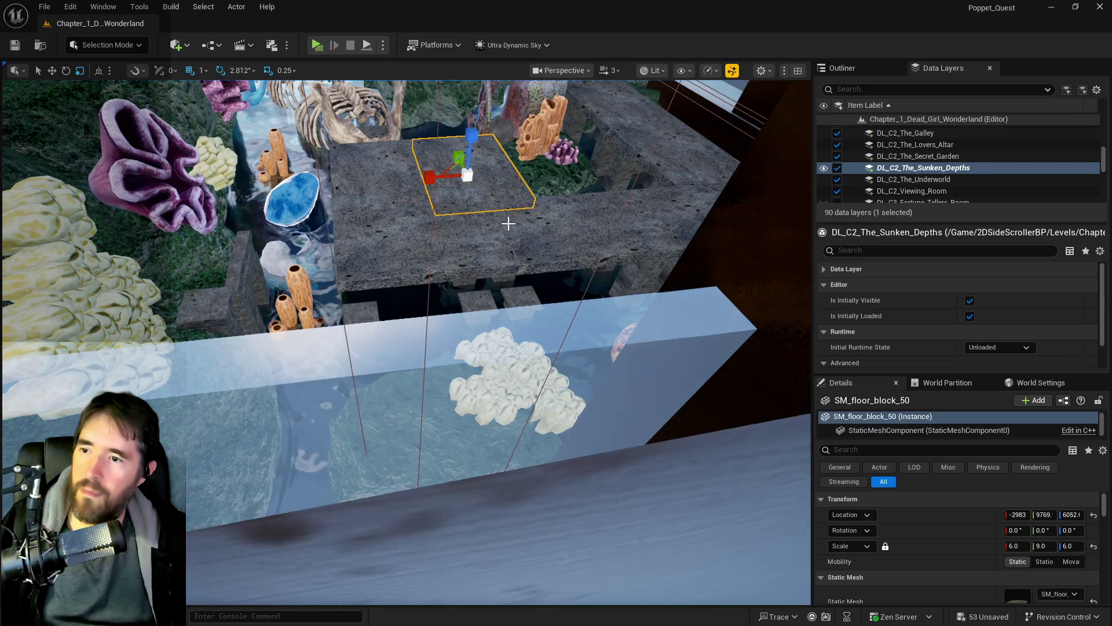
Undo the scaling so the two columns return to full height.
scroll(508, 223, up, 10)
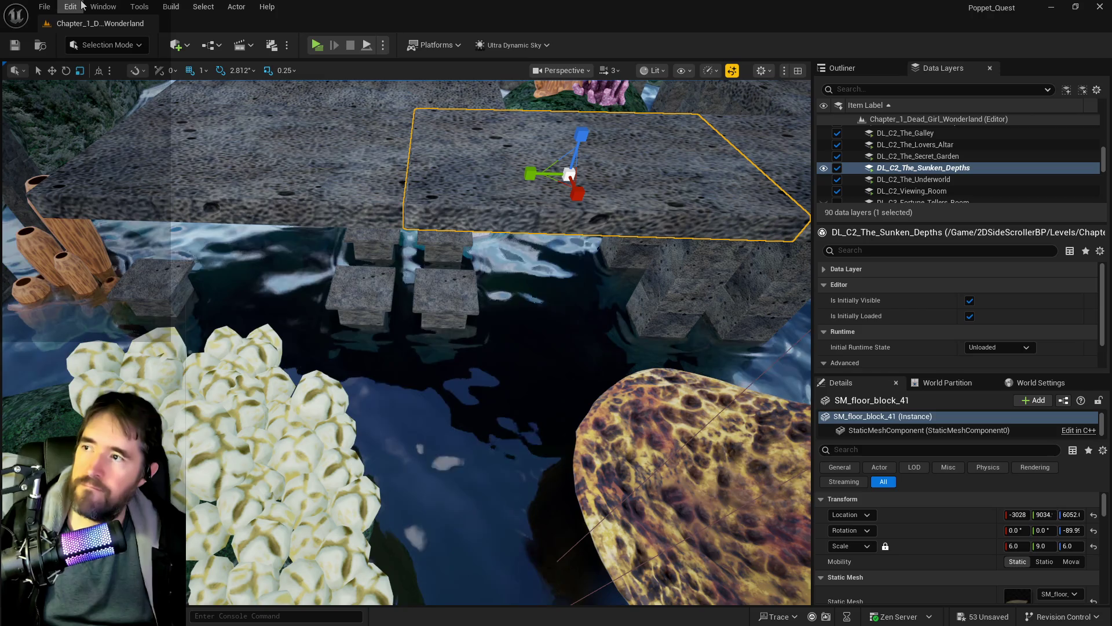
key(ctrl+z)
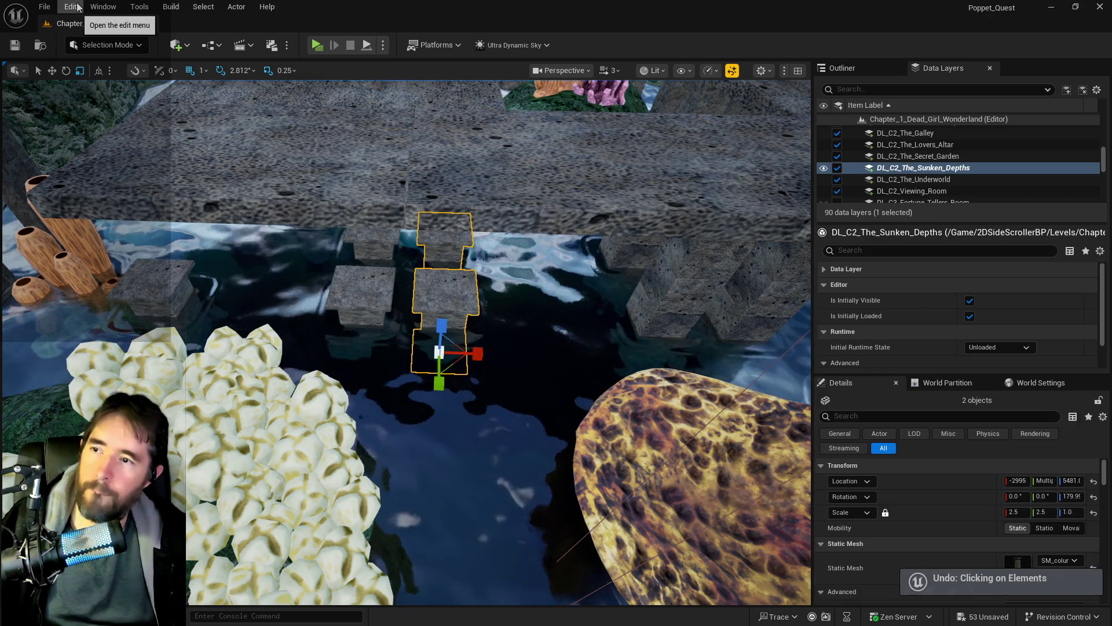
key(ctrl+z)
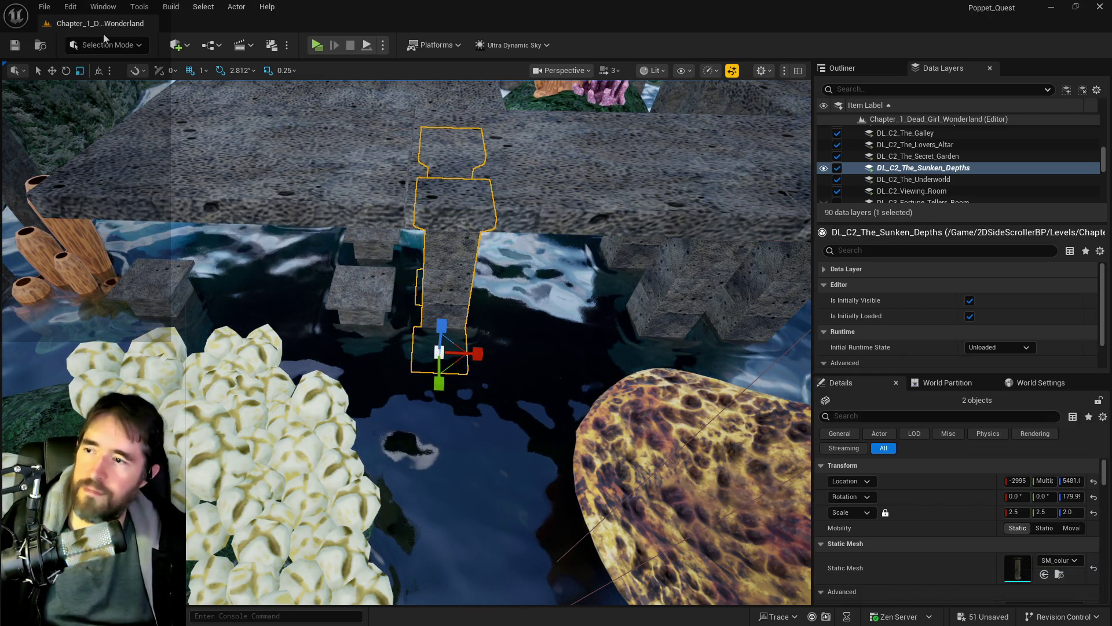
Select the floor slabs and delete the stray column SM_column_90 beneath them.
click(225, 144)
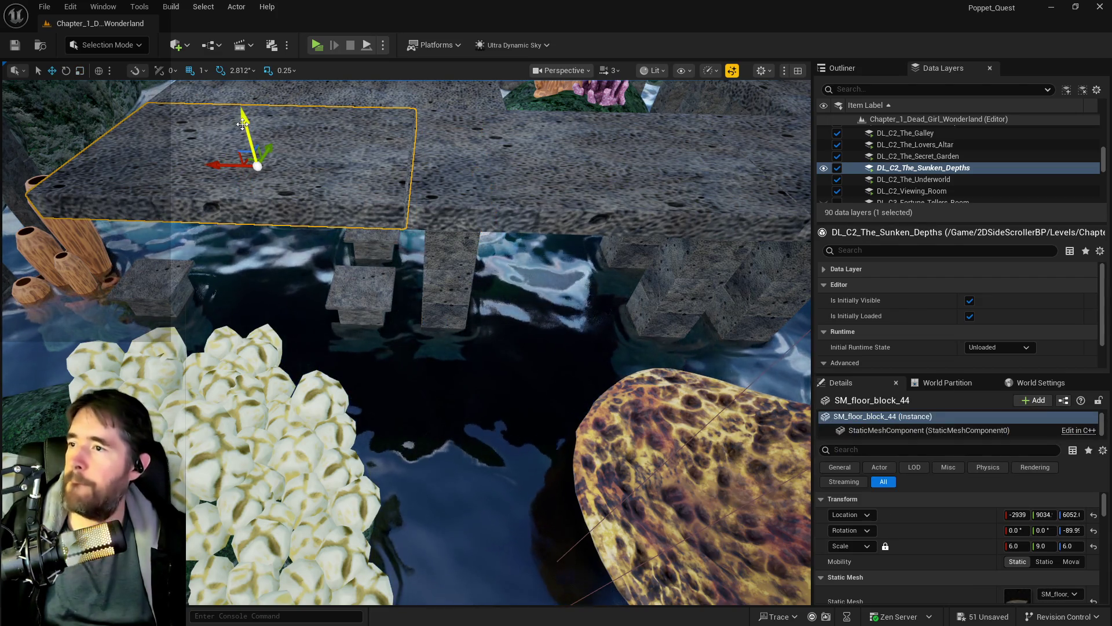
key(f)
ctrl+click(389, 192)
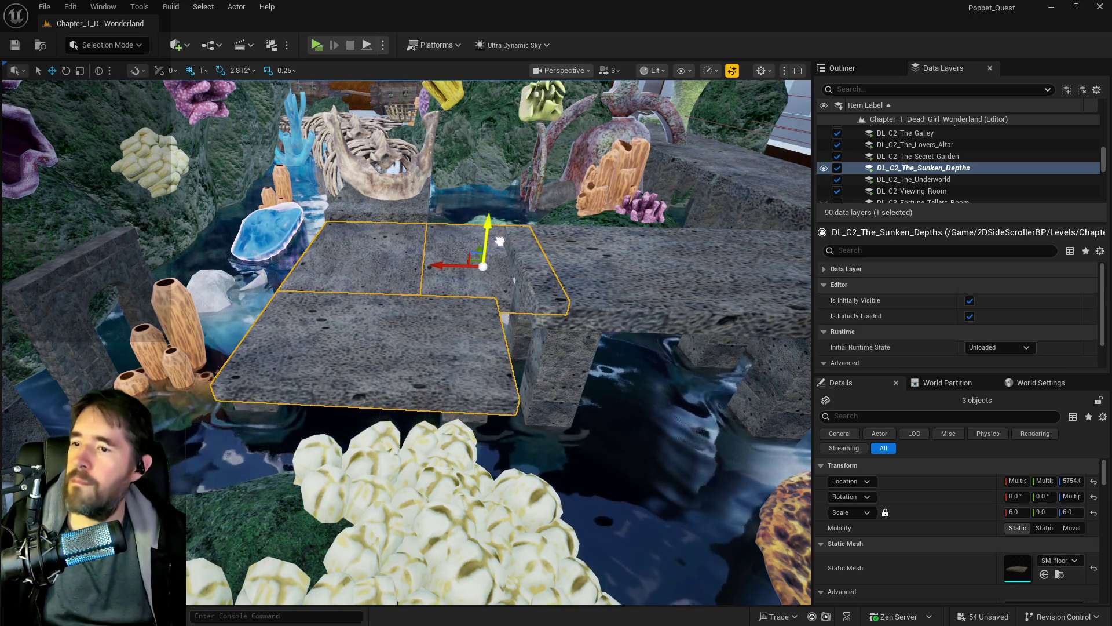
drag(501, 236, 501, 237)
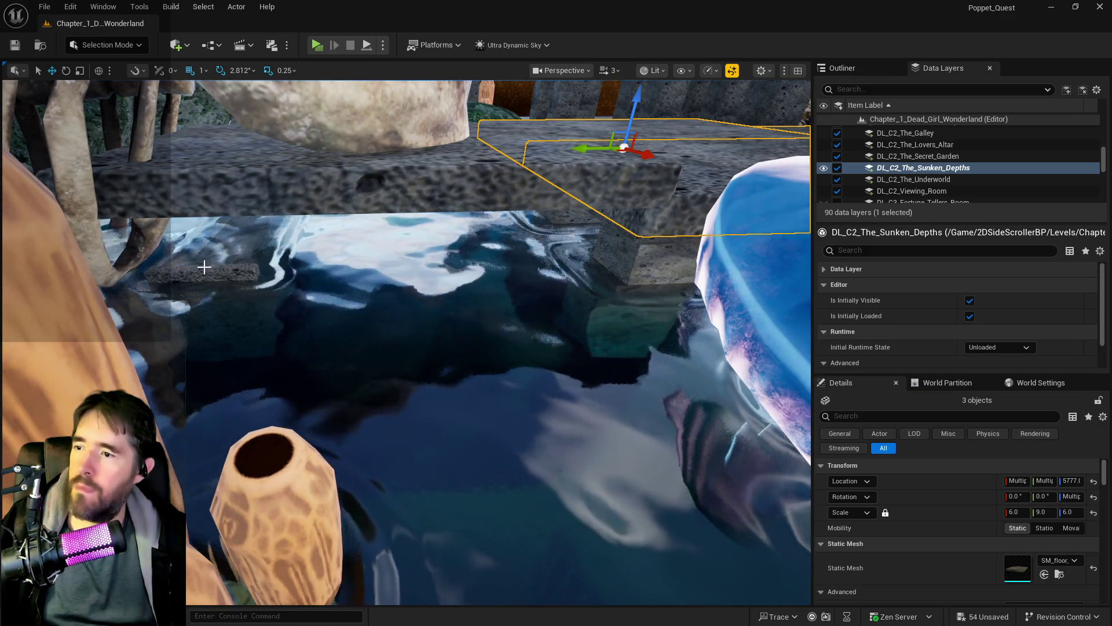
click(204, 268)
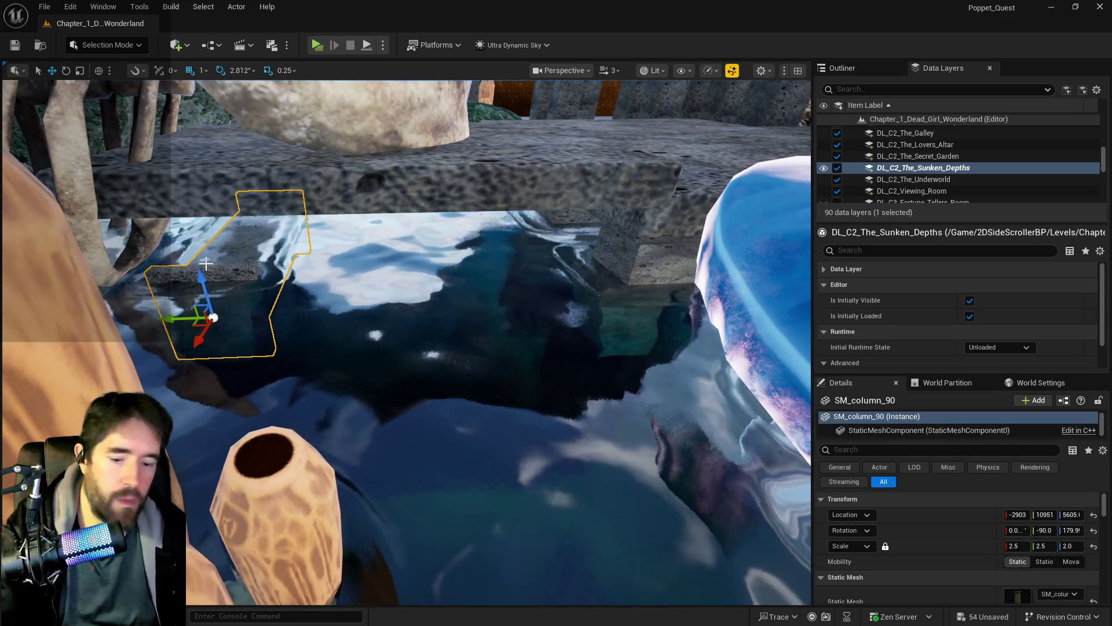
key(Delete)
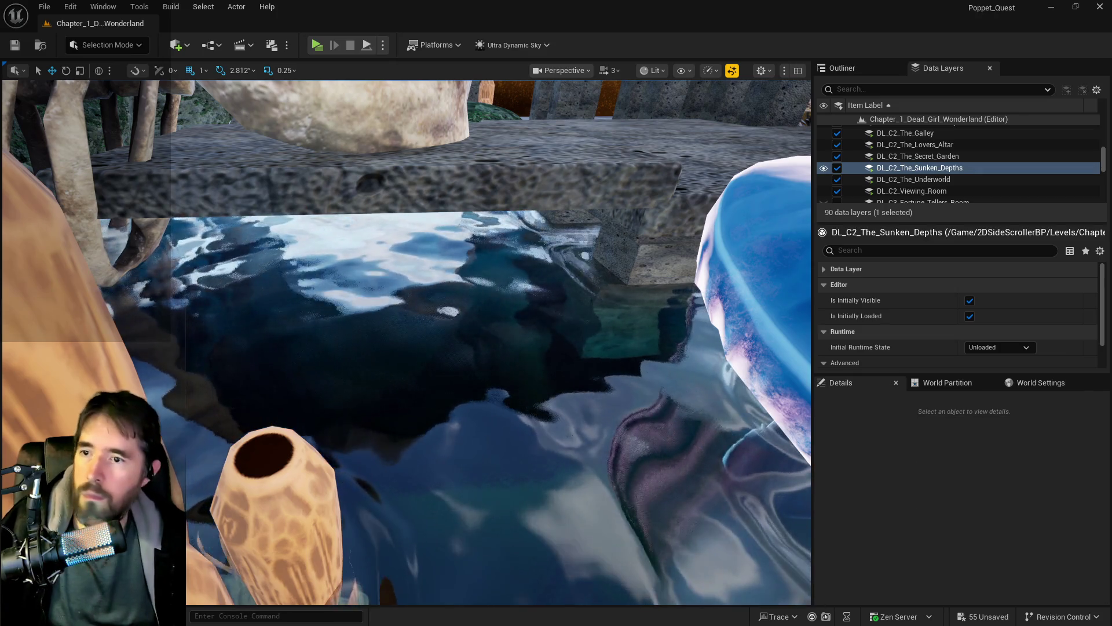
click(554, 227)
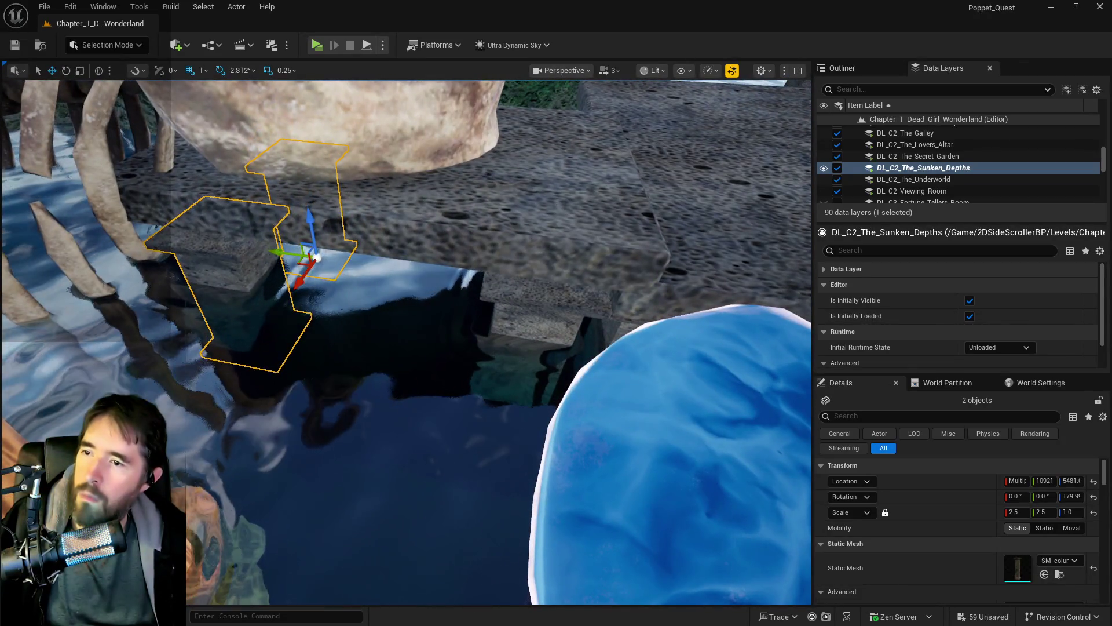
Lower SM_floor_block_51 to Z 5777 and nudge it sideways along Y.
click(492, 255)
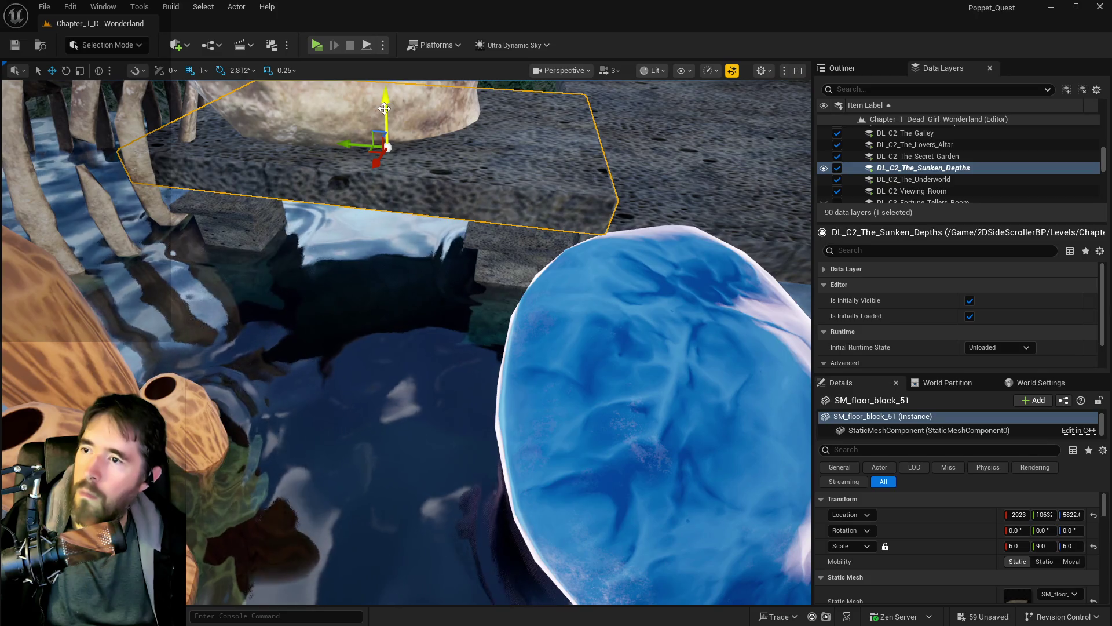
drag(384, 108, 391, 132)
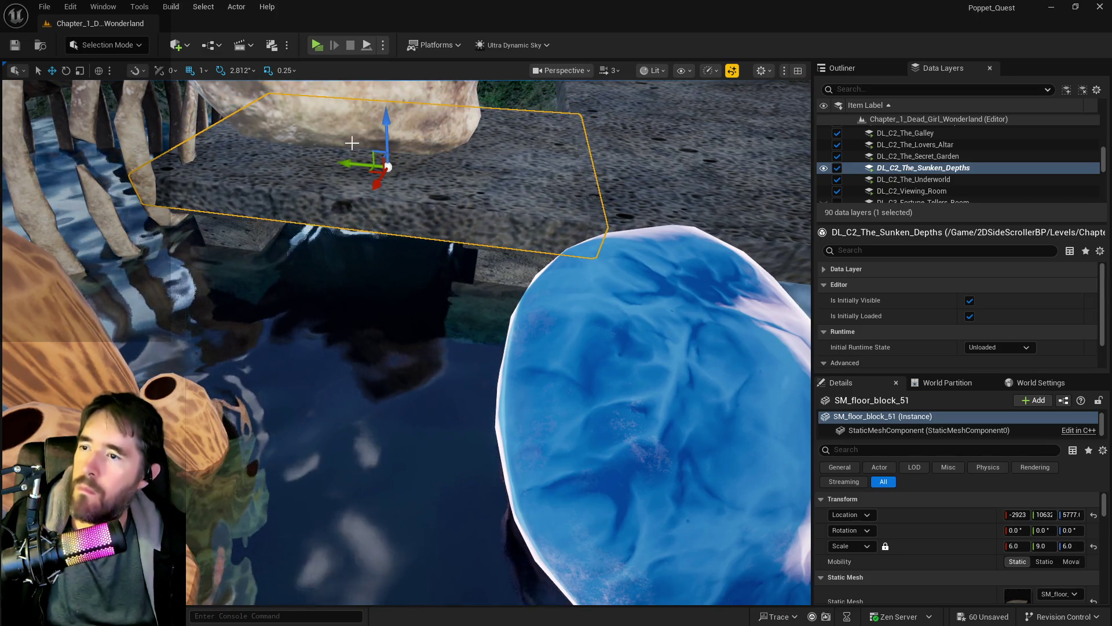
drag(349, 163, 342, 165)
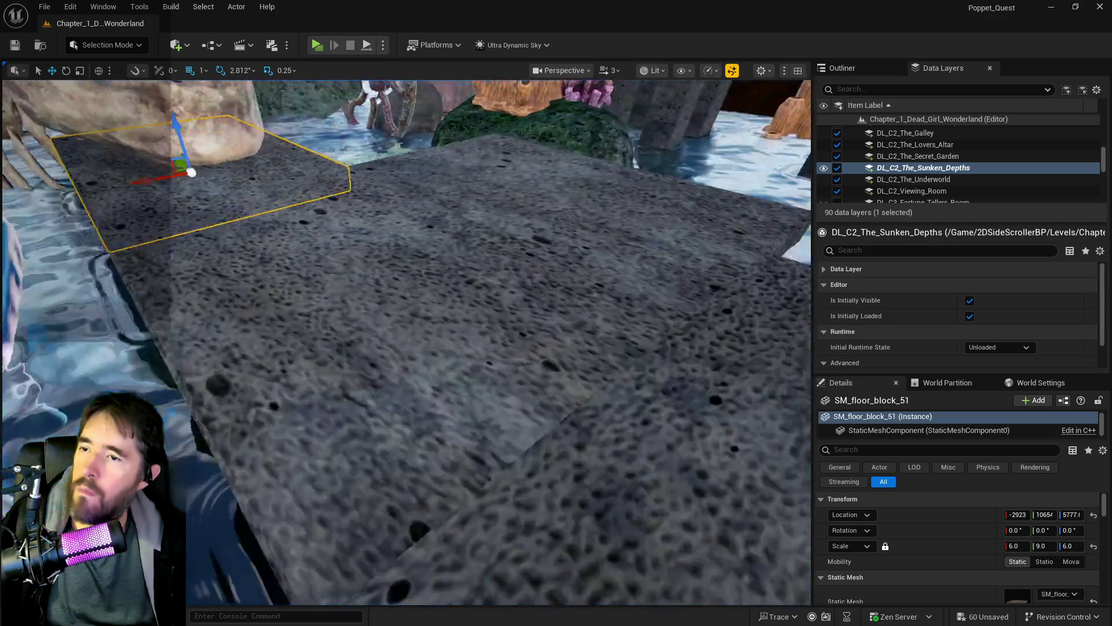
Move the view to the skull and select its eye fire glow and the skull.
key(s)
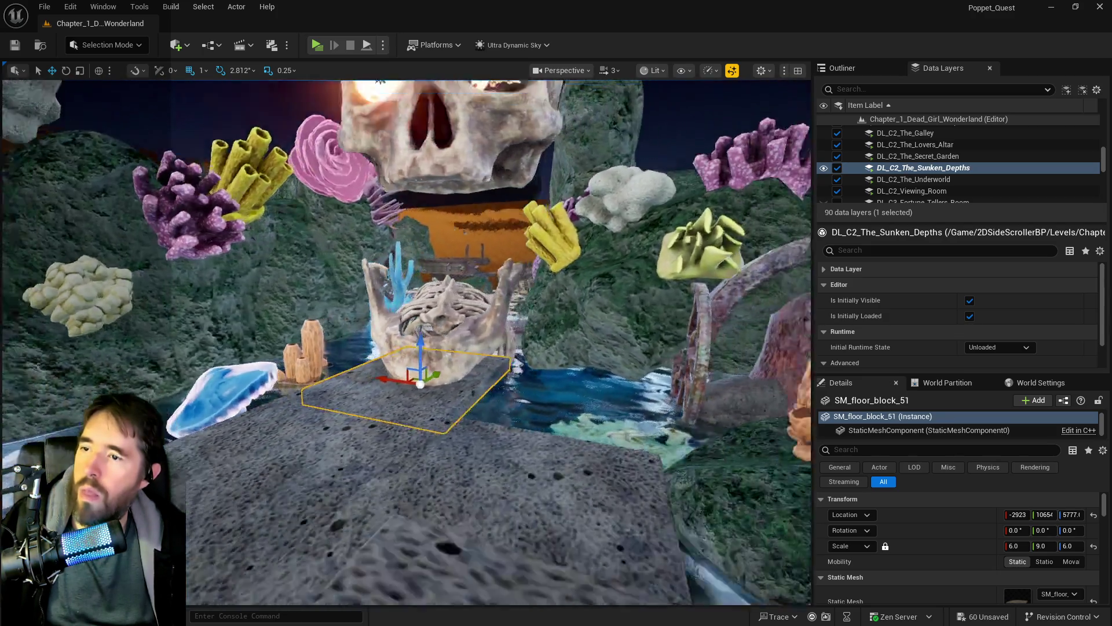
key(w)
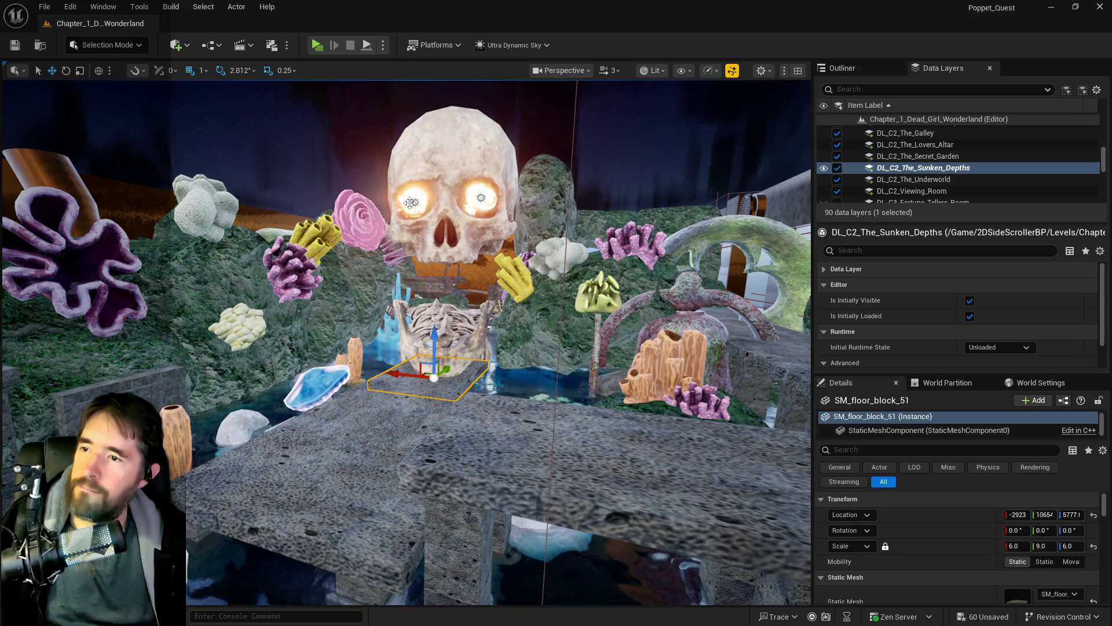
click(410, 203)
ctrl+click(450, 218)
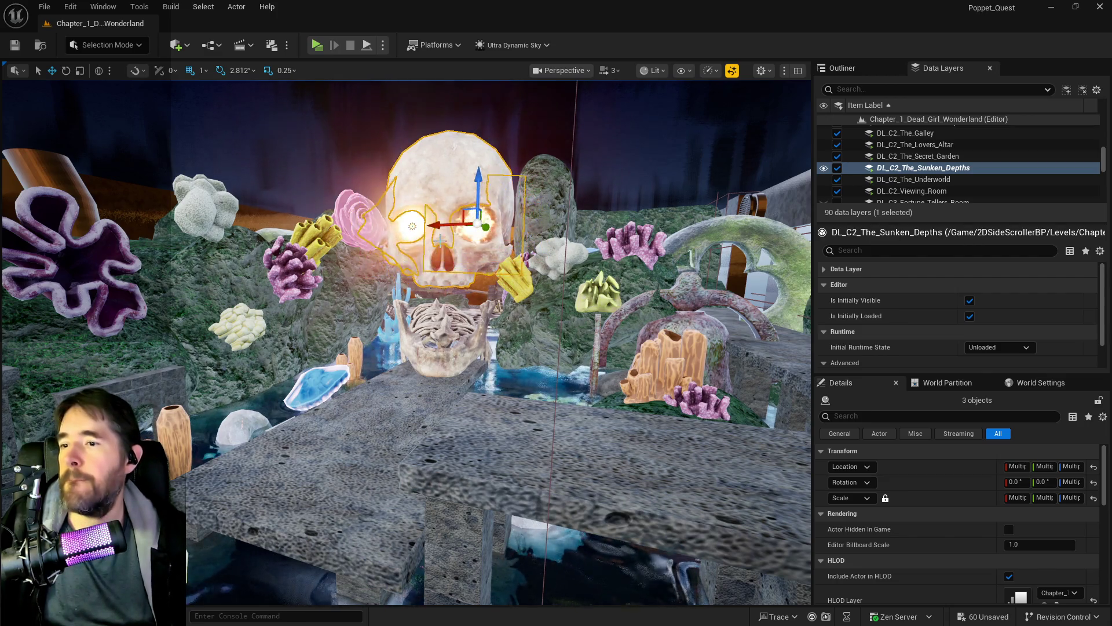
Duplicate the coral-covered rock to the right and nudge the mossy rock left.
key(w)
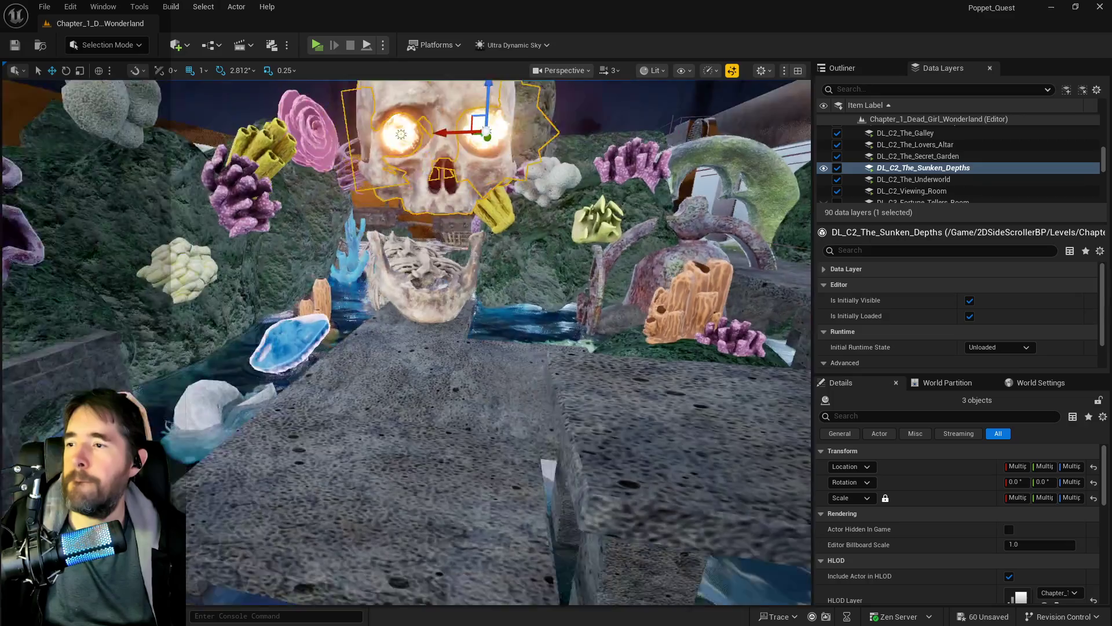
key(s)
click(229, 237)
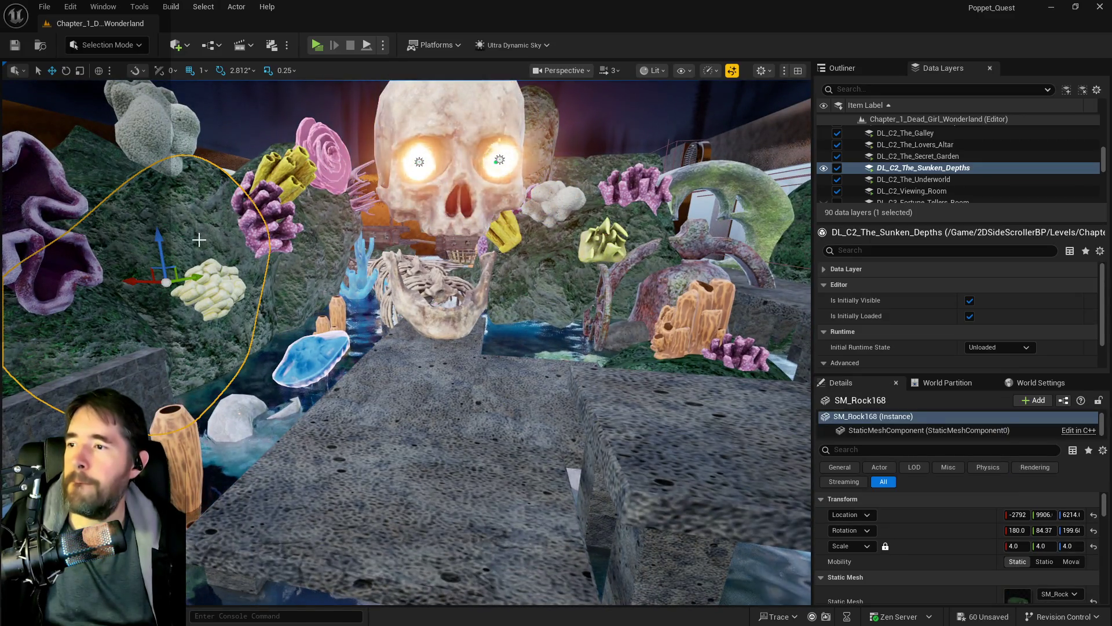
mouse_move(139, 281)
mouse_down()
mouse_move(283, 283)
mouse_move(289, 186)
mouse_move(443, 203)
mouse_move(388, 196)
mouse_move(382, 209)
mouse_move(440, 206)
mouse_move(504, 223)
mouse_move(472, 203)
mouse_move(571, 240)
mouse_up()
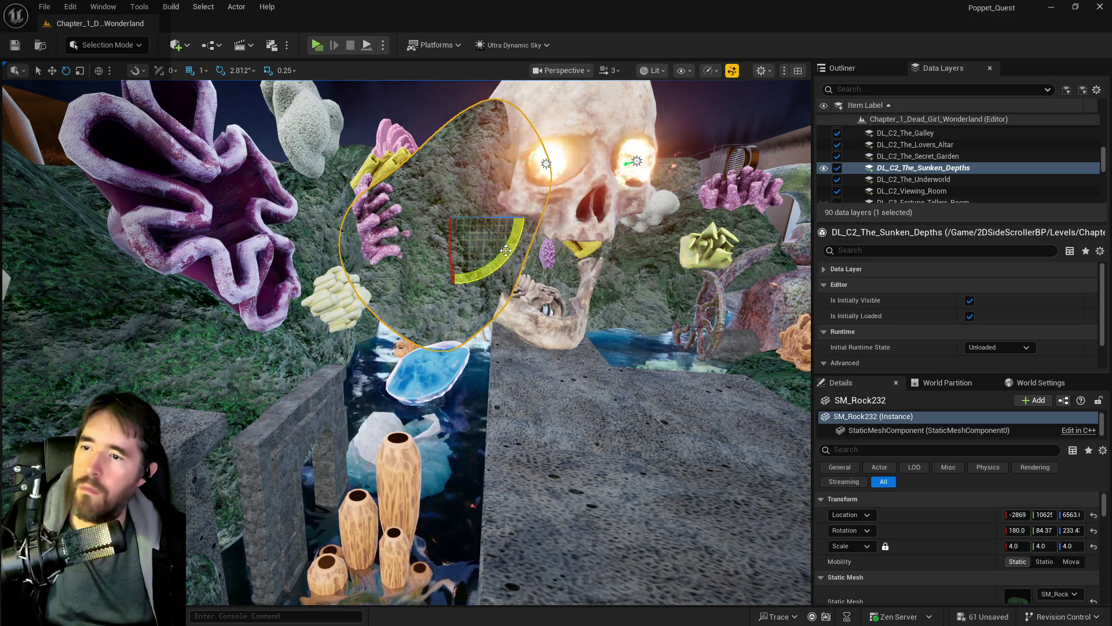
drag(433, 218, 416, 217)
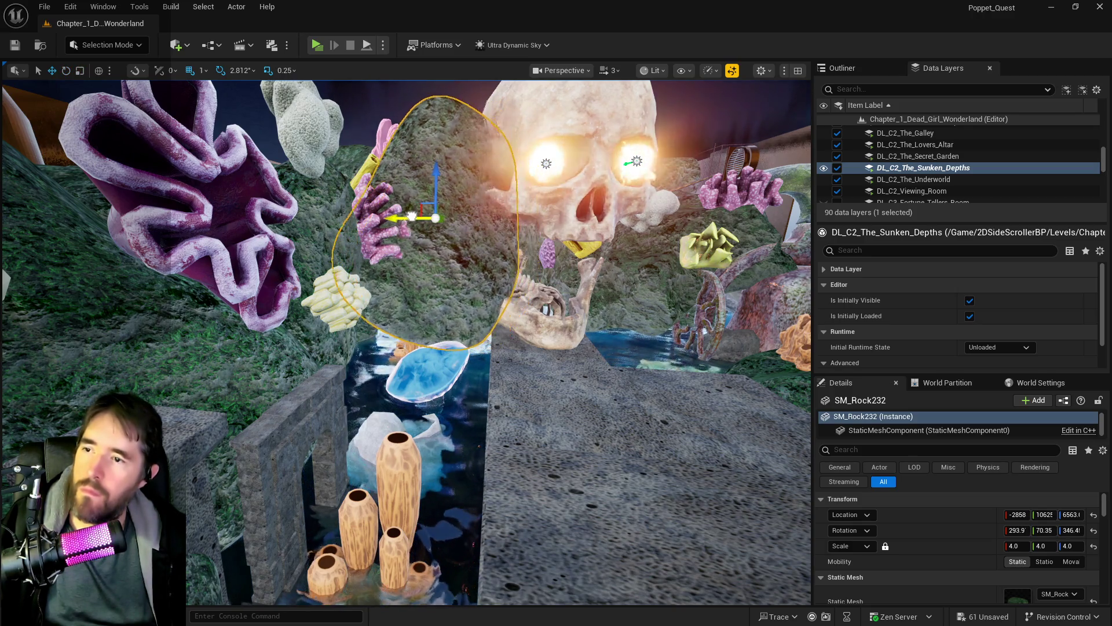
Reposition and rotate rocks SM_Rock32 and SM_Rock03 beside the skull.
mouse_move(531, 199)
mouse_down()
mouse_move(582, 199)
mouse_move(530, 199)
mouse_up()
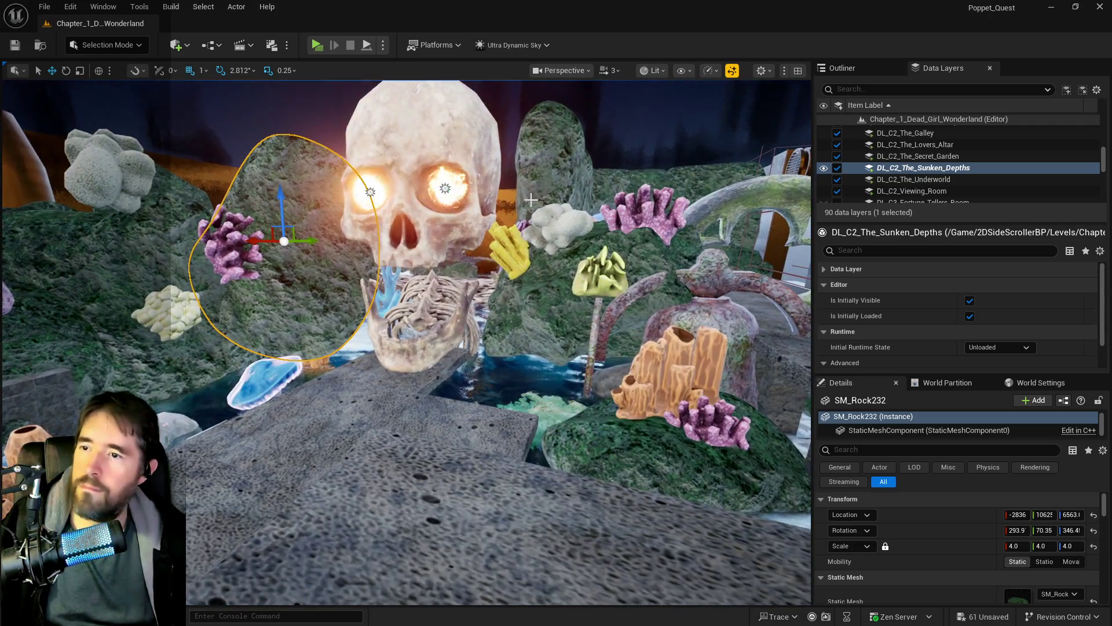
click(527, 283)
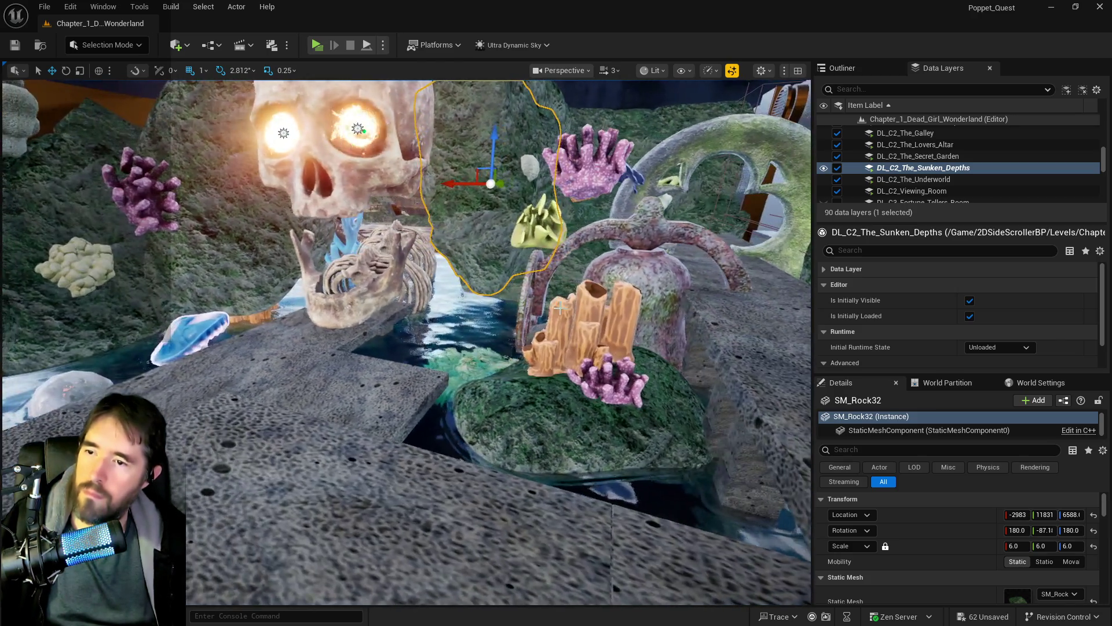
click(498, 273)
mouse_move(472, 253)
mouse_down()
mouse_move(574, 278)
mouse_move(409, 199)
mouse_up()
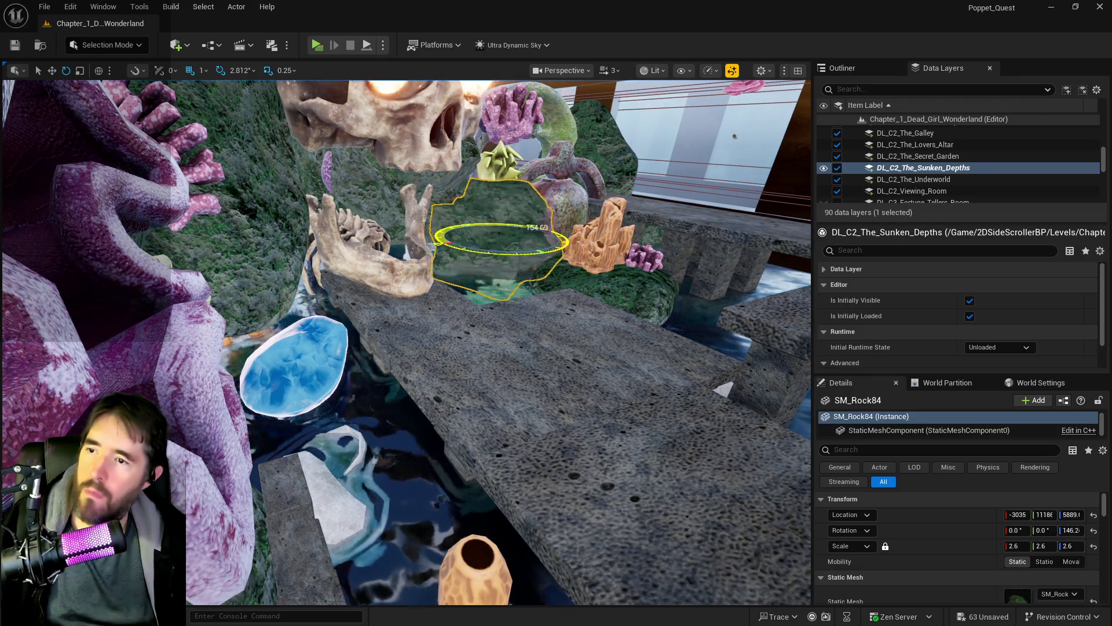
key(w)
drag(486, 253, 641, 228)
mouse_move(646, 318)
mouse_down()
mouse_move(554, 310)
mouse_move(573, 297)
mouse_move(504, 301)
mouse_up()
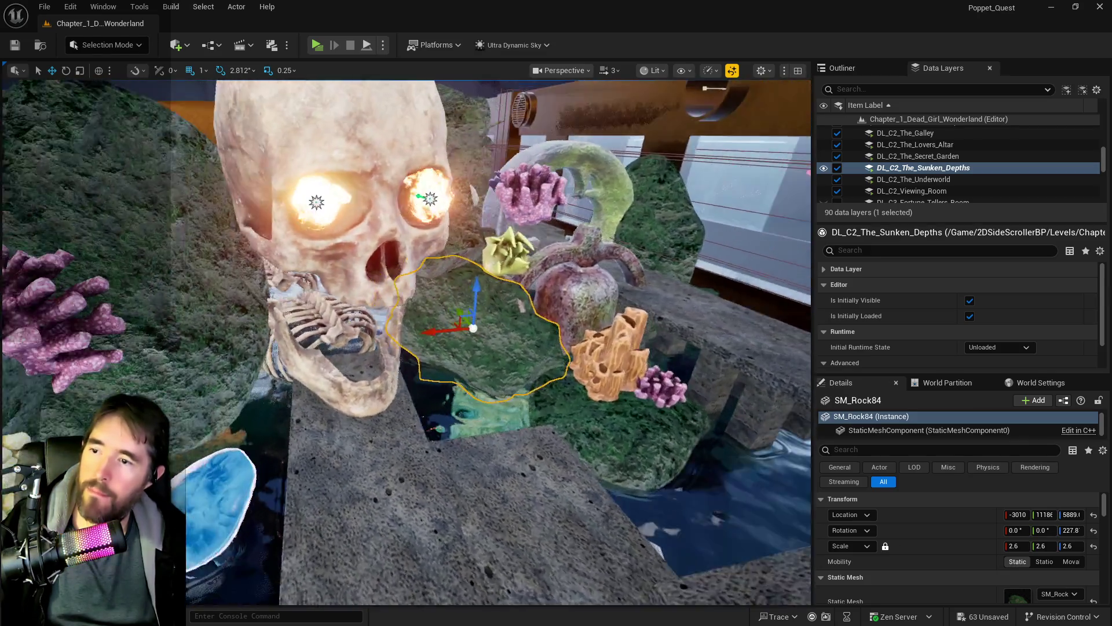
click(690, 341)
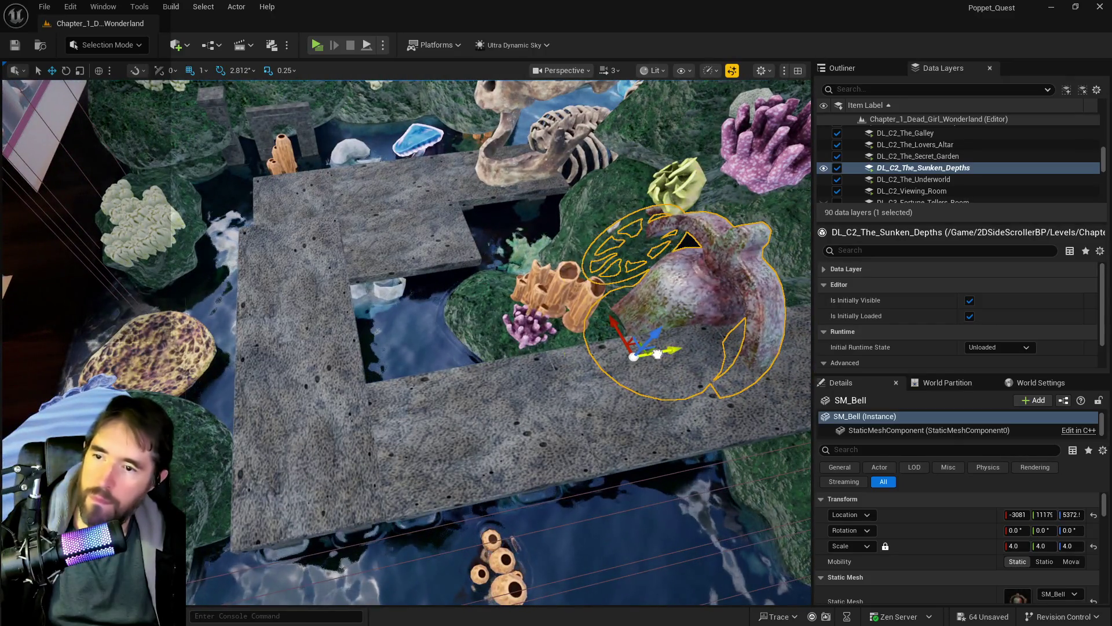
Set SM_Bell to a uniform scale of 2.0 and move it up and along X.
mouse_move(672, 352)
mouse_down()
mouse_move(249, 385)
mouse_move(440, 376)
mouse_move(354, 382)
mouse_up()
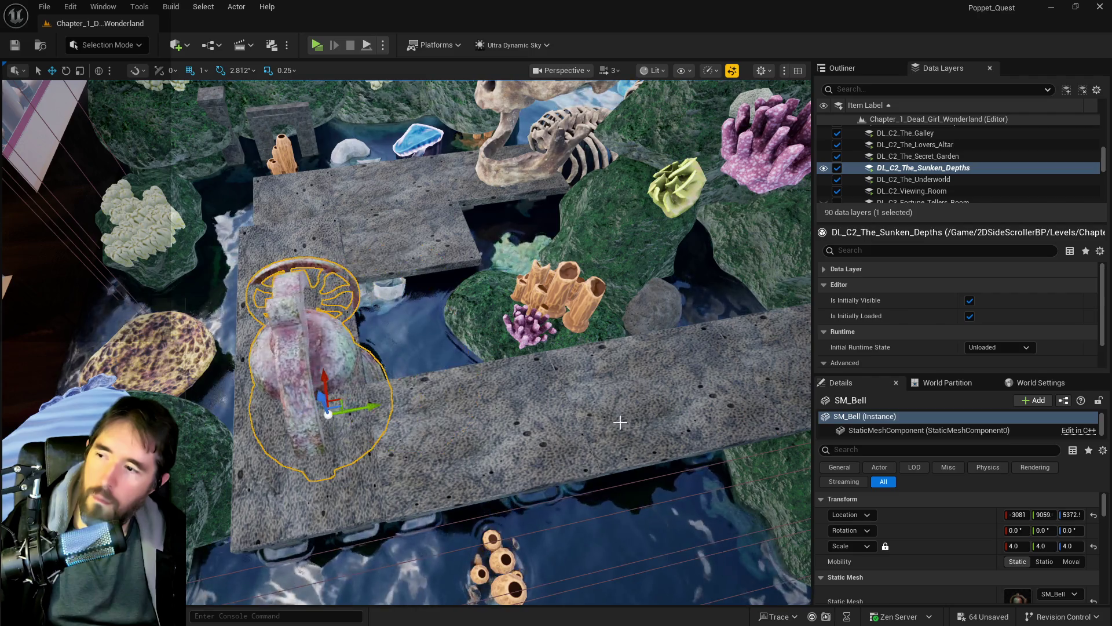
key(f)
click(1014, 545)
text(2)
key(Return)
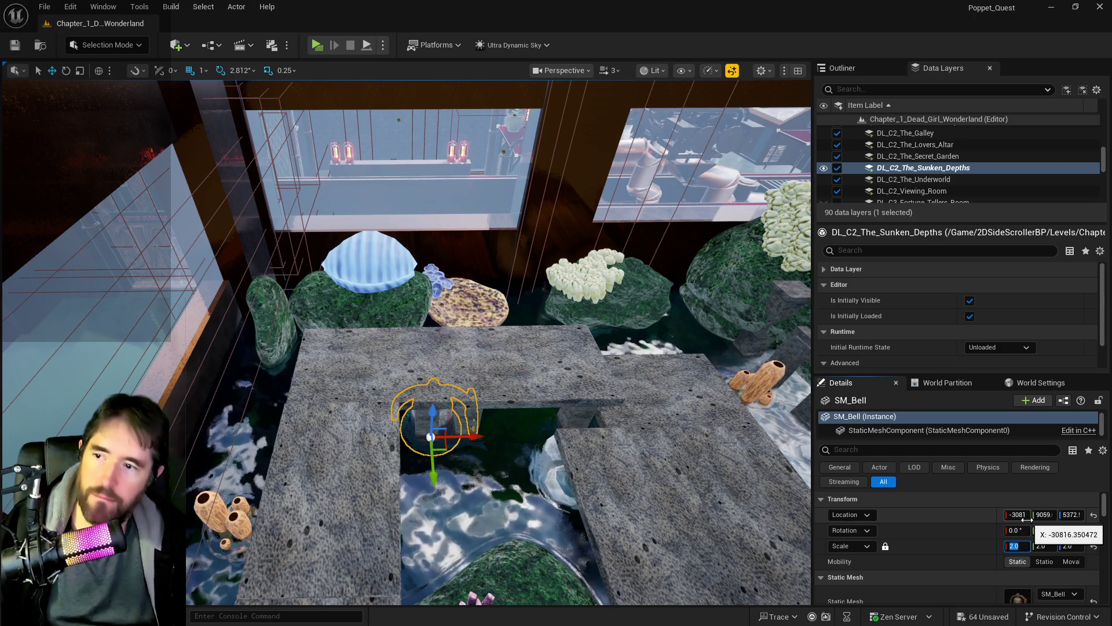
drag(432, 409, 435, 301)
key(f)
mouse_move(404, 358)
mouse_down()
mouse_move(583, 340)
mouse_move(546, 269)
mouse_up()
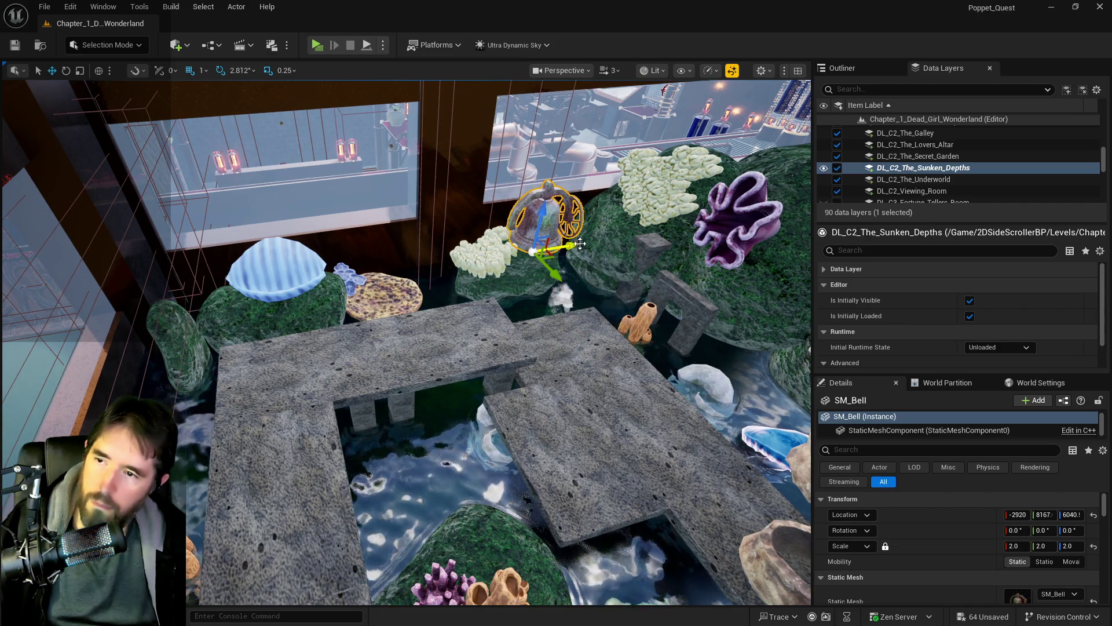
Tilt the bell 47.81° and lower it to Z 5858 against the mossy rock.
click(472, 255)
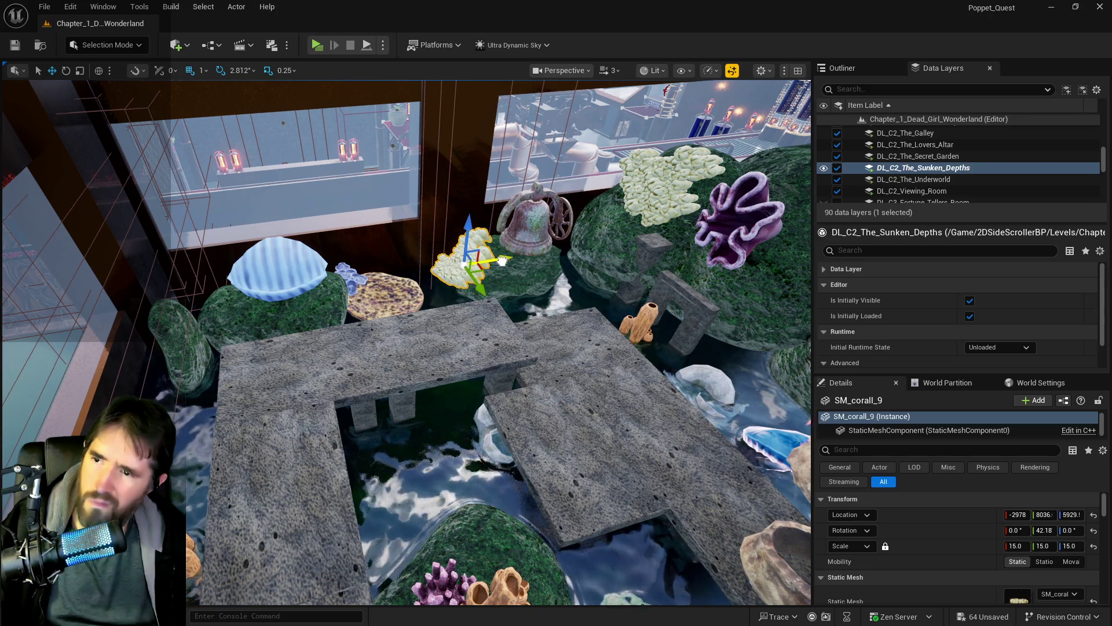
click(514, 228)
key(f)
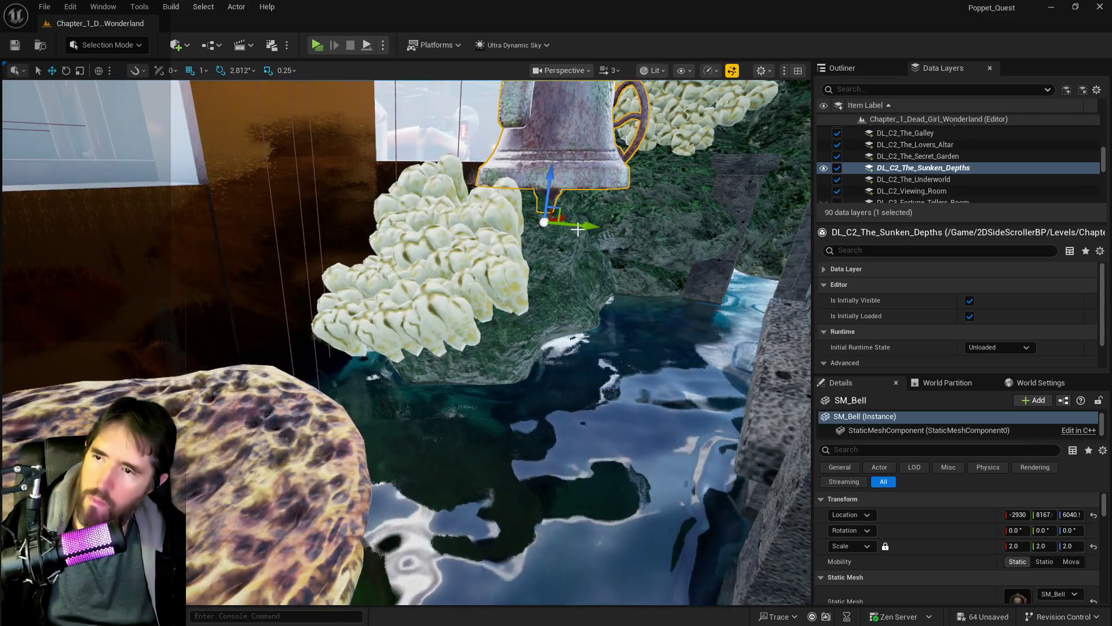
mouse_move(573, 223)
mouse_down()
mouse_move(521, 218)
mouse_move(513, 194)
mouse_up()
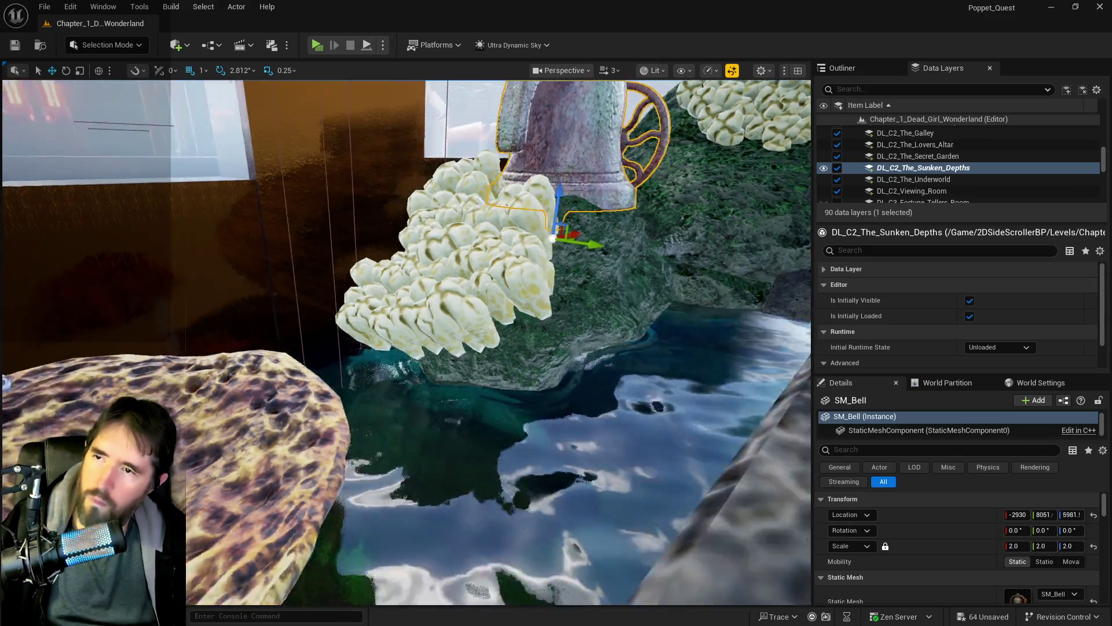
key(e)
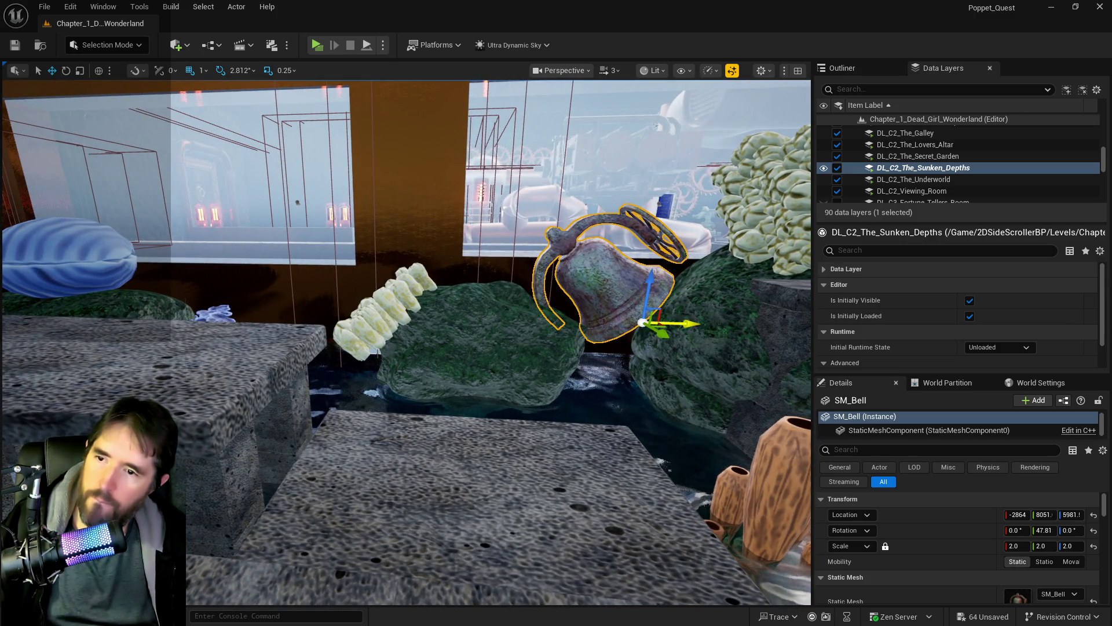
mouse_move(644, 313)
mouse_down()
mouse_move(666, 307)
mouse_move(661, 290)
mouse_move(638, 324)
mouse_move(637, 301)
mouse_up()
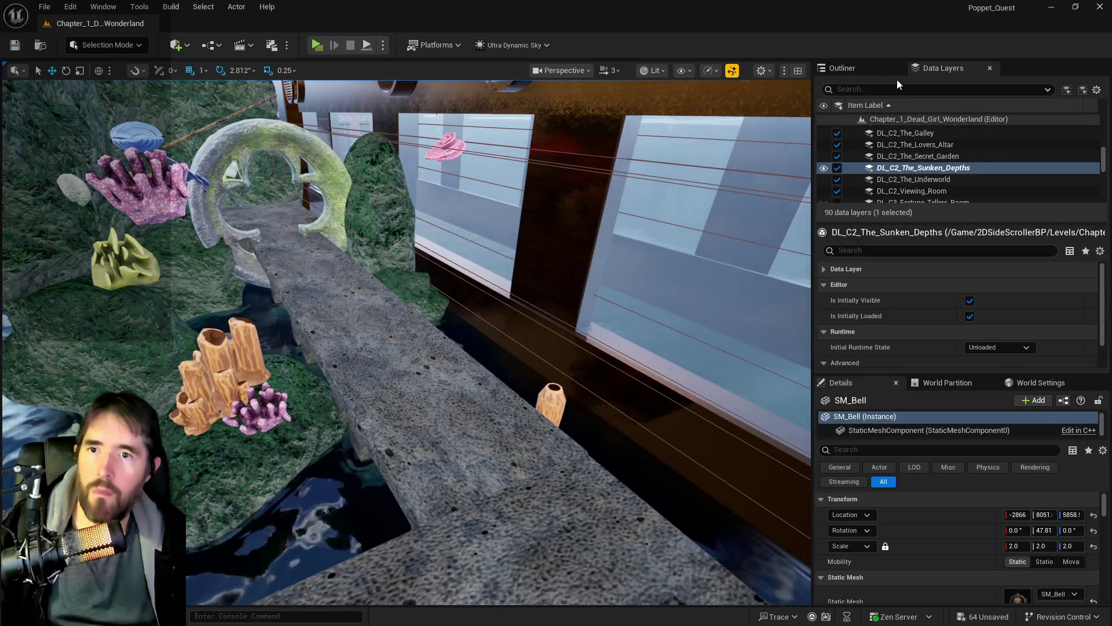
Save, set Ultra_Dynamic_Sky's Time Of Day to 2400, and save again.
key(ctrl+s)
click(867, 70)
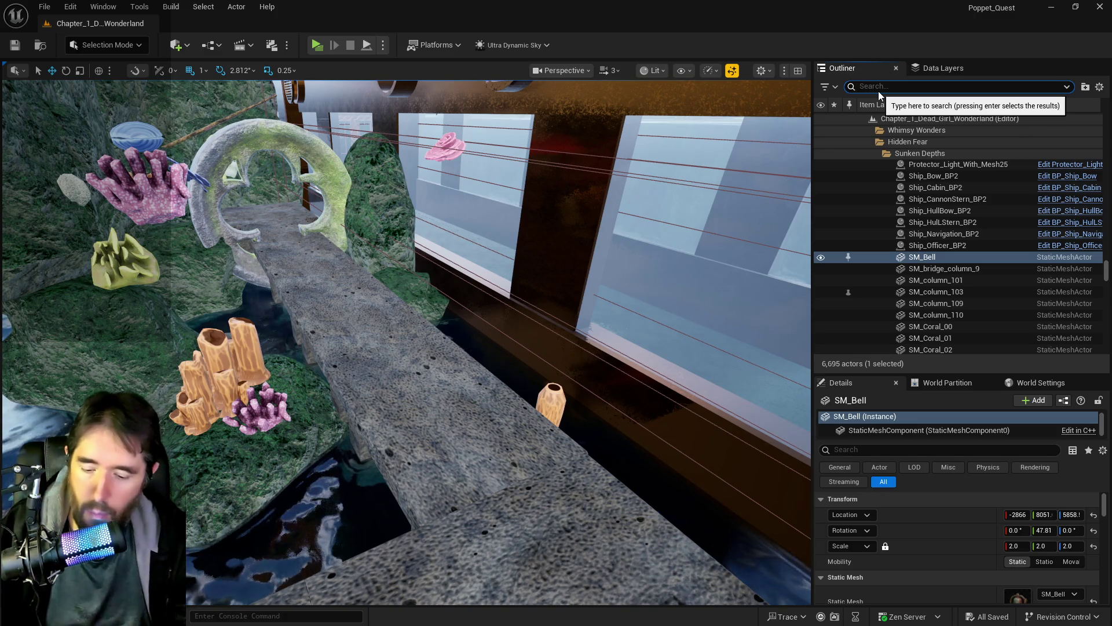
text(ultra)
click(926, 141)
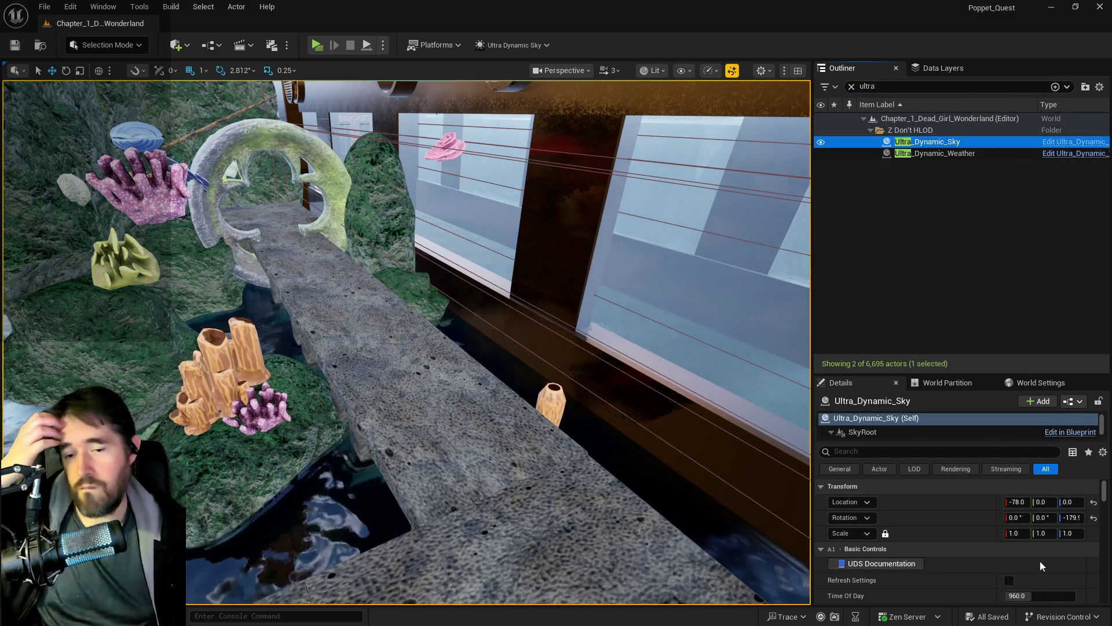
drag(1026, 596, 1072, 596)
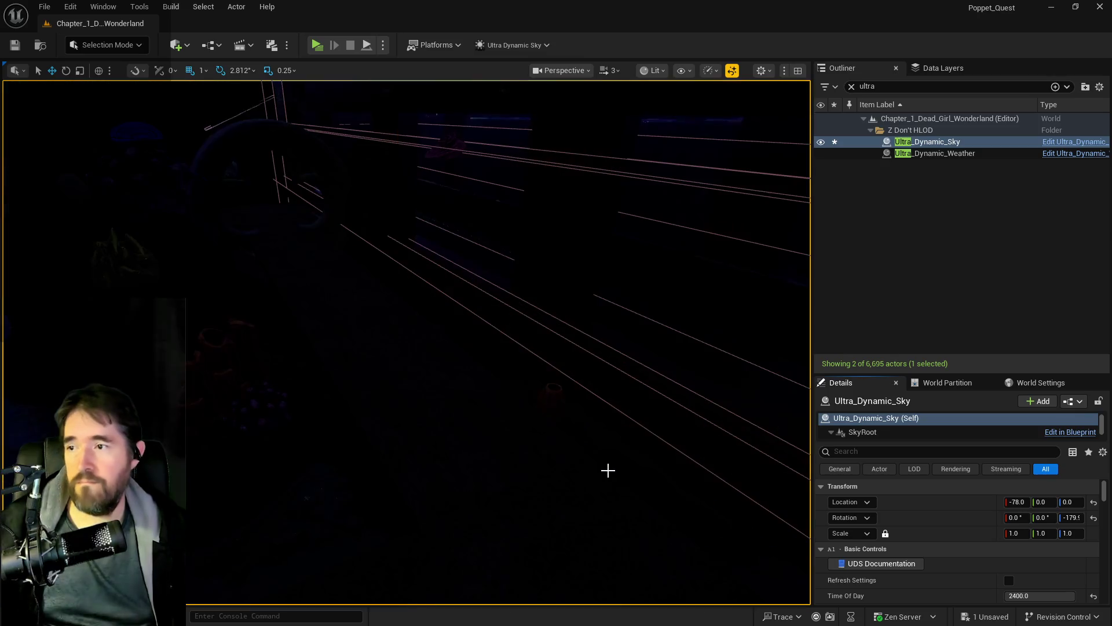
mouse_move(608, 451)
mouse_down()
mouse_move(573, 406)
mouse_move(598, 449)
mouse_up()
key(ctrl+s)
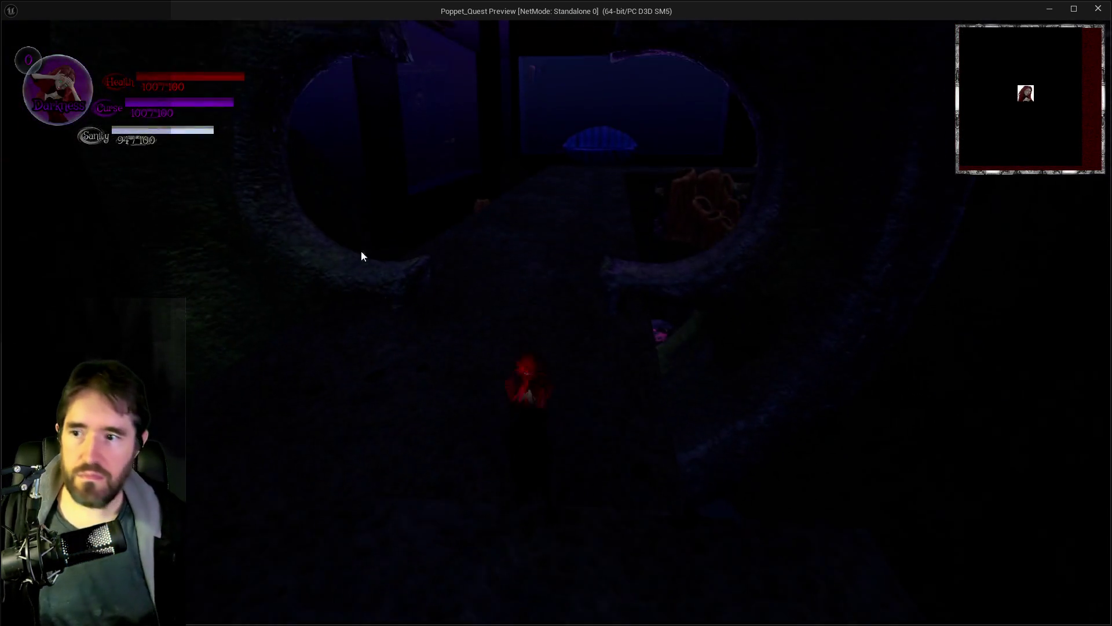
Walk the character across the sand and ledge, then teleport via the card chapter menu.
click(367, 228)
key(w)
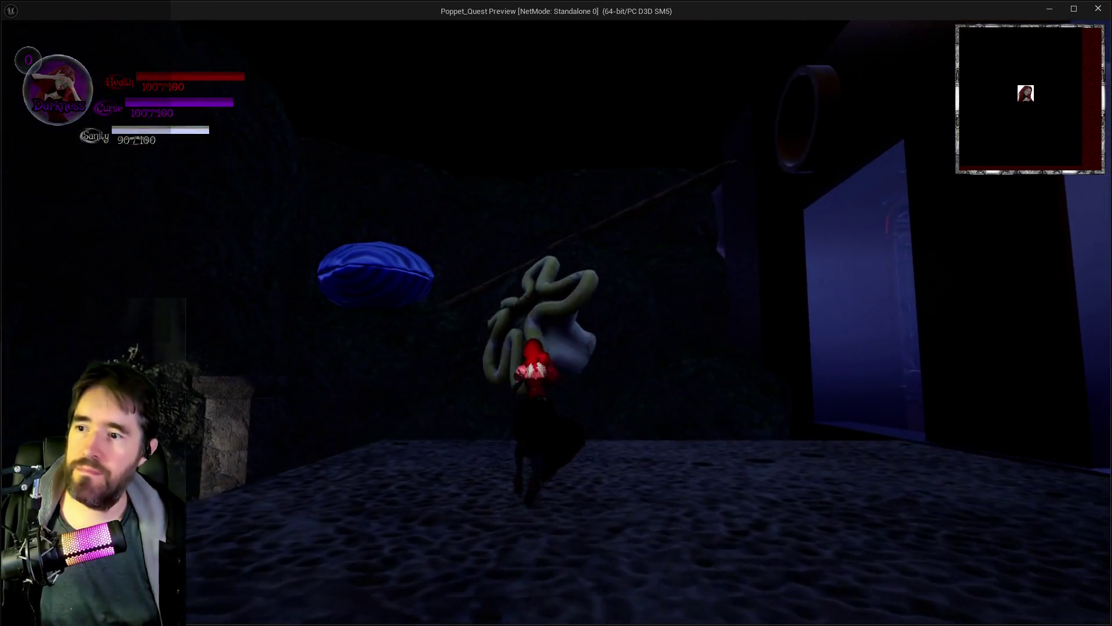
key(w)
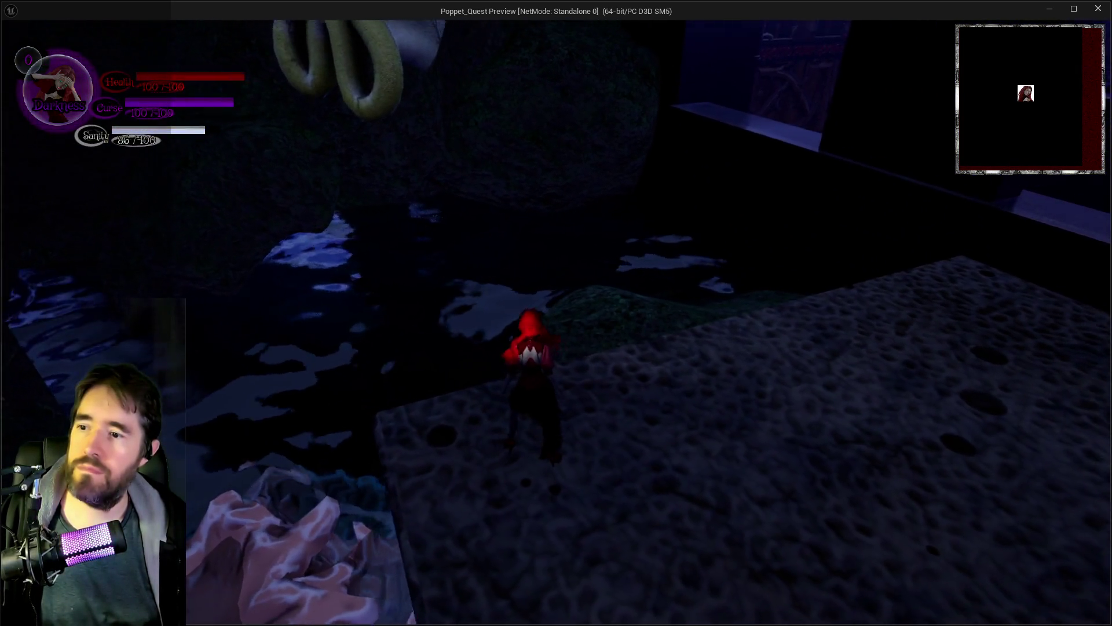
key(w)
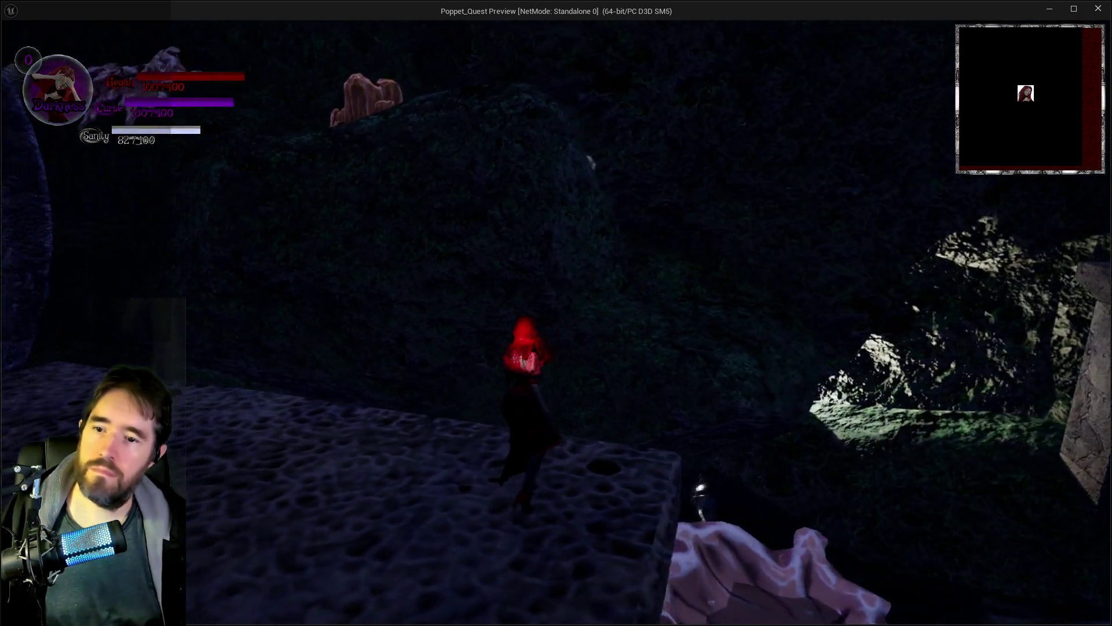
key(w)
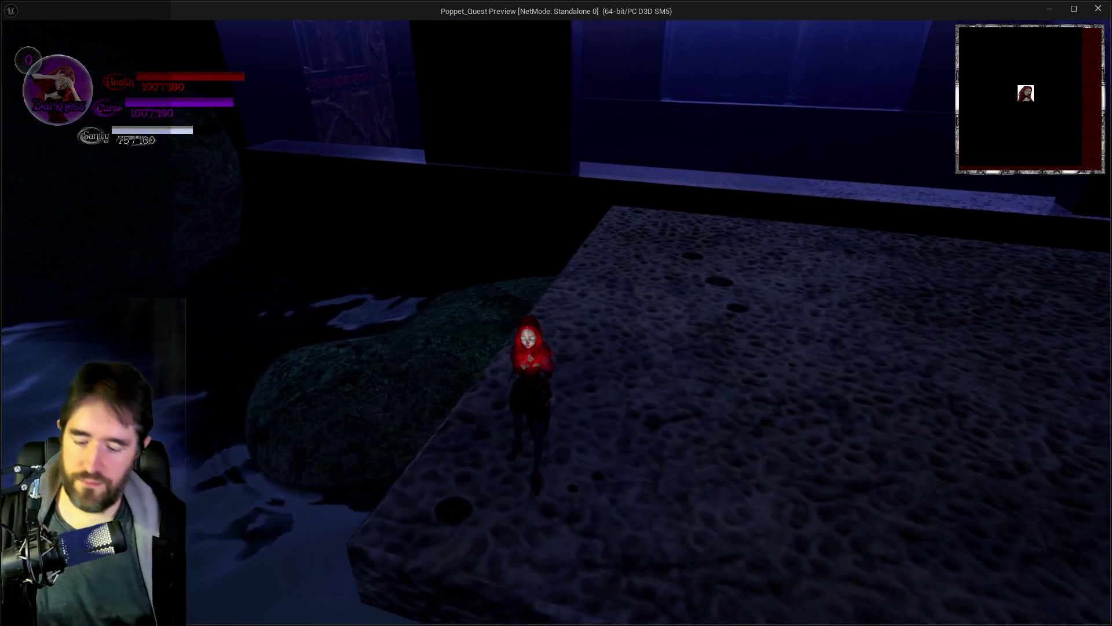
key(Tab)
click(393, 512)
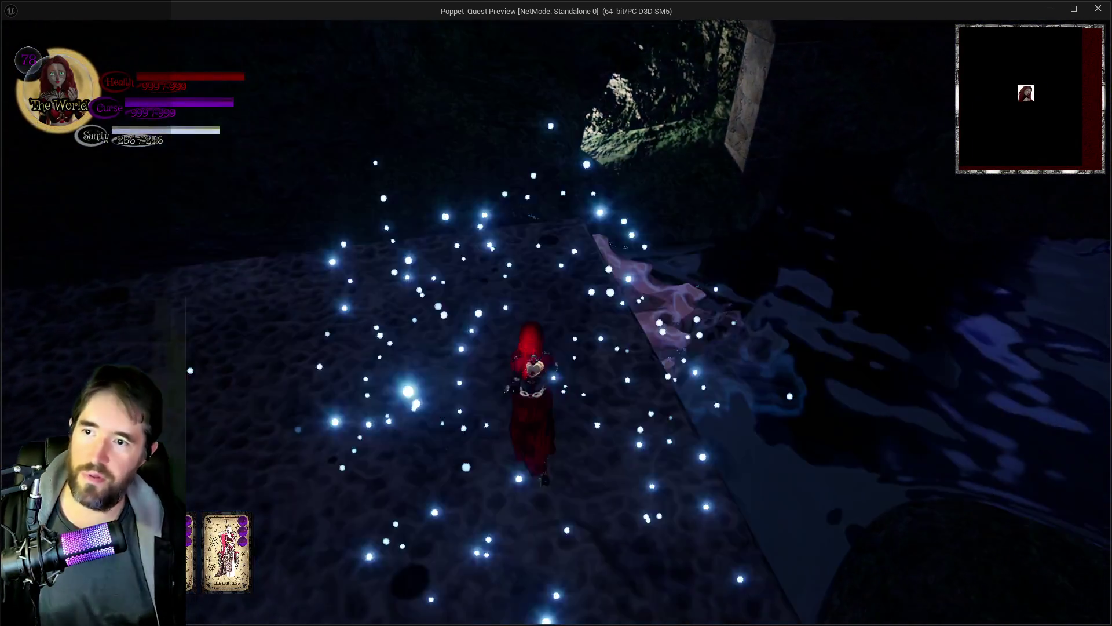
Jump and glide the character across the mossy rocks and onto the stone pillar.
key(w)
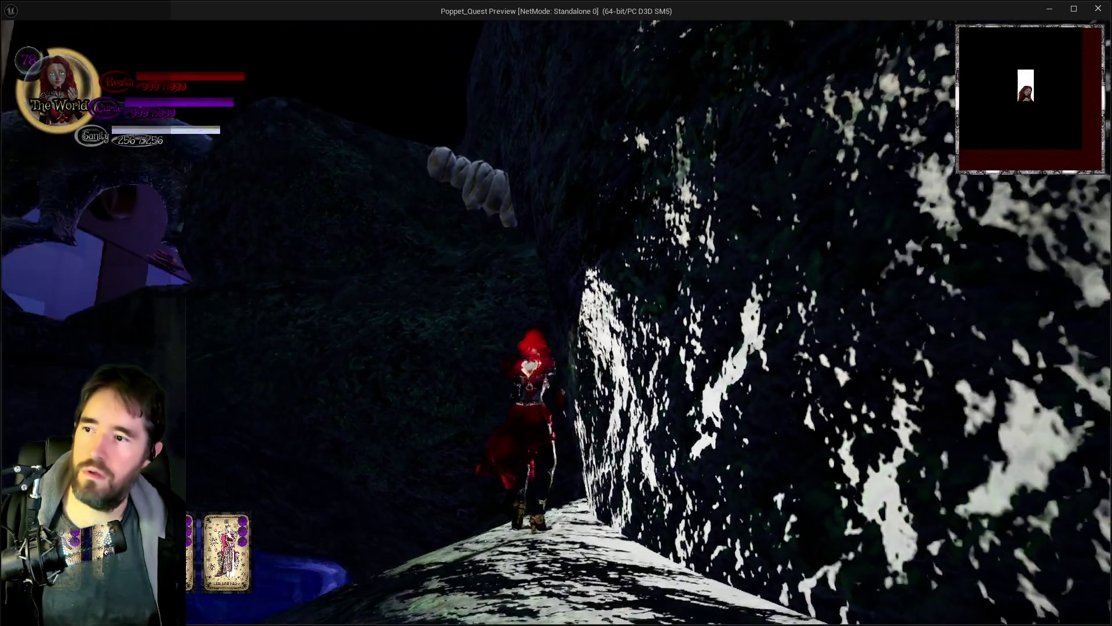
key(space)
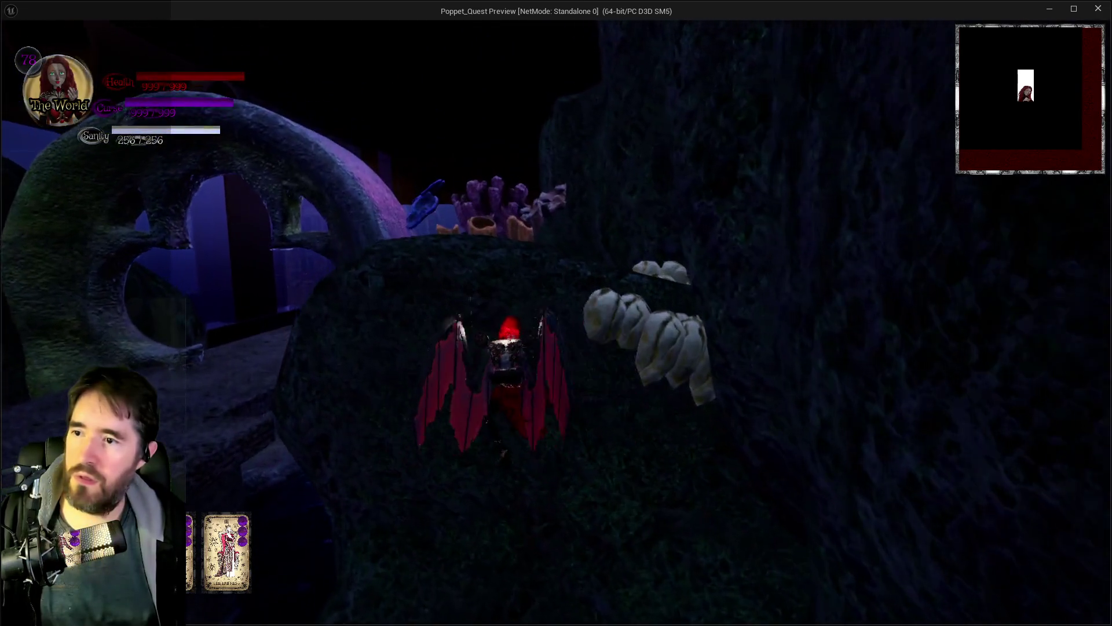
key(w)
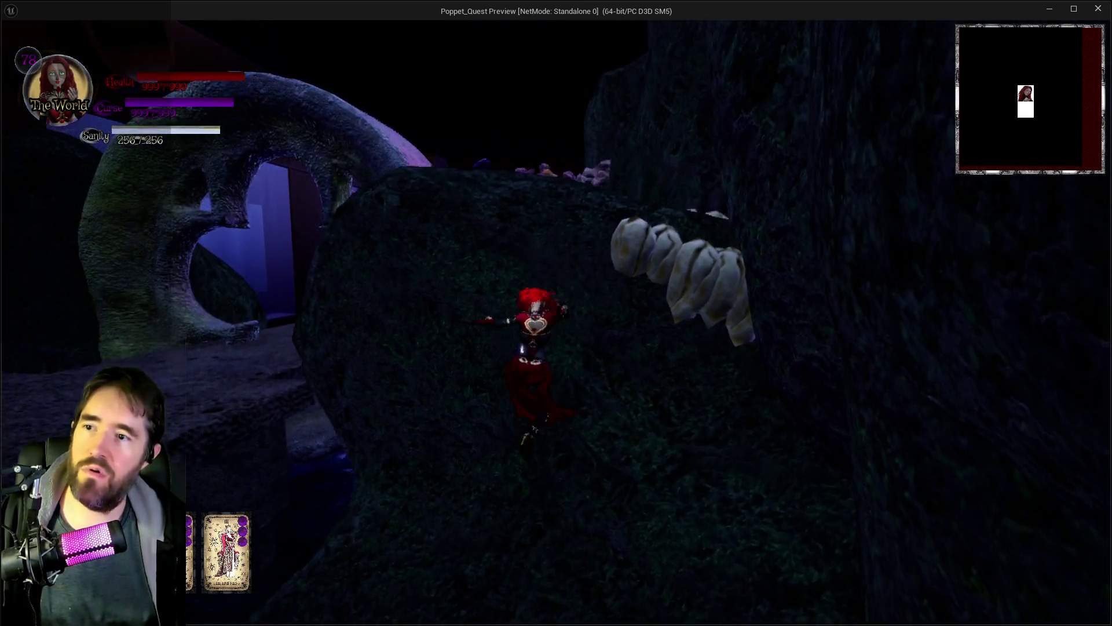
key(space)
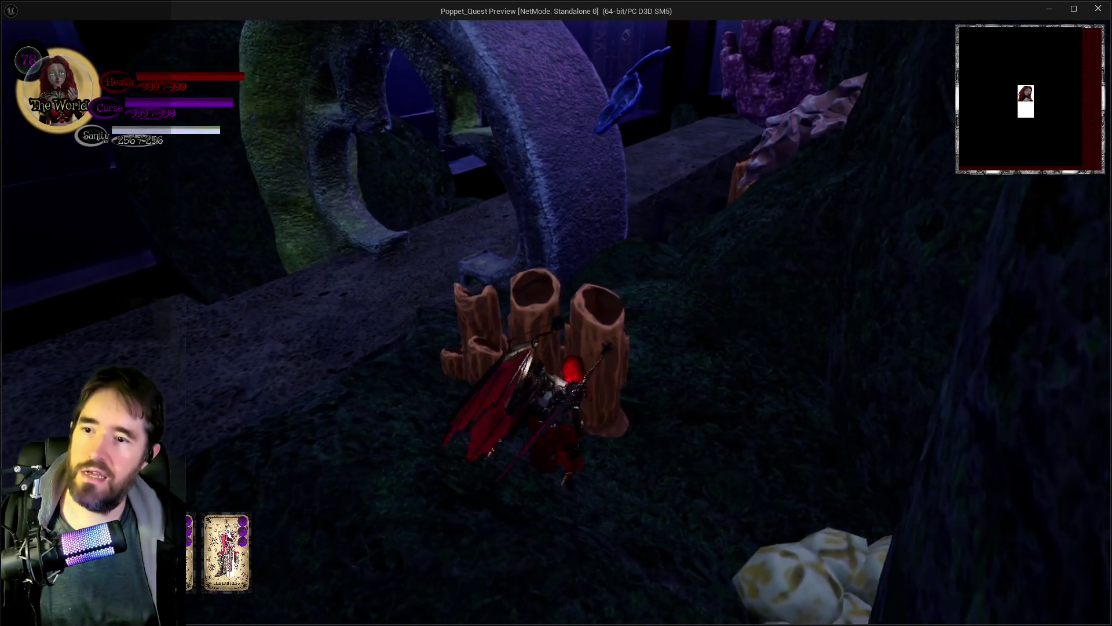
key(w)
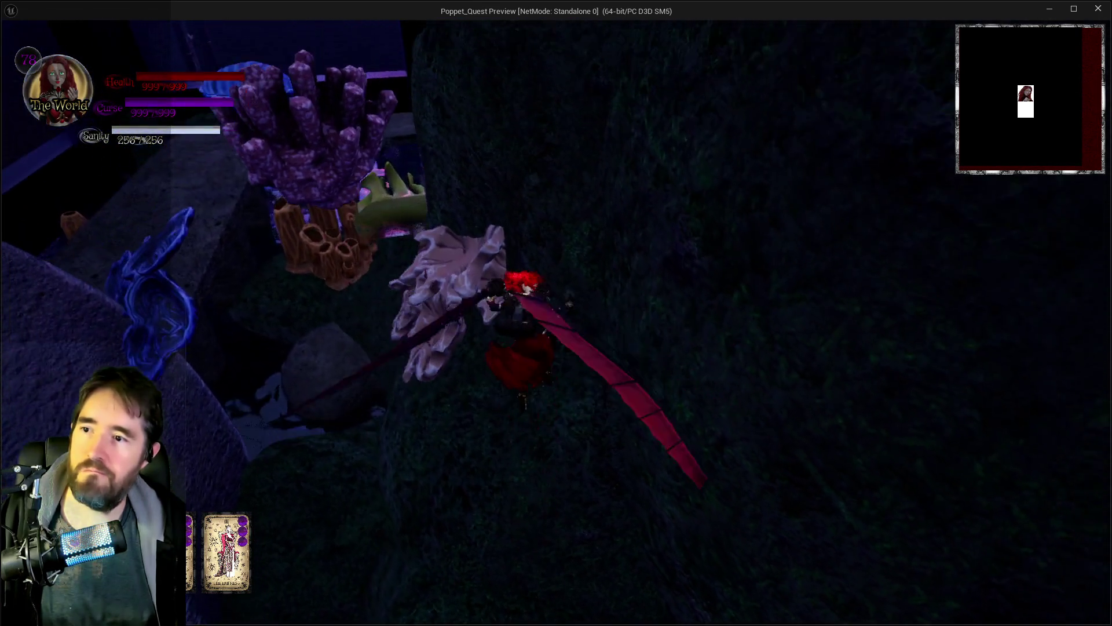
key(space)
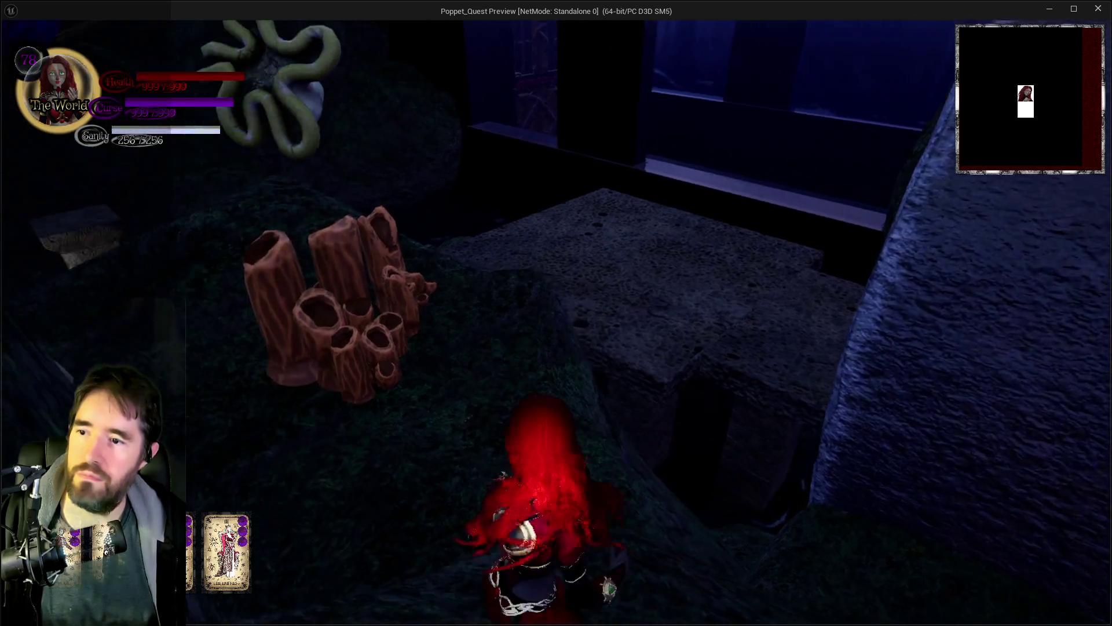
key(w)
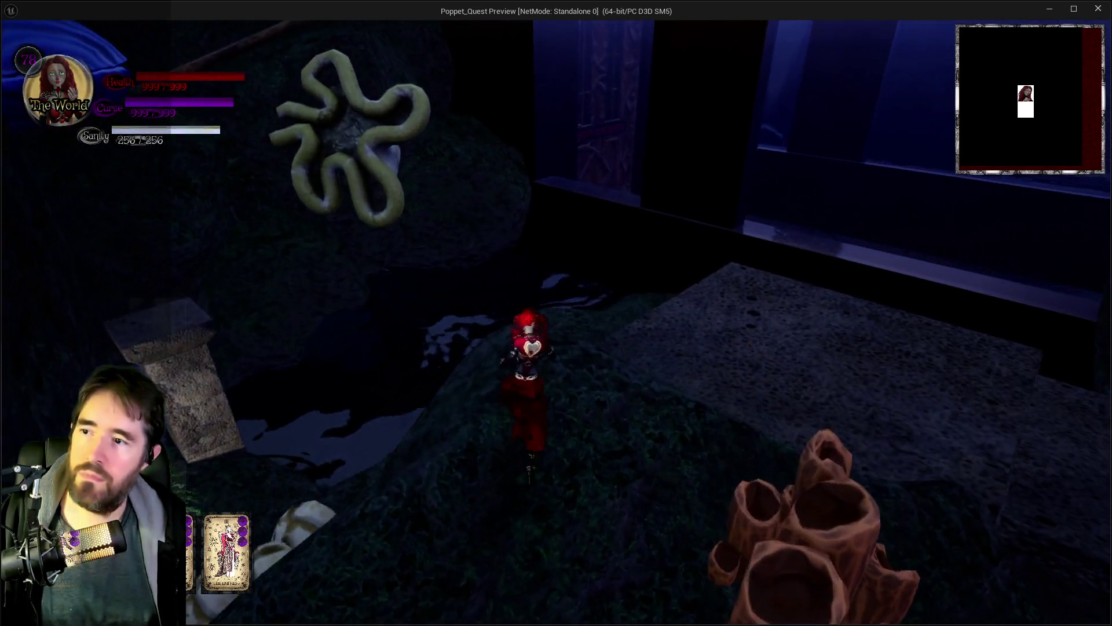
key(w)
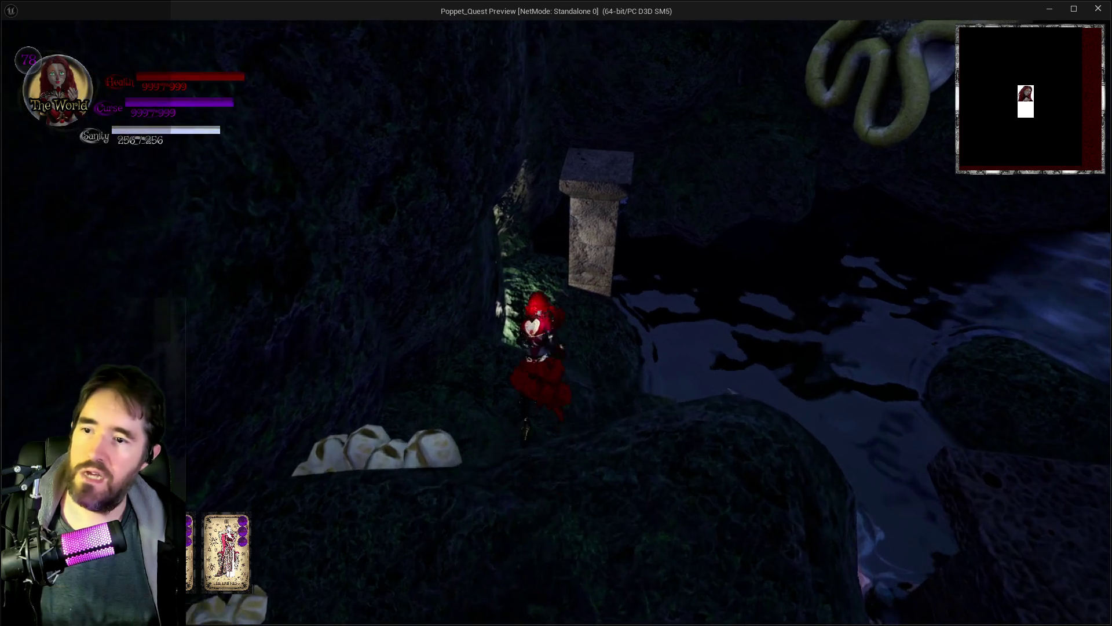
key(w)
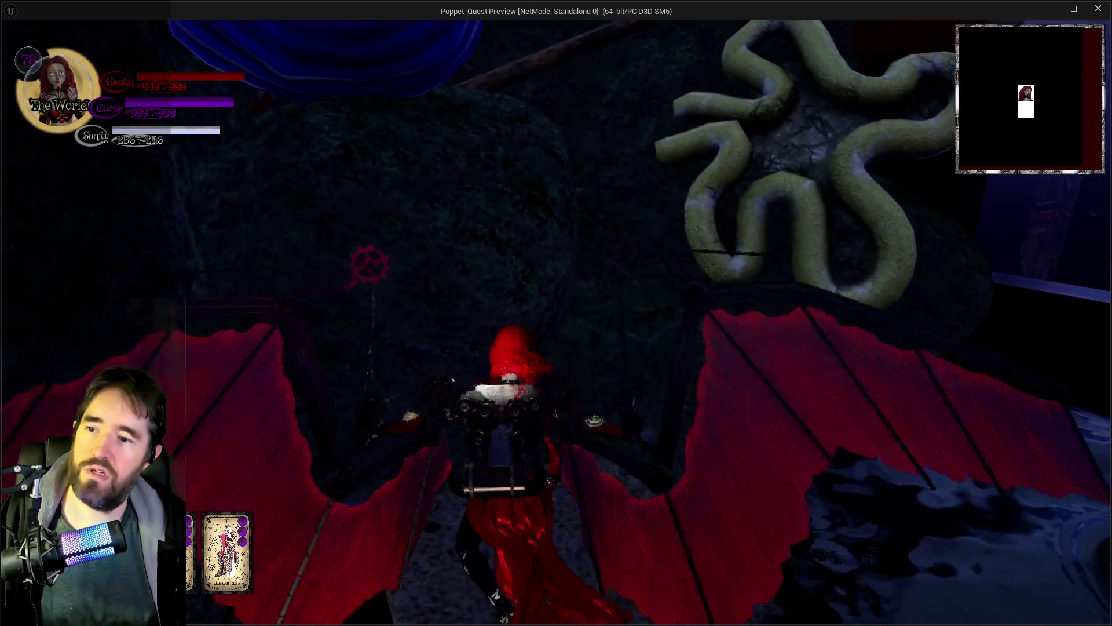
key(w)
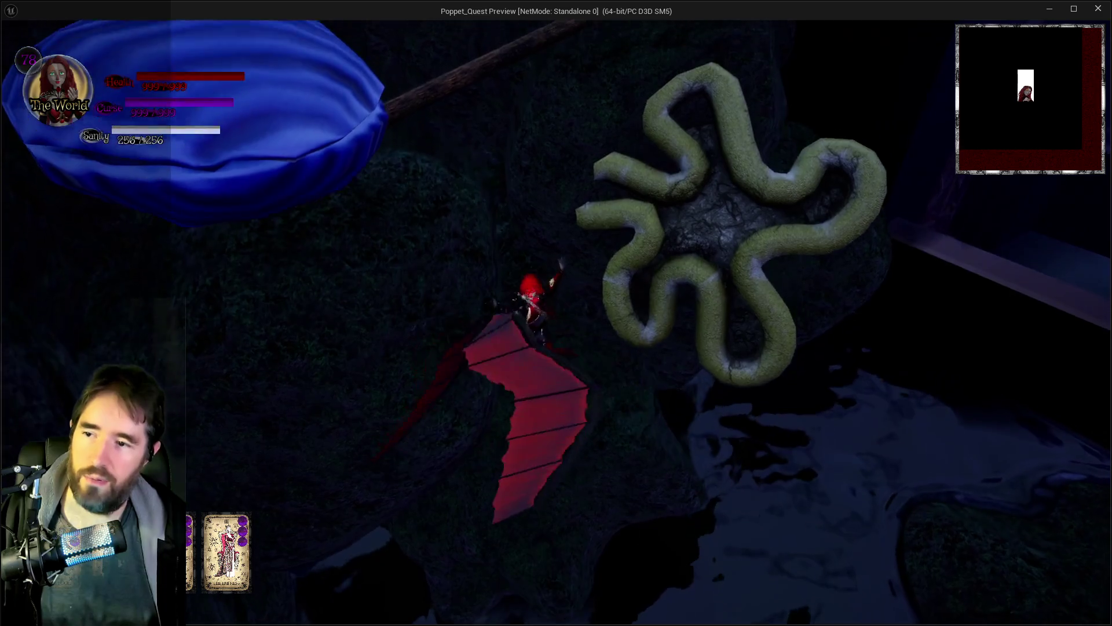
Fly past the tentacle sculpture and run the stone path through the arch to the clam-shell tanks.
key(w)
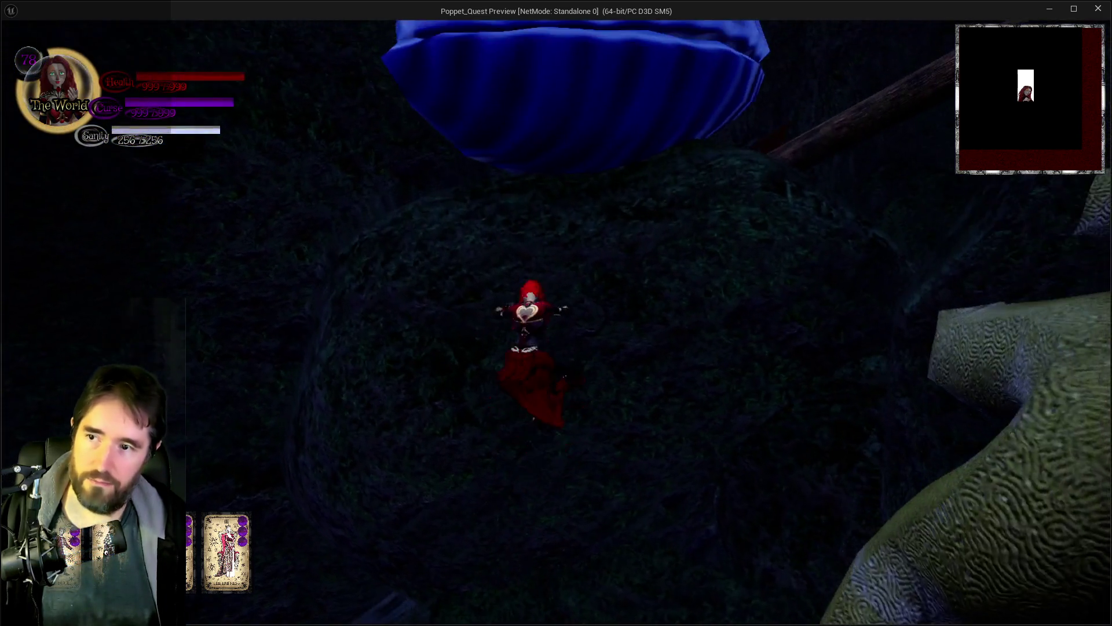
key(w)
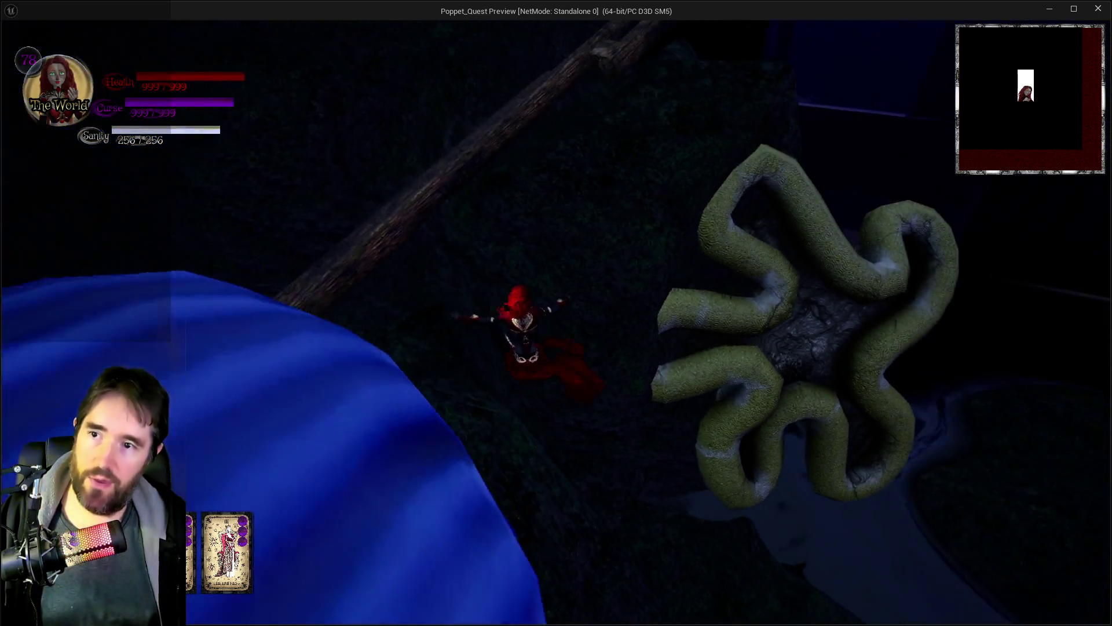
key(w)
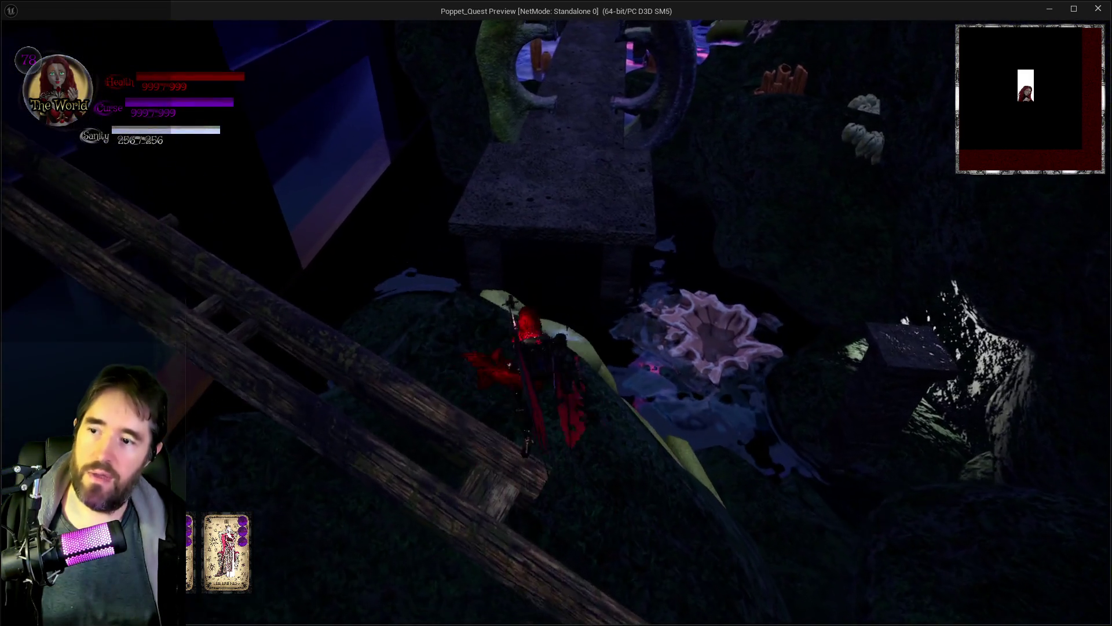
key(w)
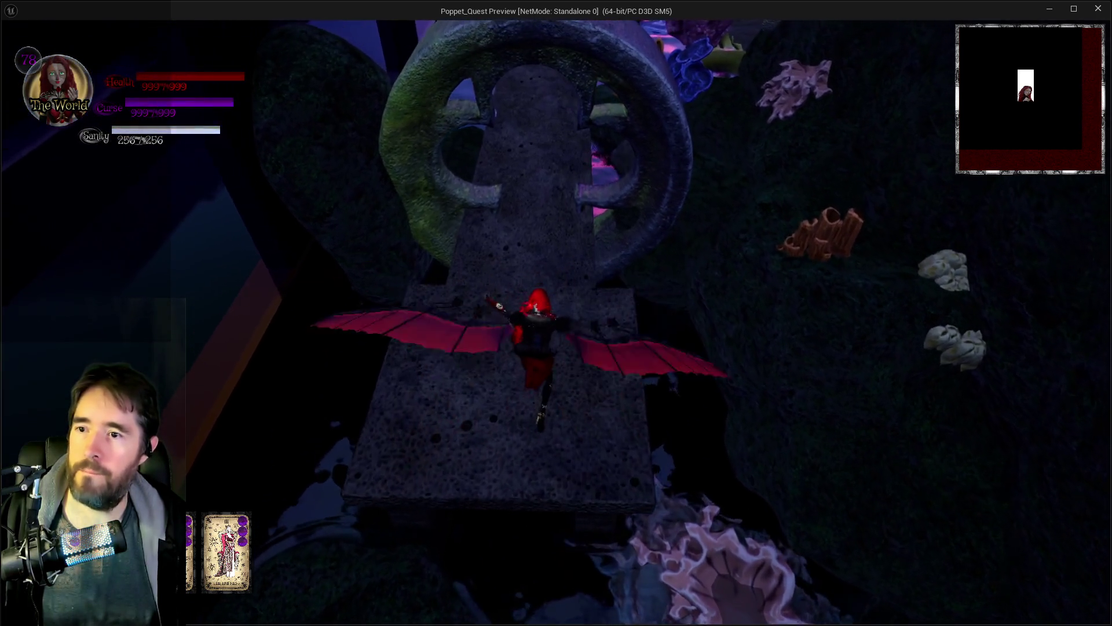
key(w)
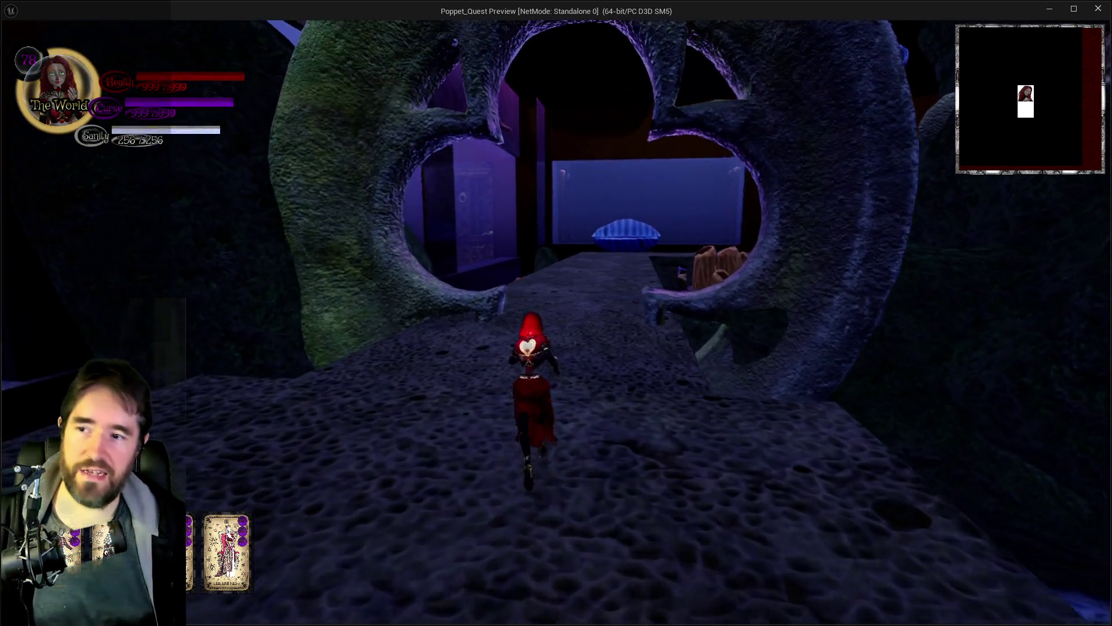
key(w)
key(w)
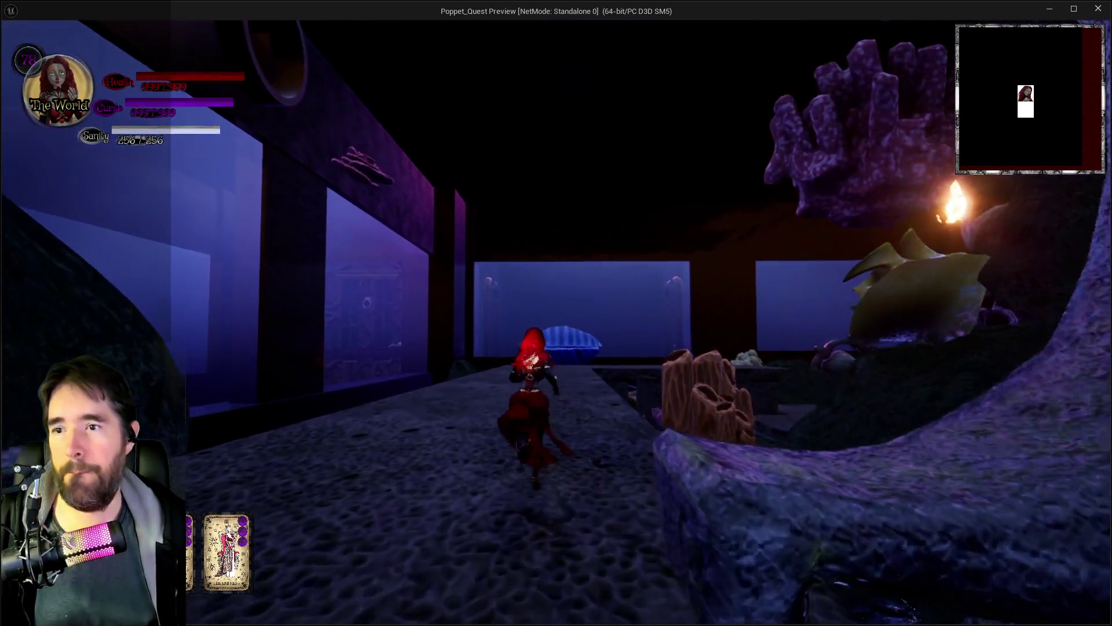
key(w)
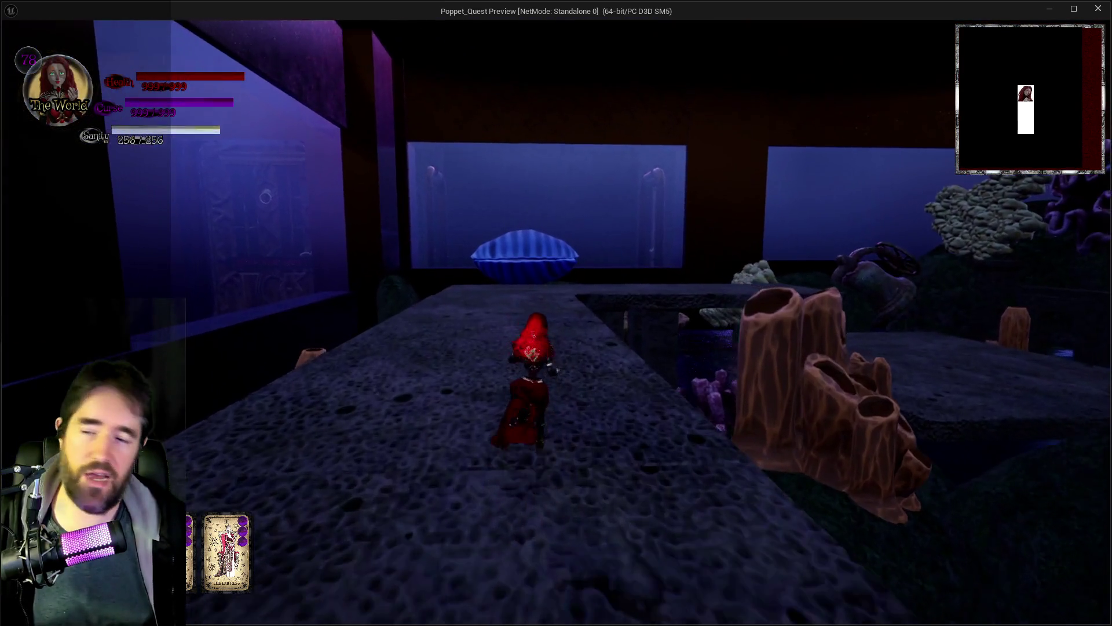
key(w)
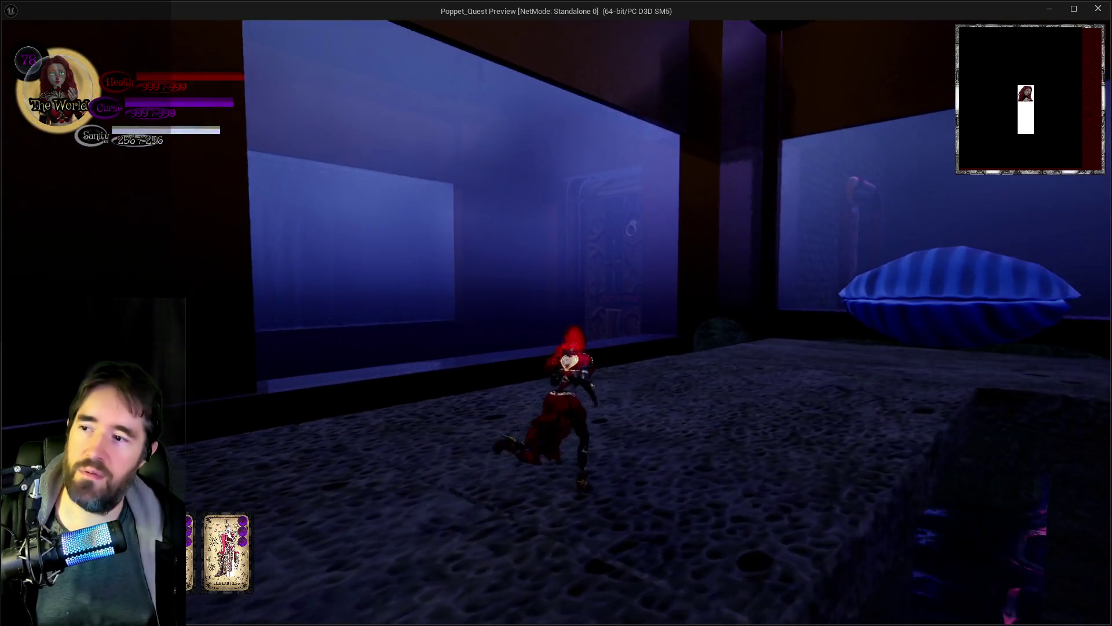
key(w)
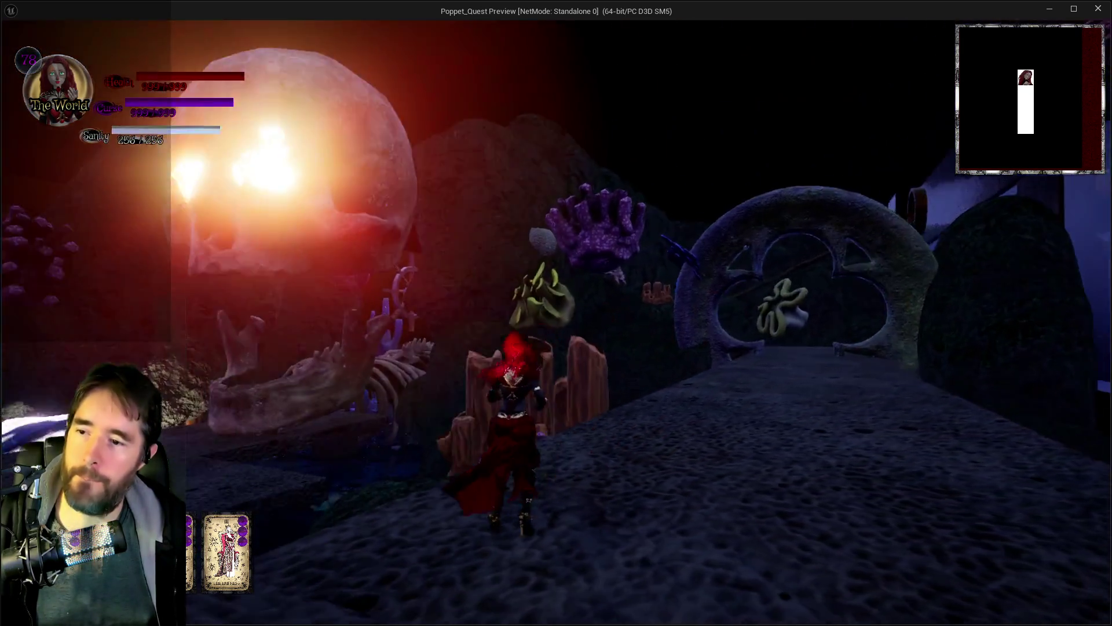
key(w)
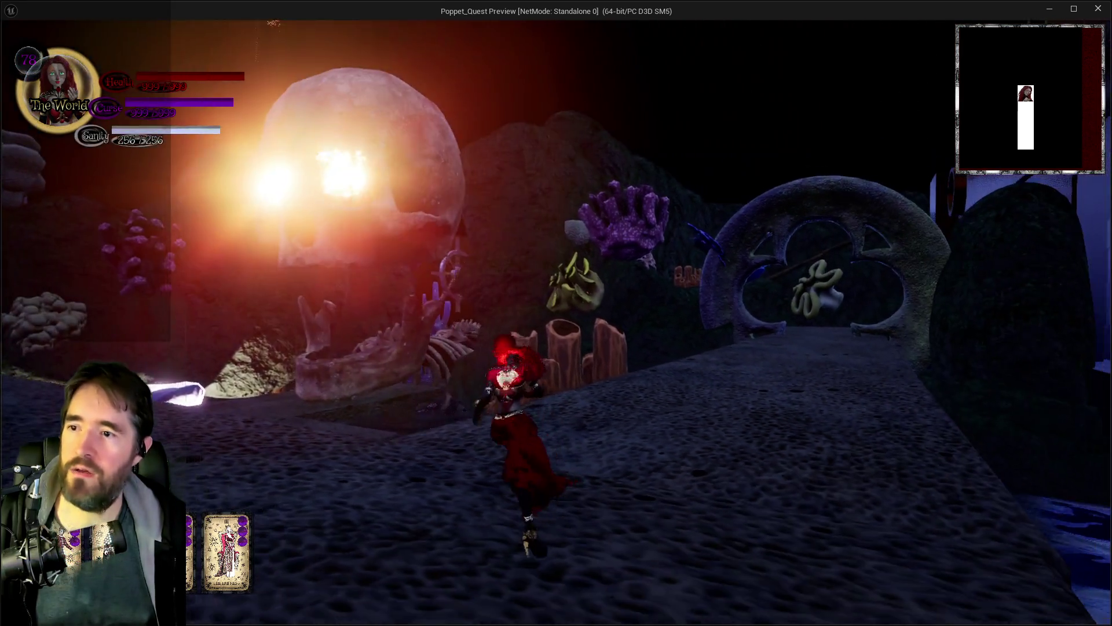
key(w)
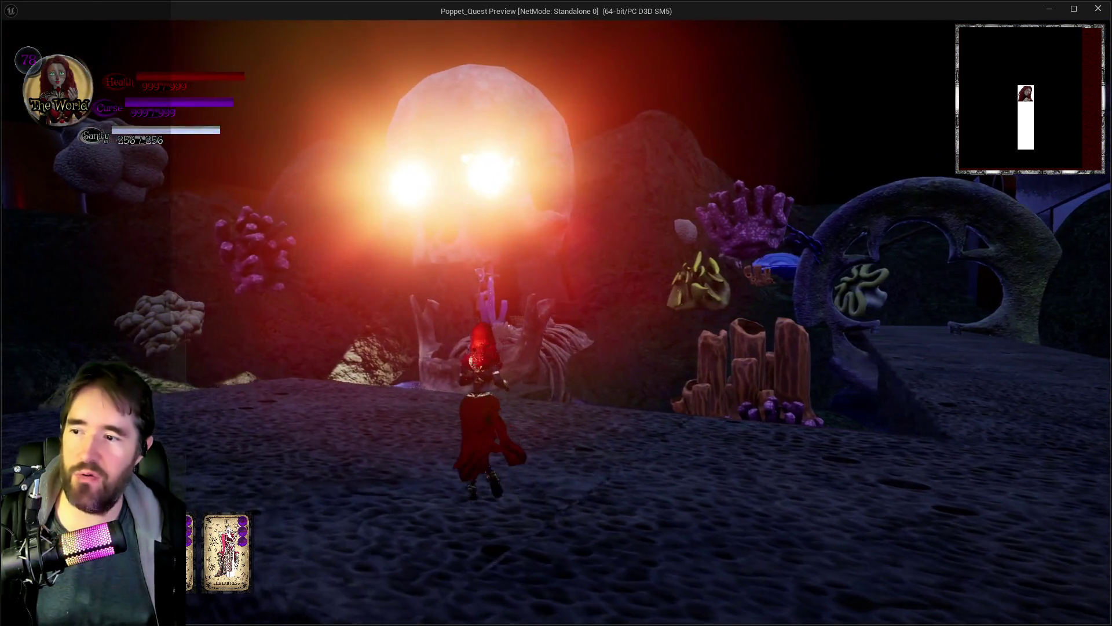
key(w)
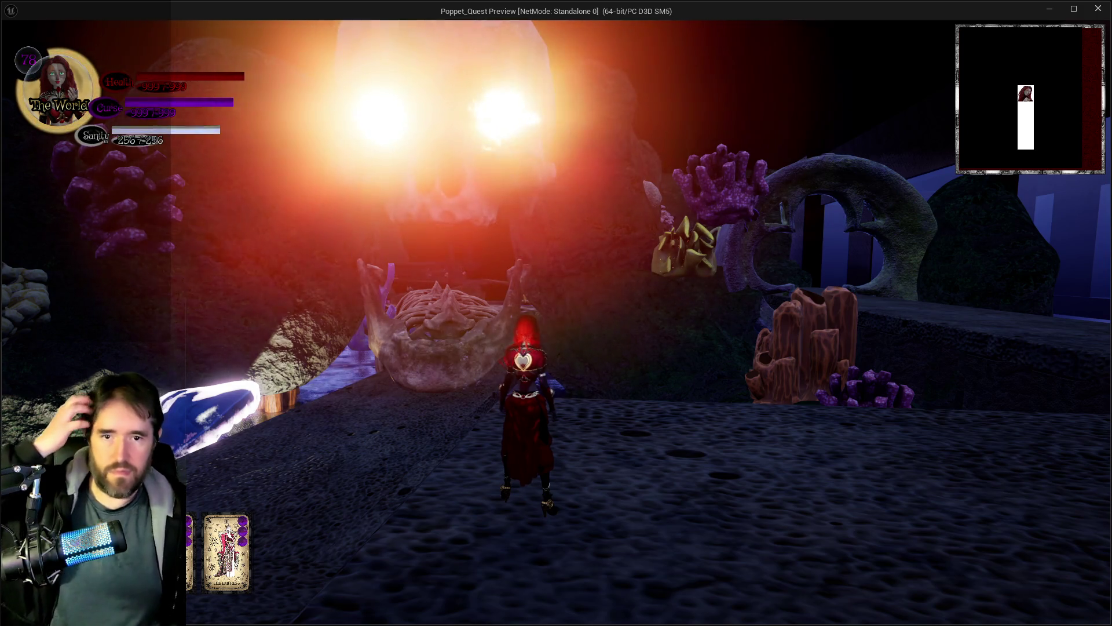
key(s)
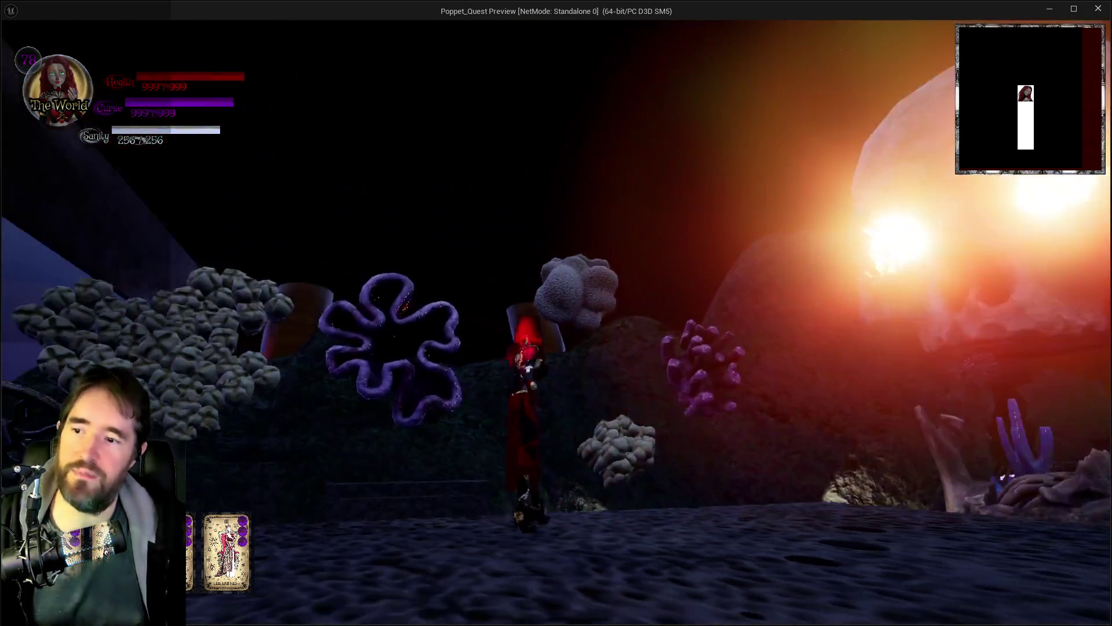
key(w)
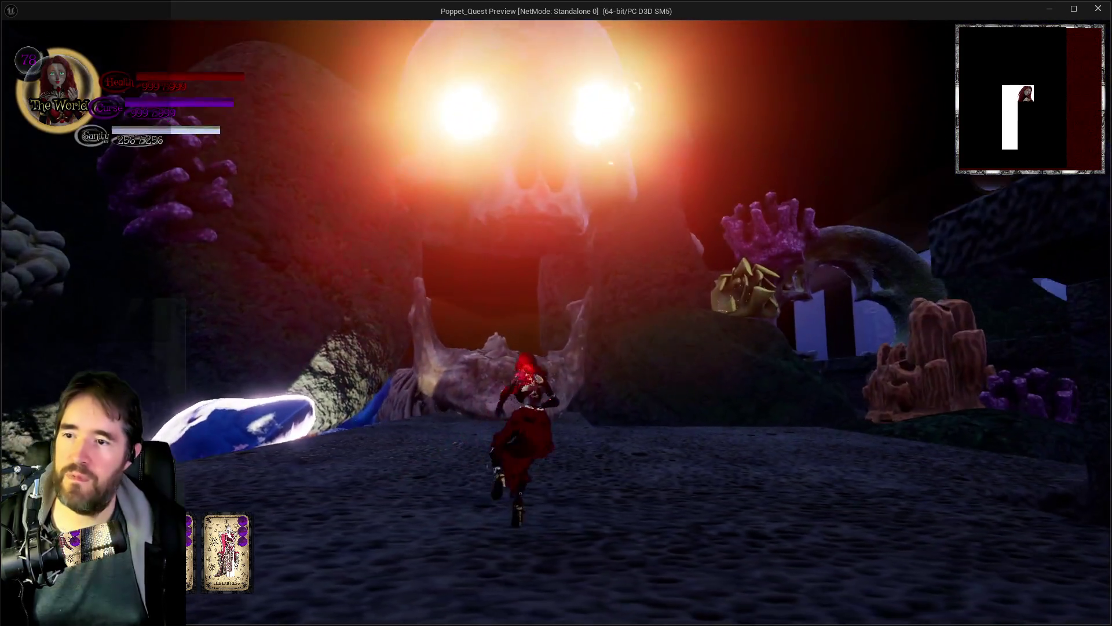
key(w)
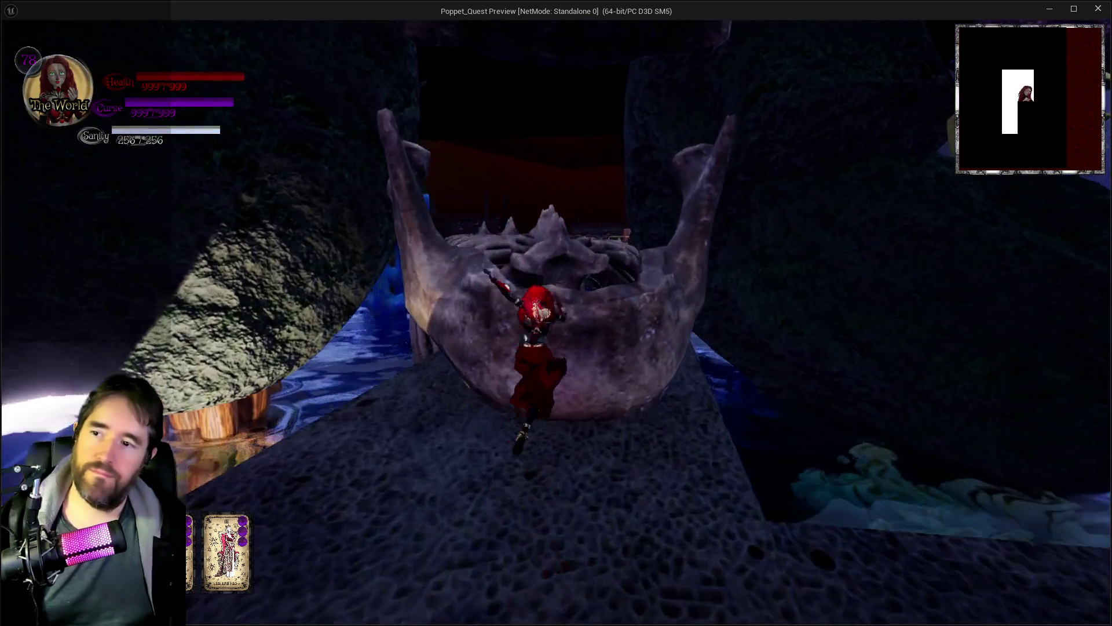
key(w)
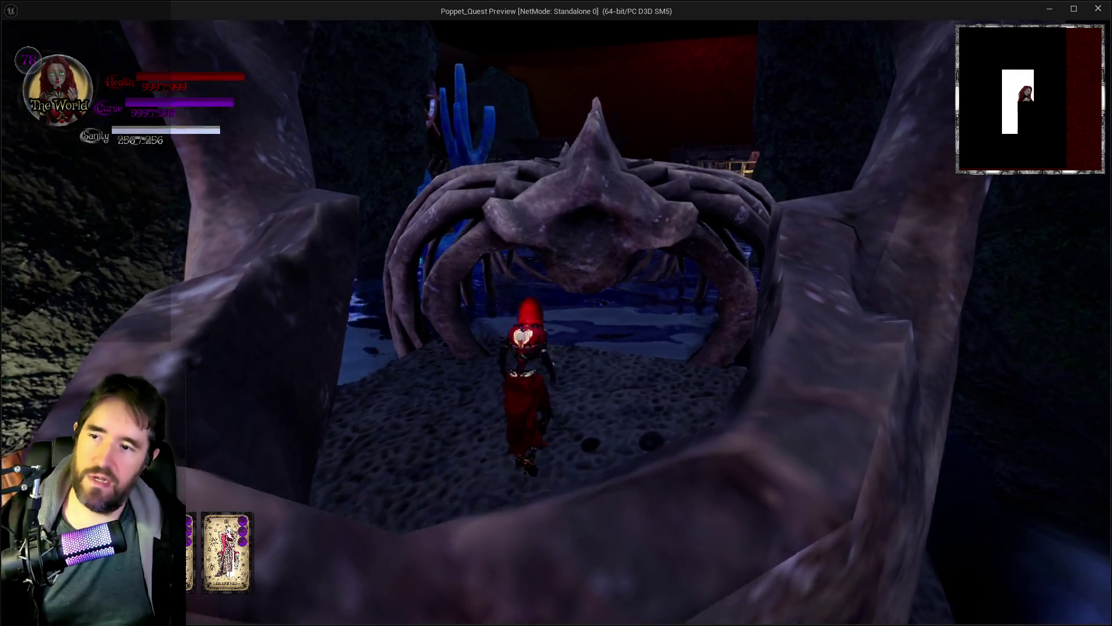
key(space)
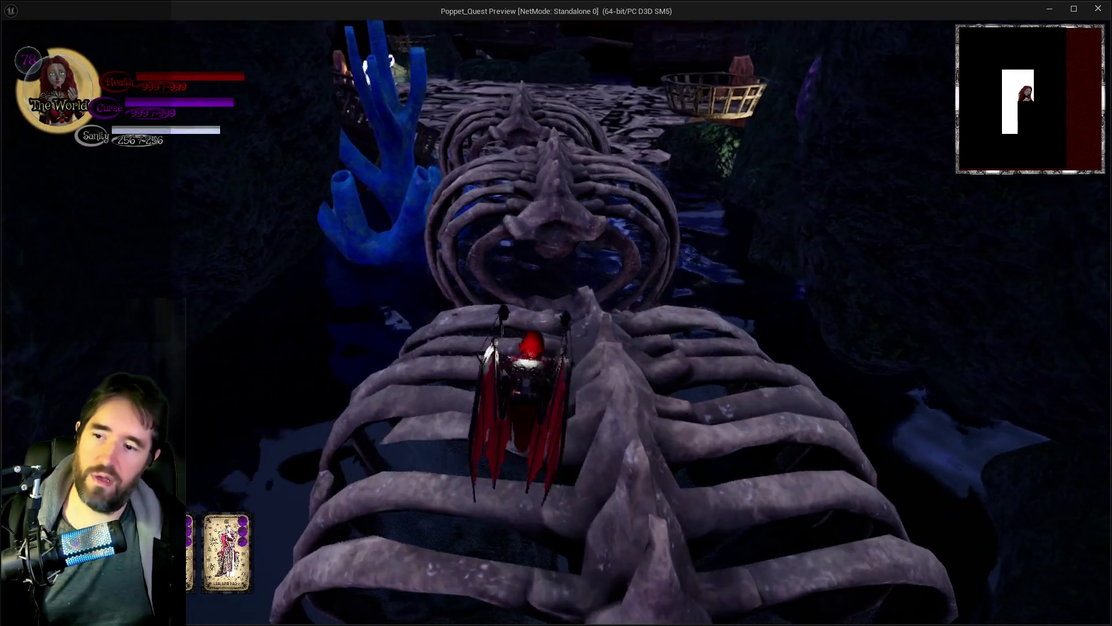
key(w)
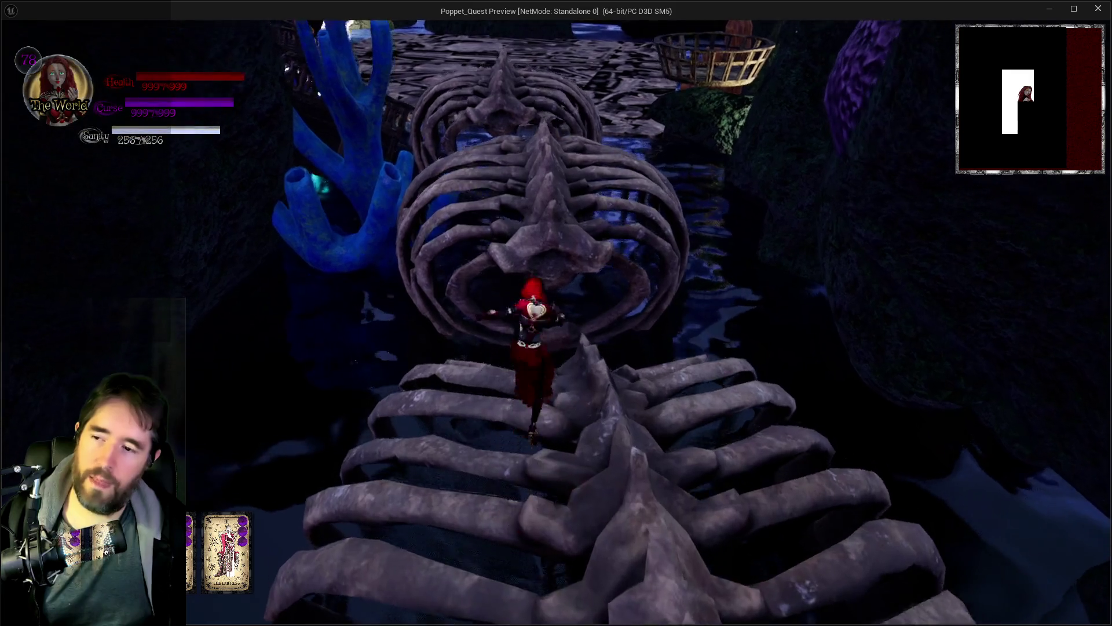
key(w)
key(space)
key(w)
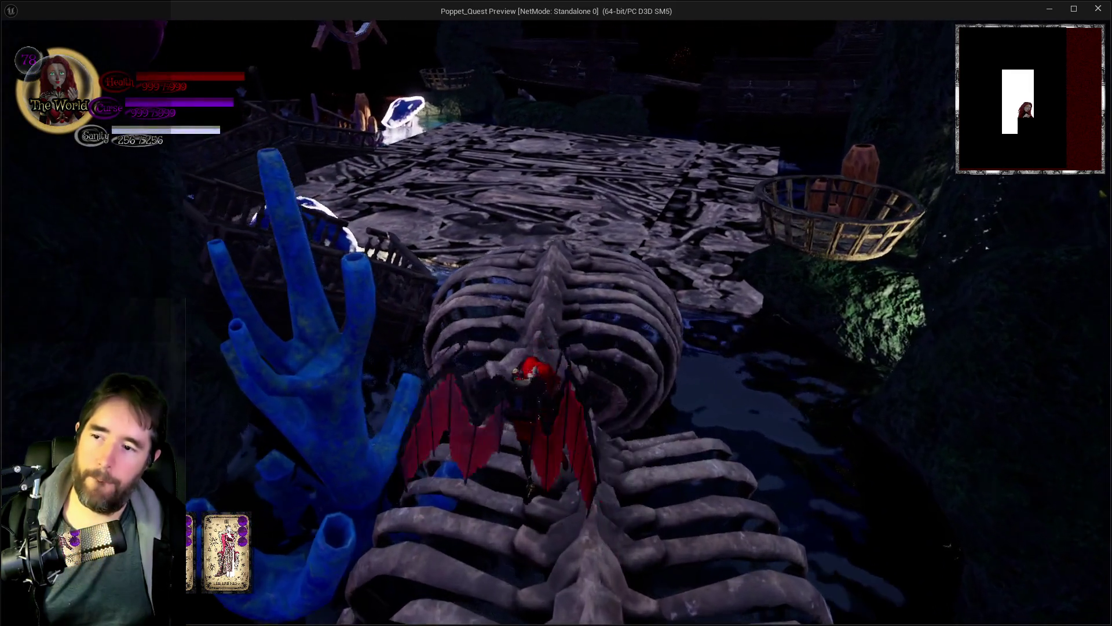
key(w)
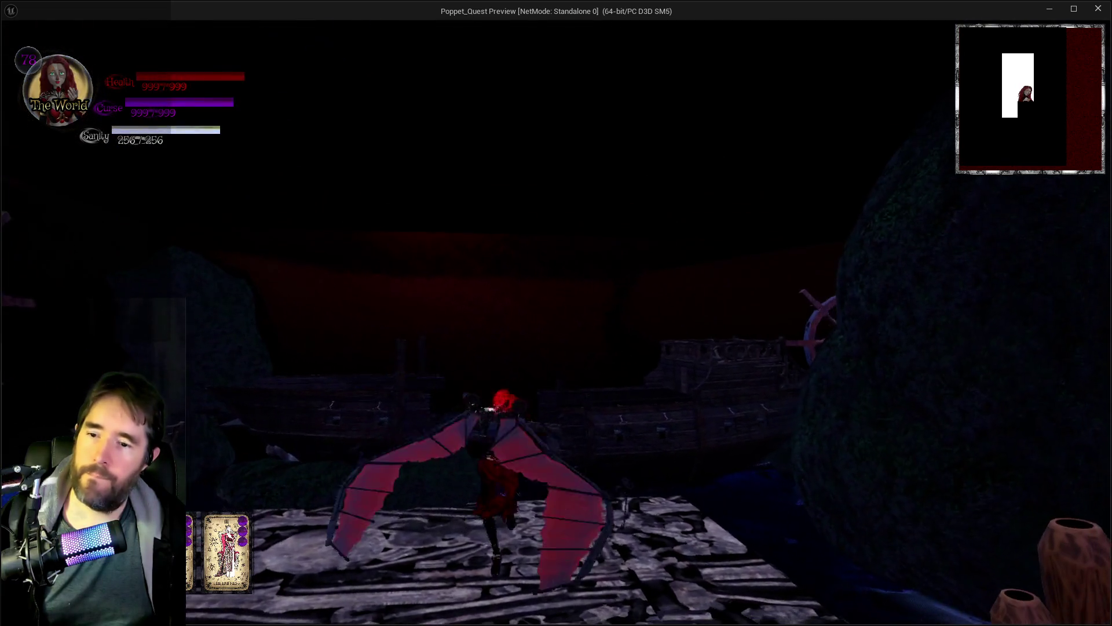
key(w)
key(w)
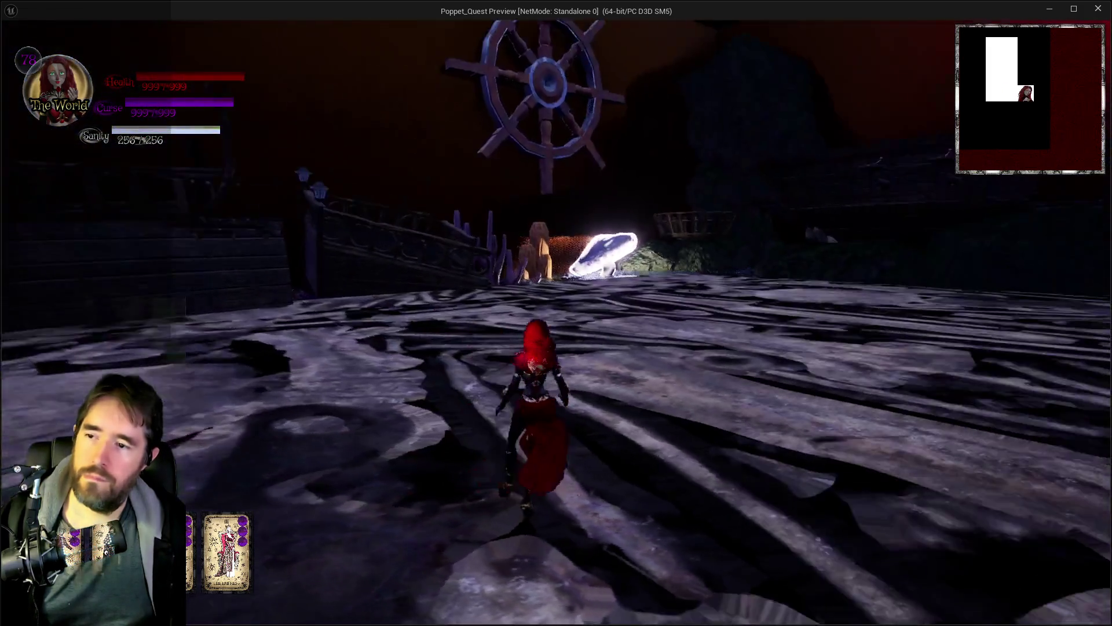
key(w)
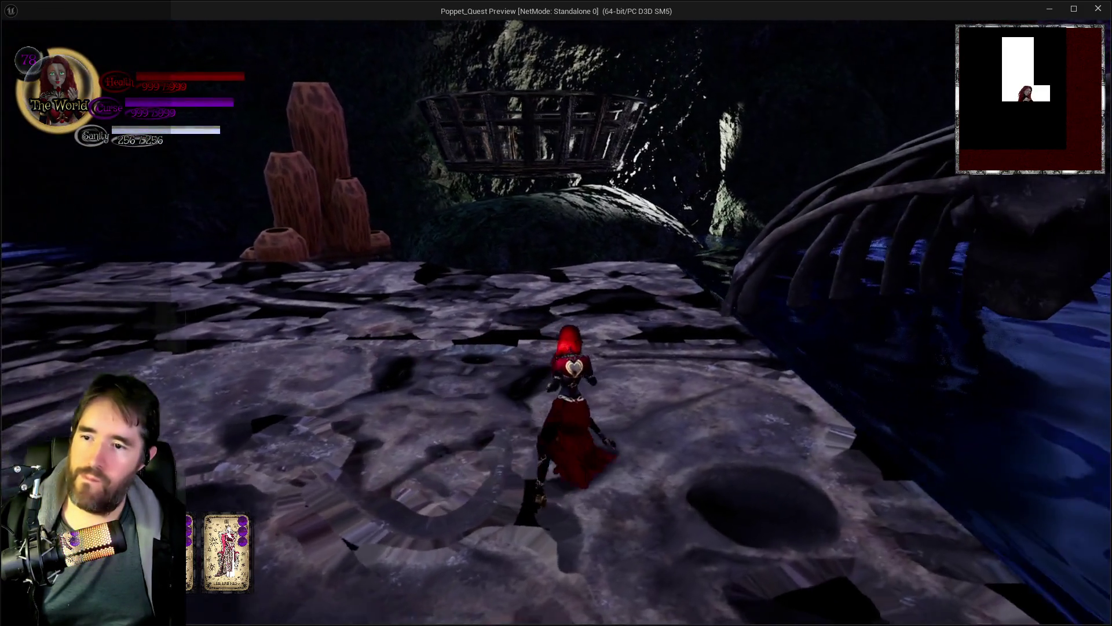
key(w)
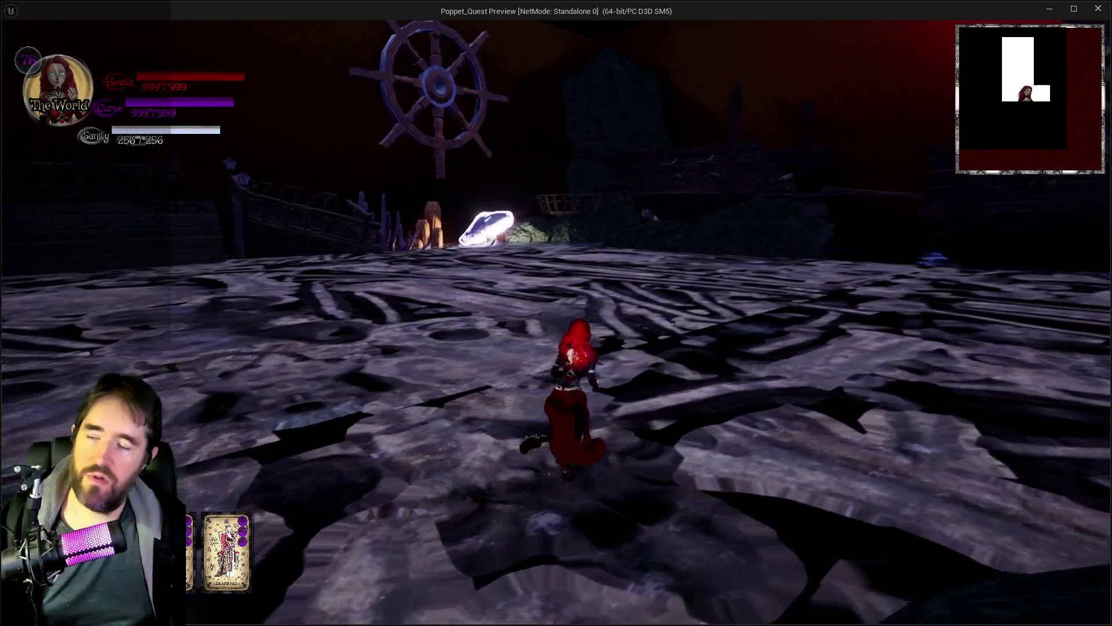
key(w)
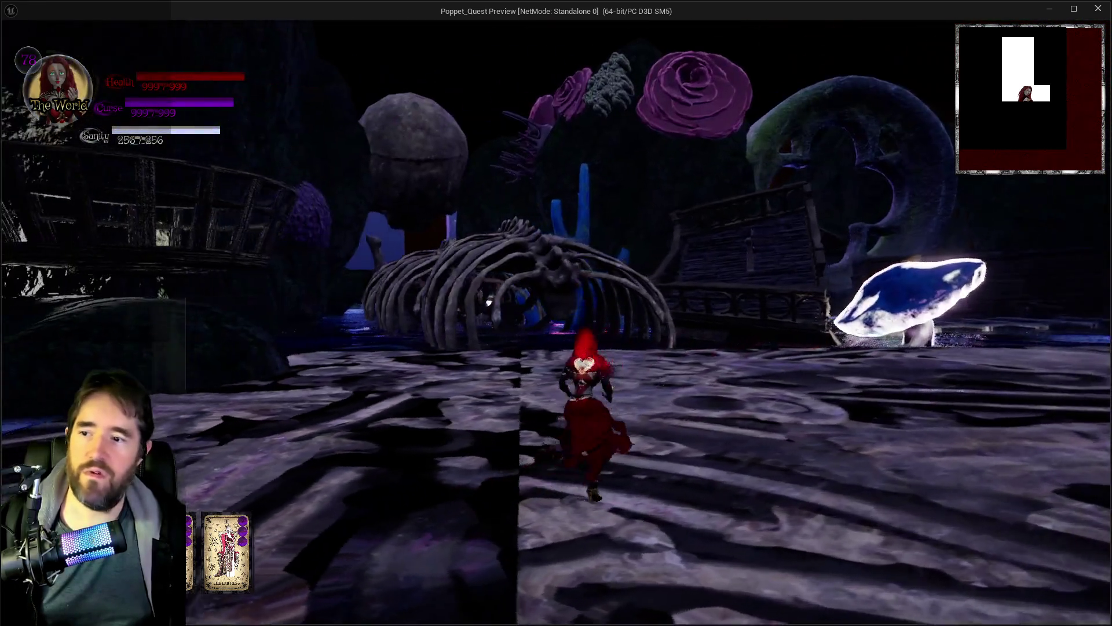
key(w)
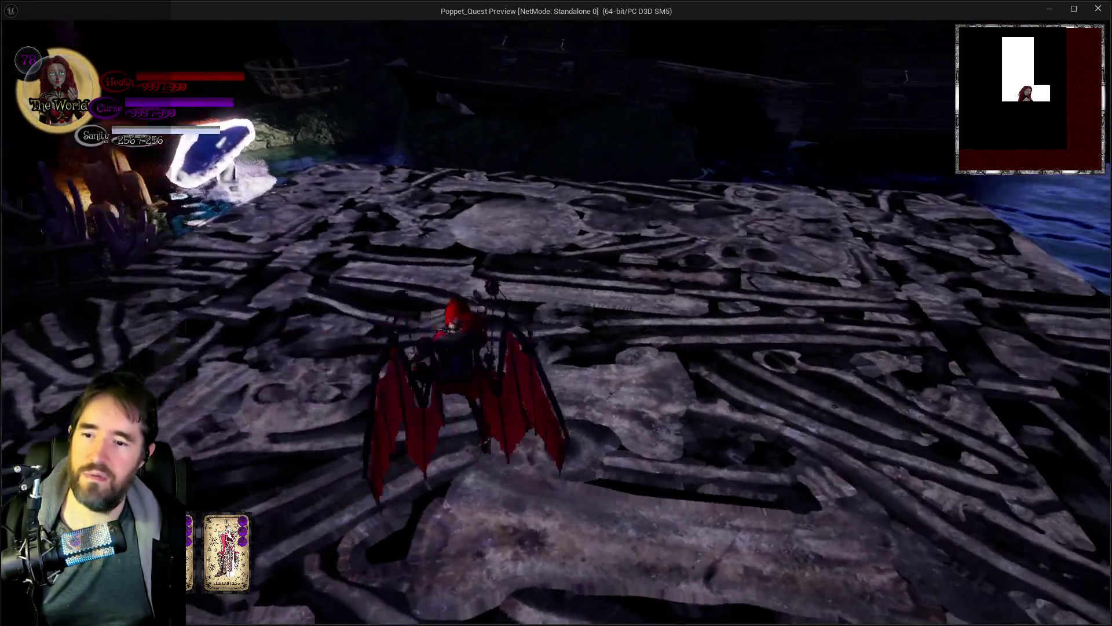
key(w)
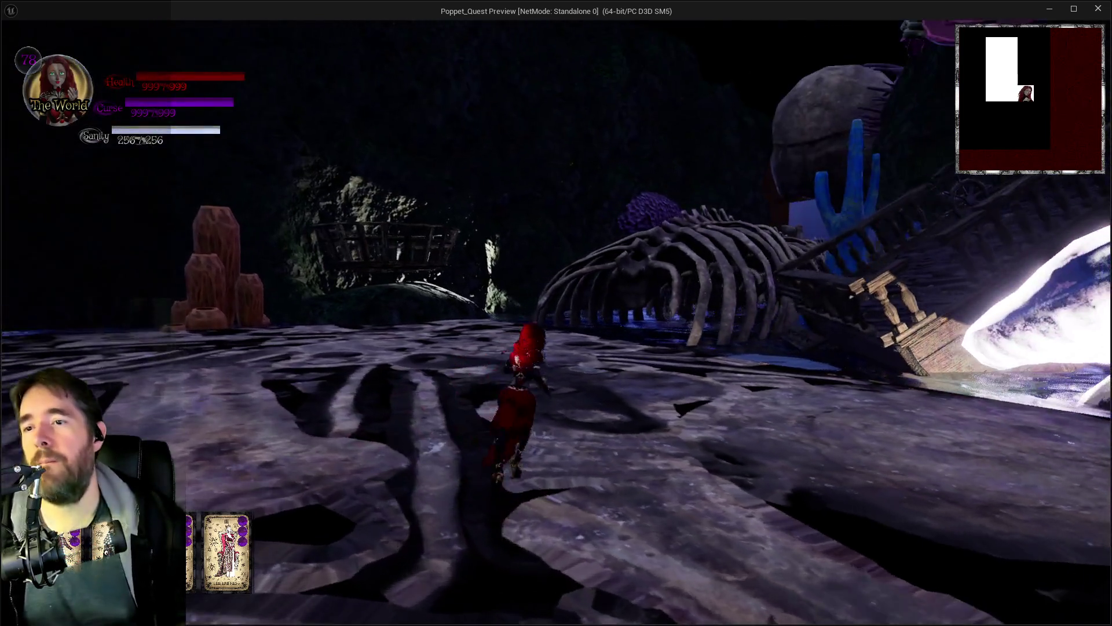
key(space)
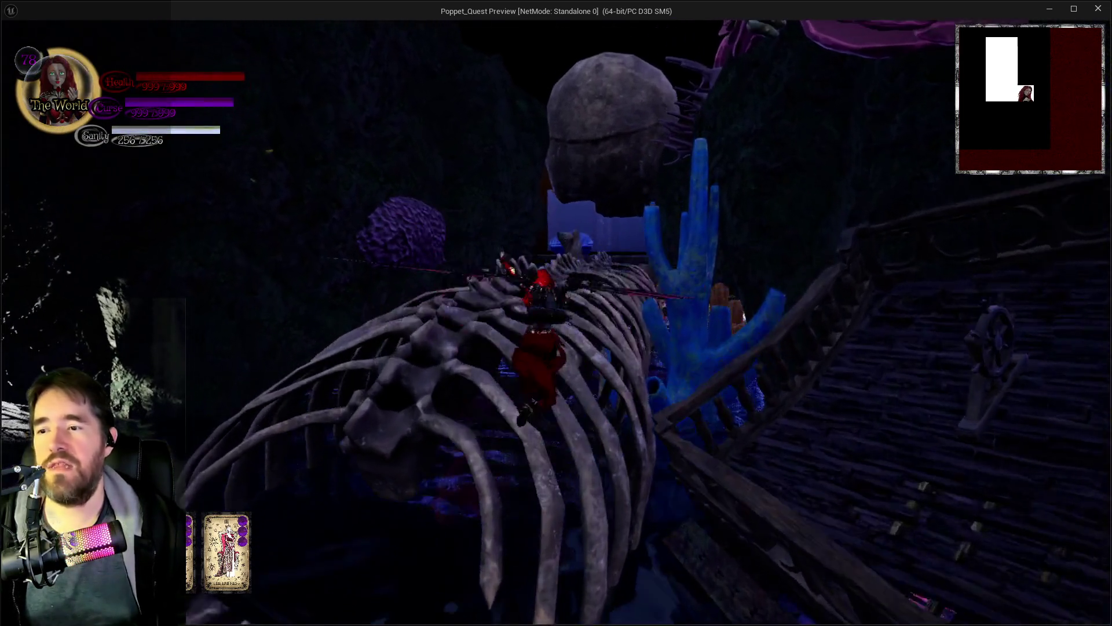
key(w)
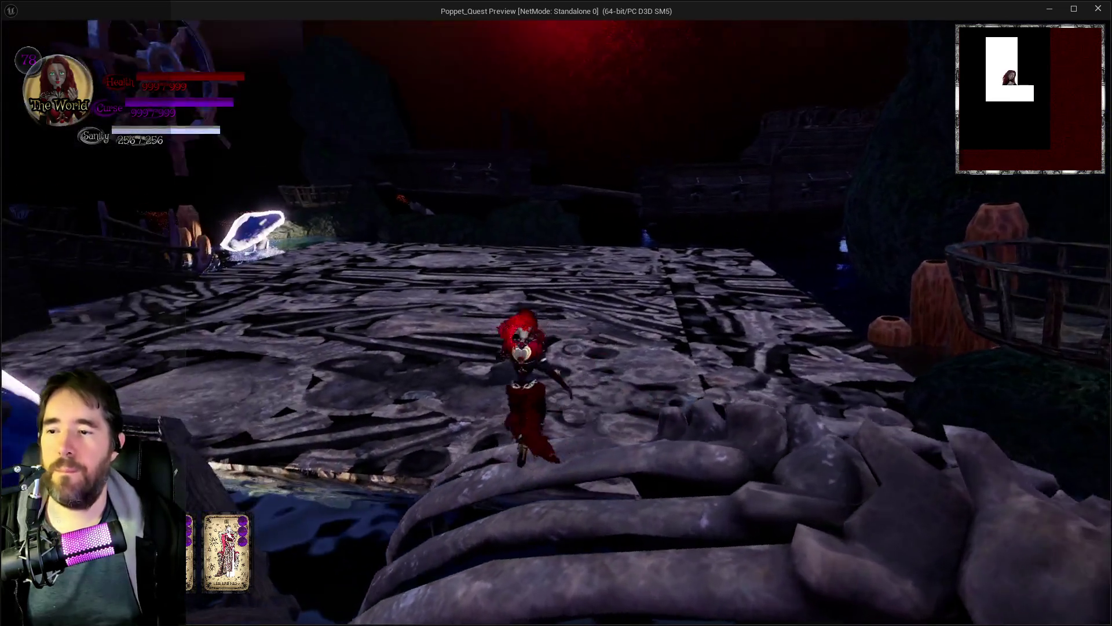
key(space)
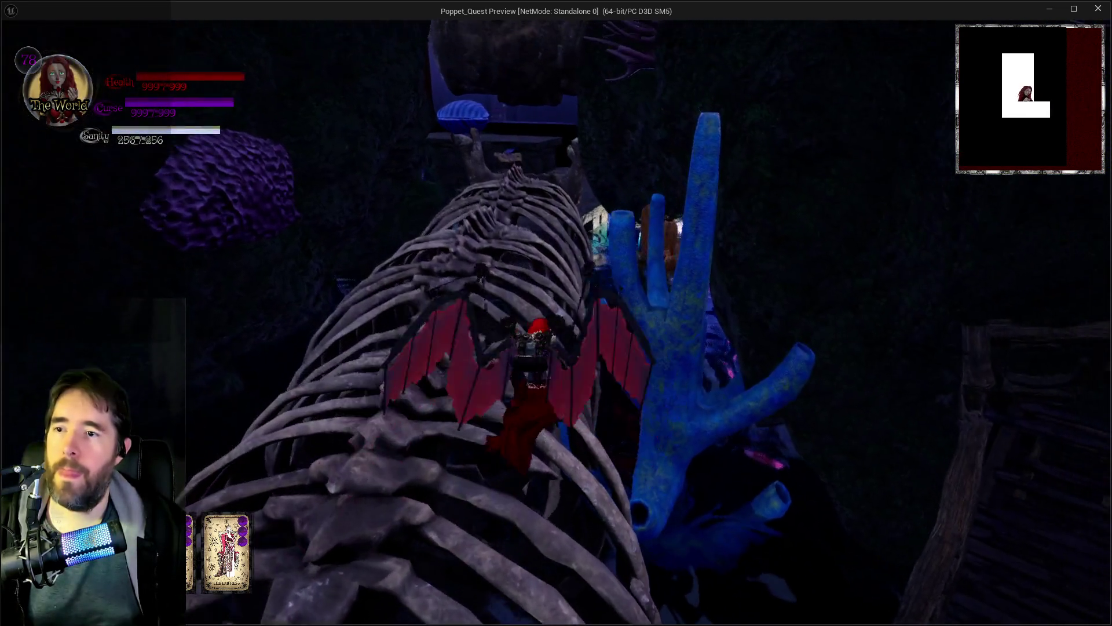
key(w)
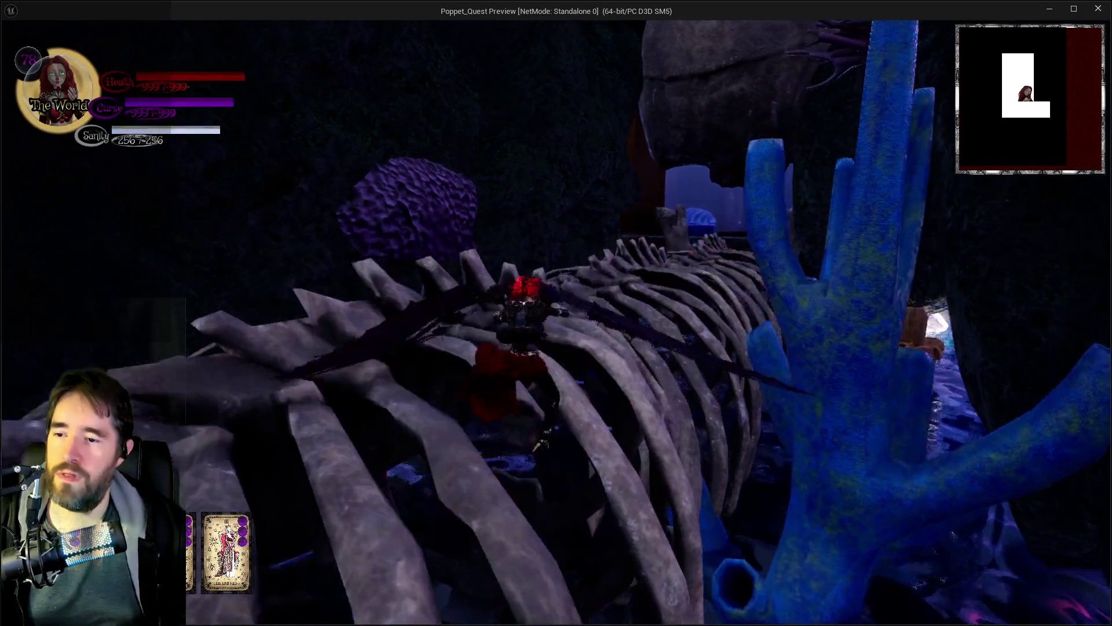
key(w)
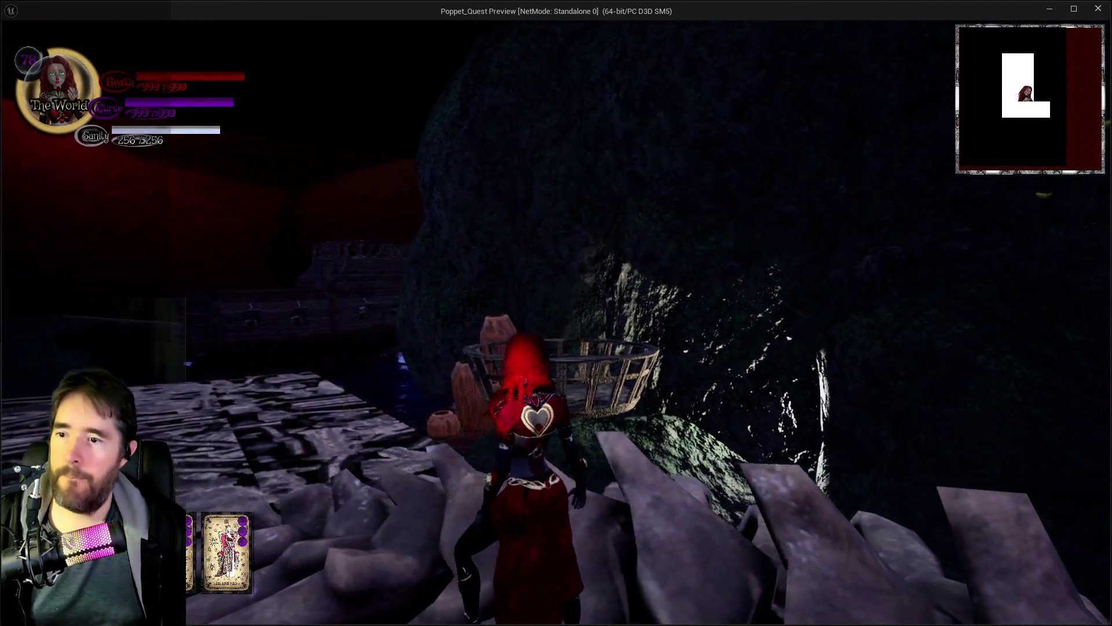
key(w)
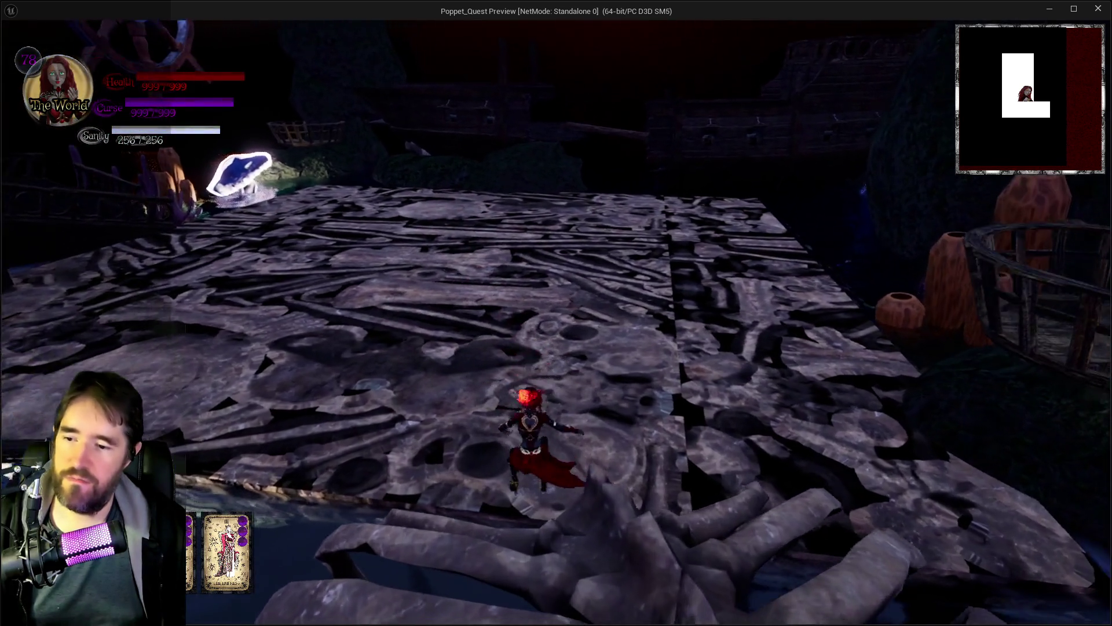
key(space)
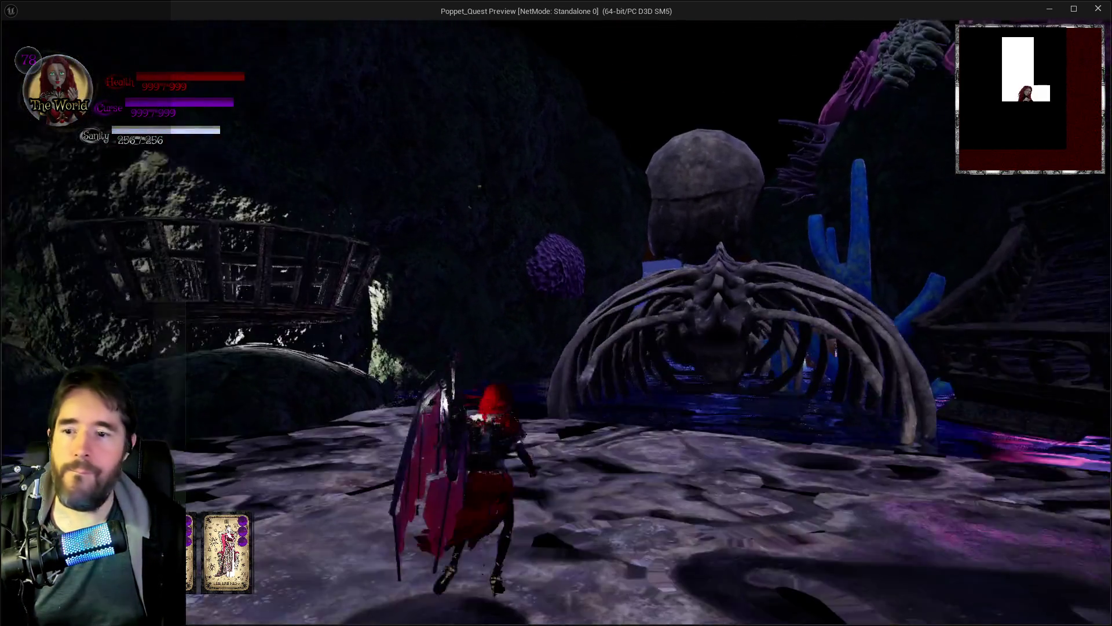
key(s)
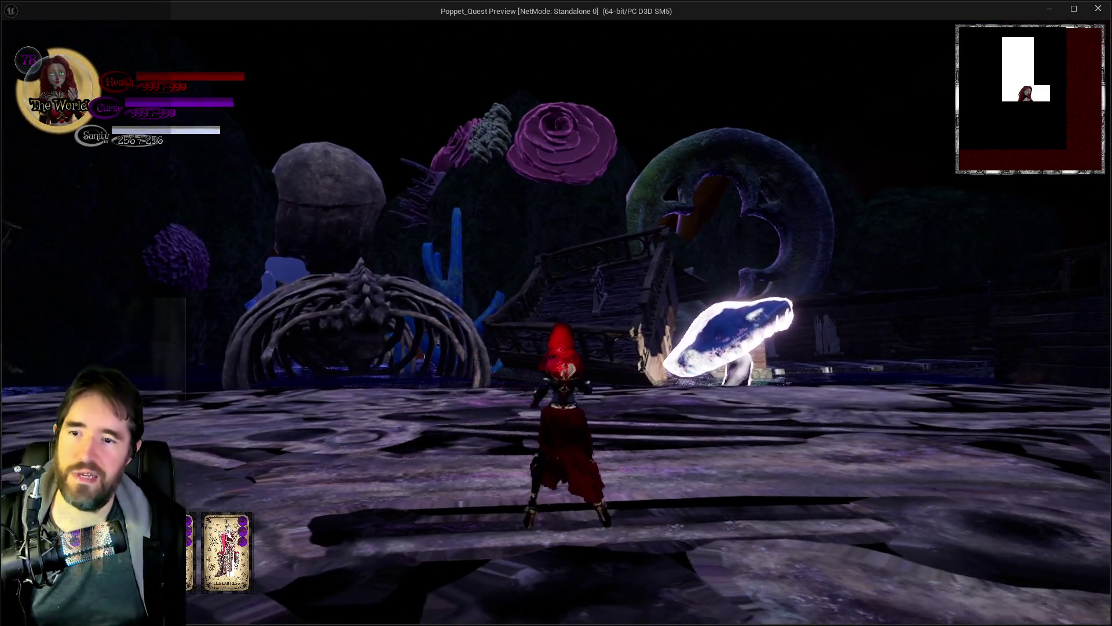
key(w)
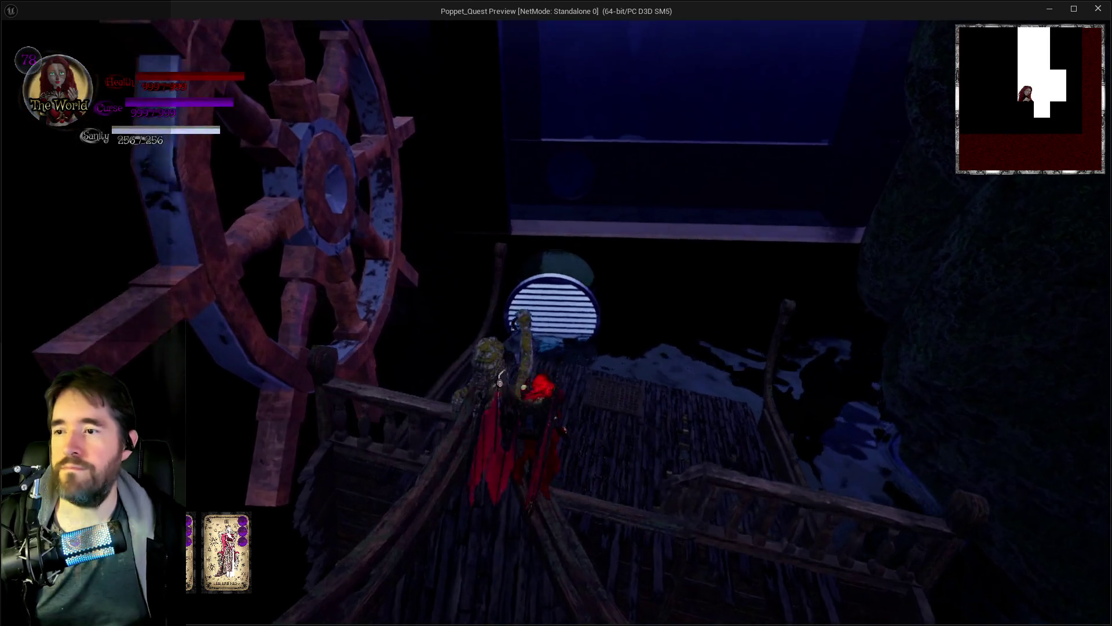
key(w)
key(w)
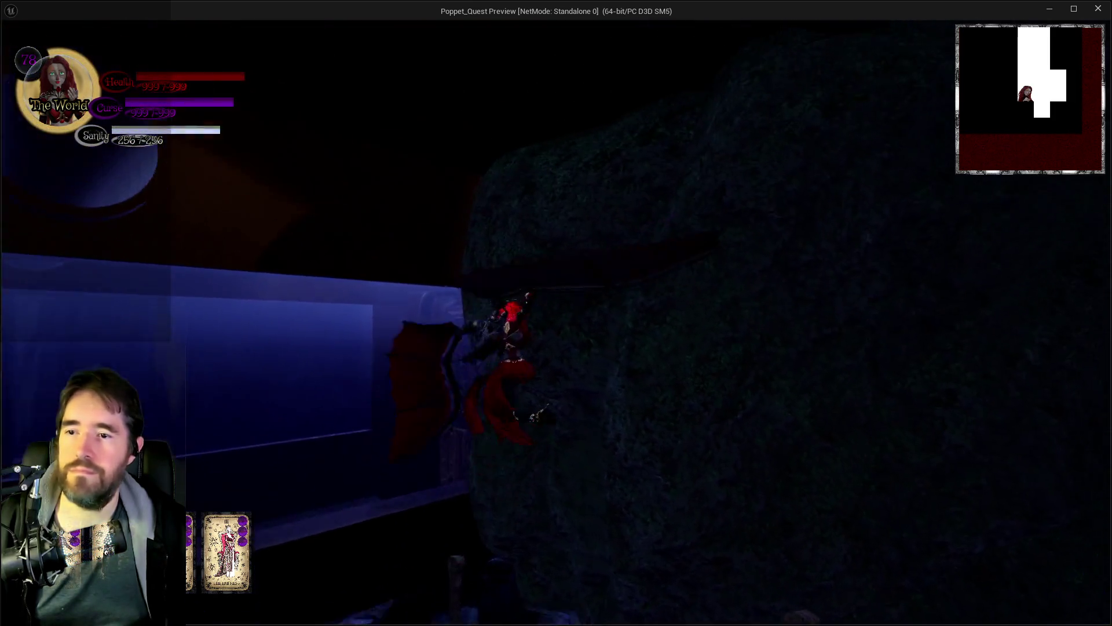
key(w)
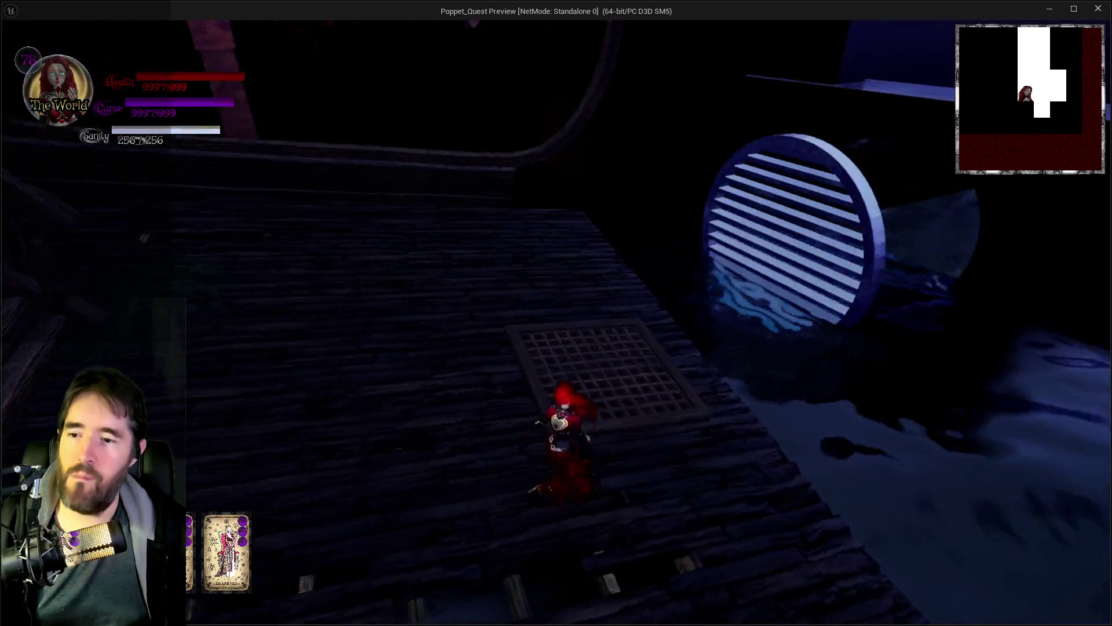
key(w)
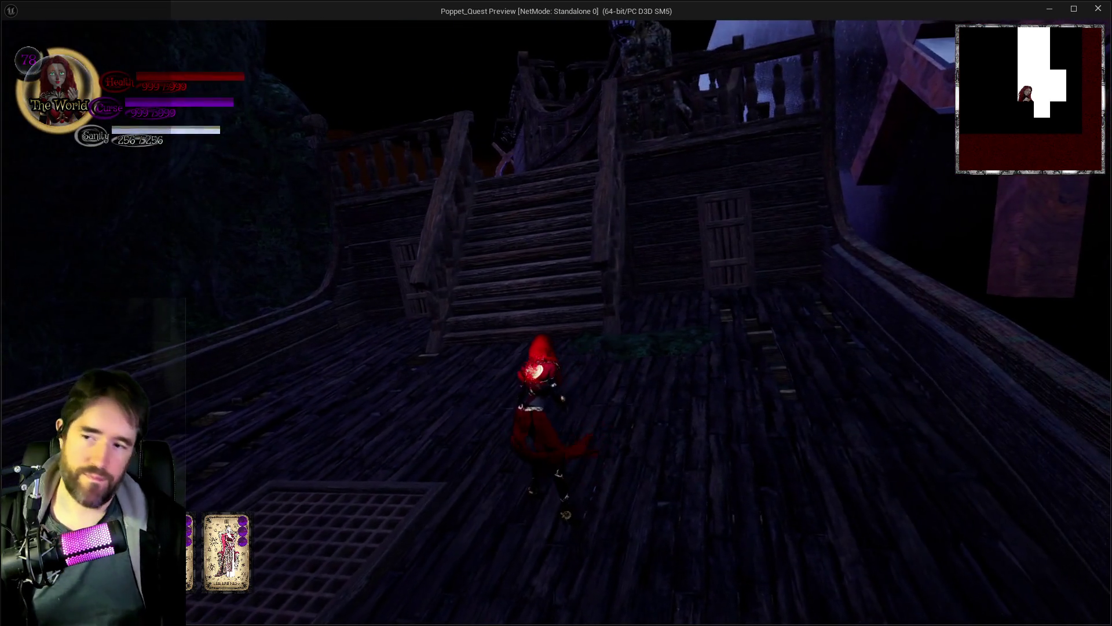
key(w)
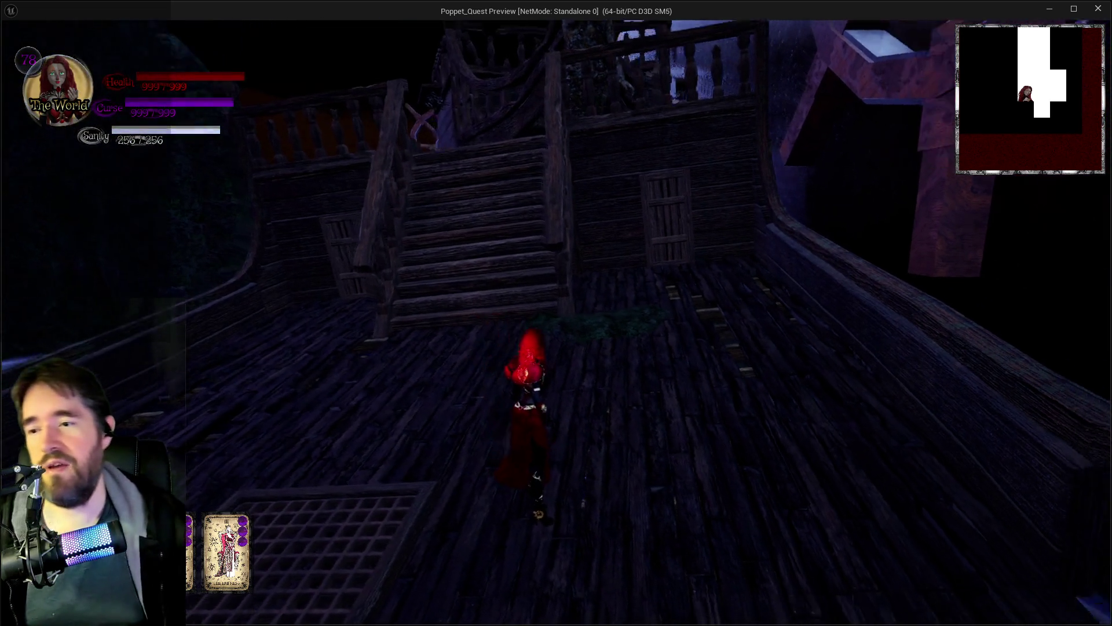
key(w)
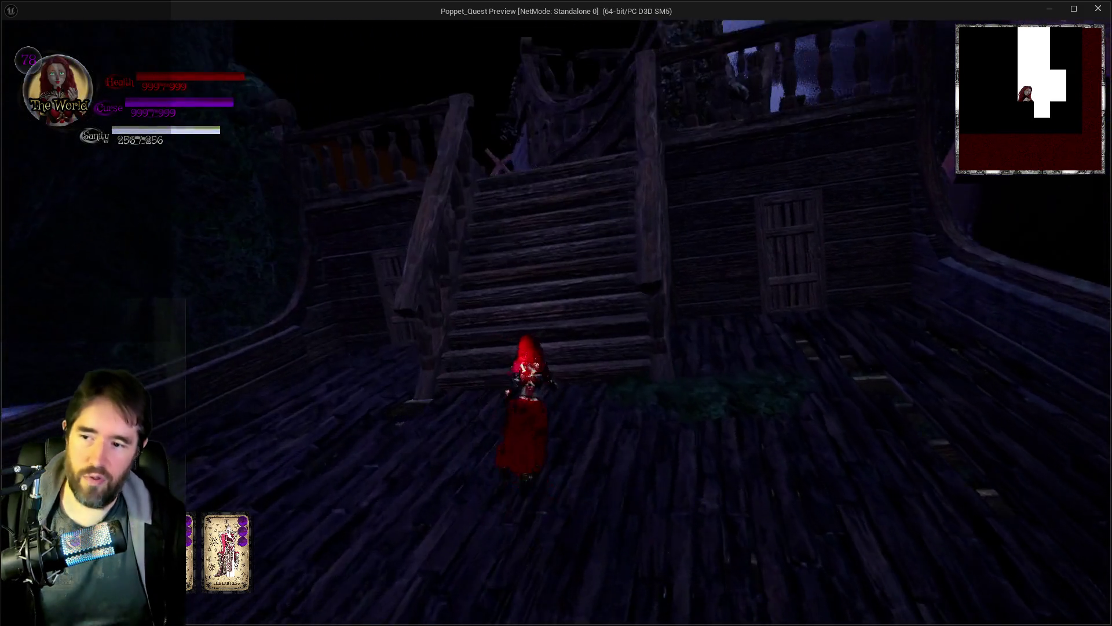
key(space)
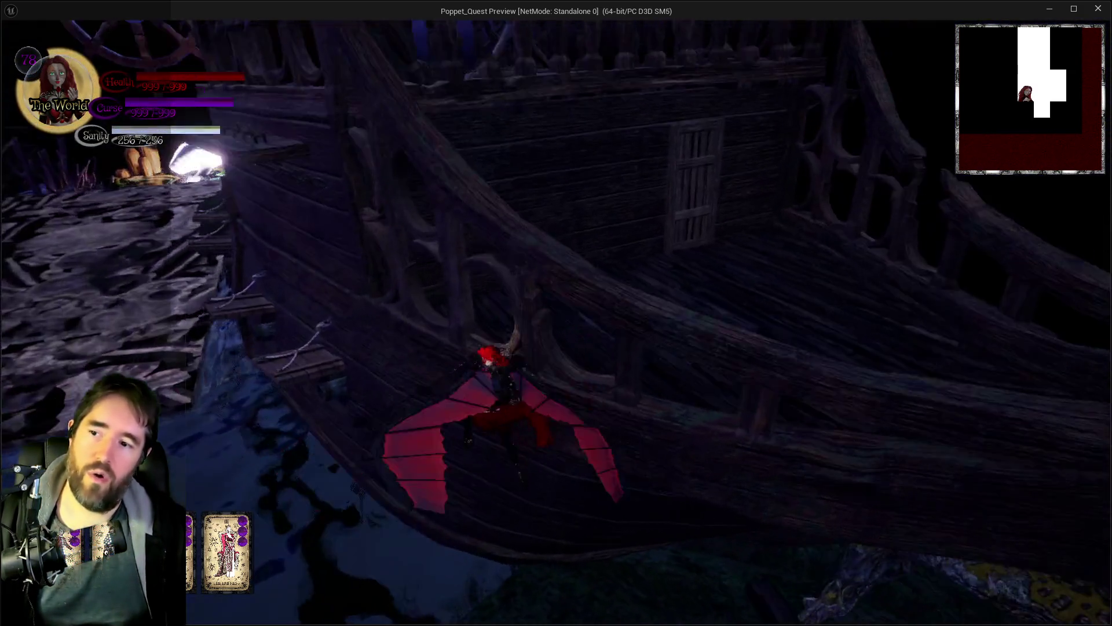
key(w)
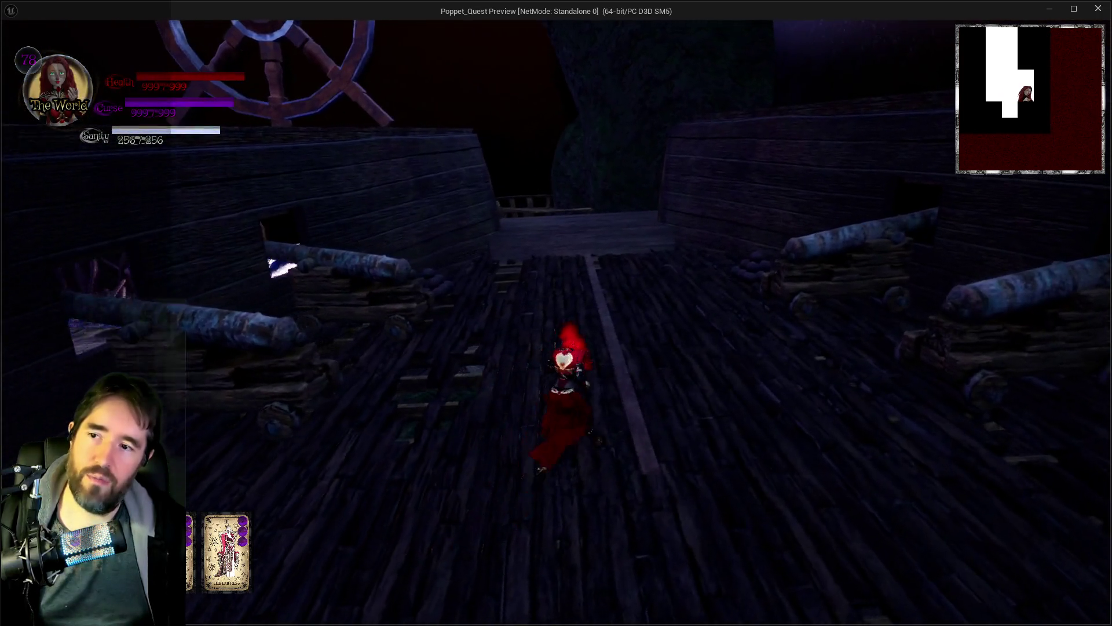
Run along the ship deck and glide along the whale skeleton.
key(w)
key(w)
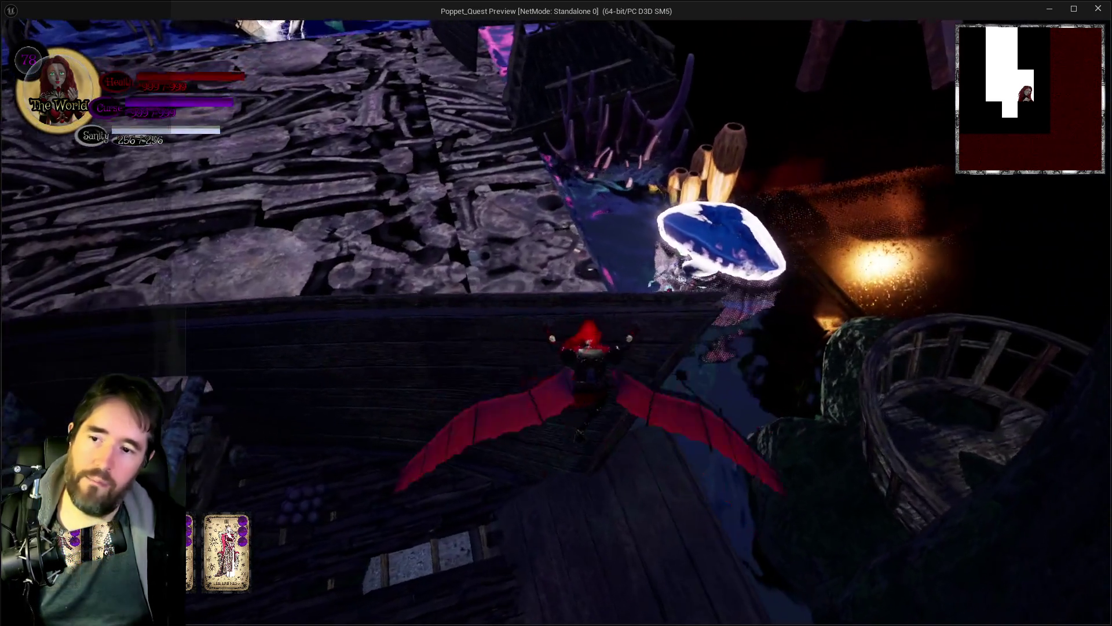
key(s)
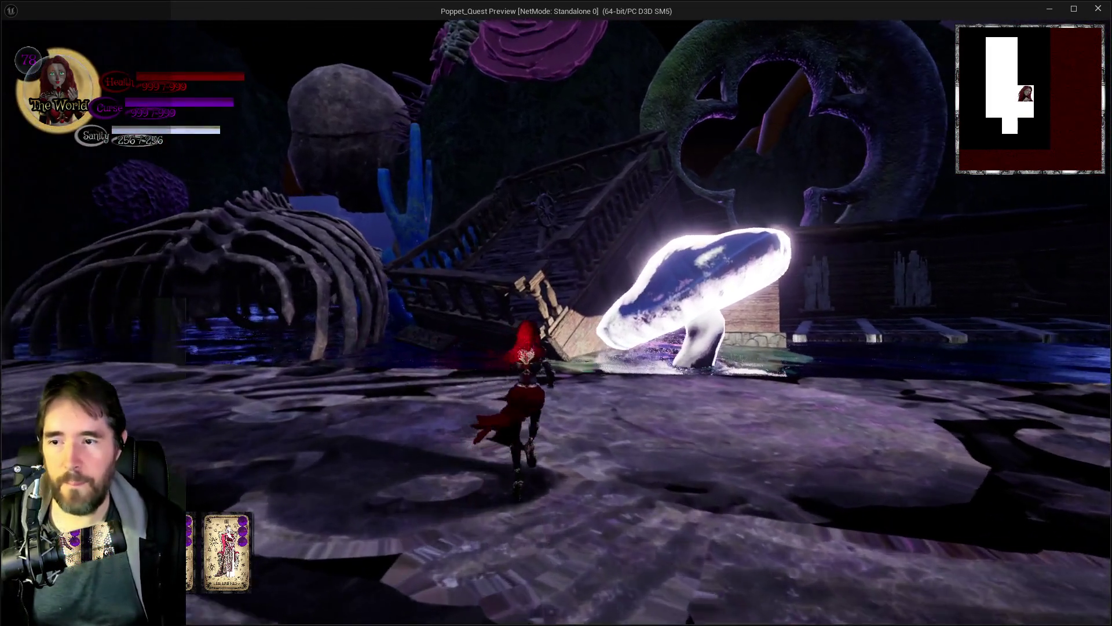
key(space)
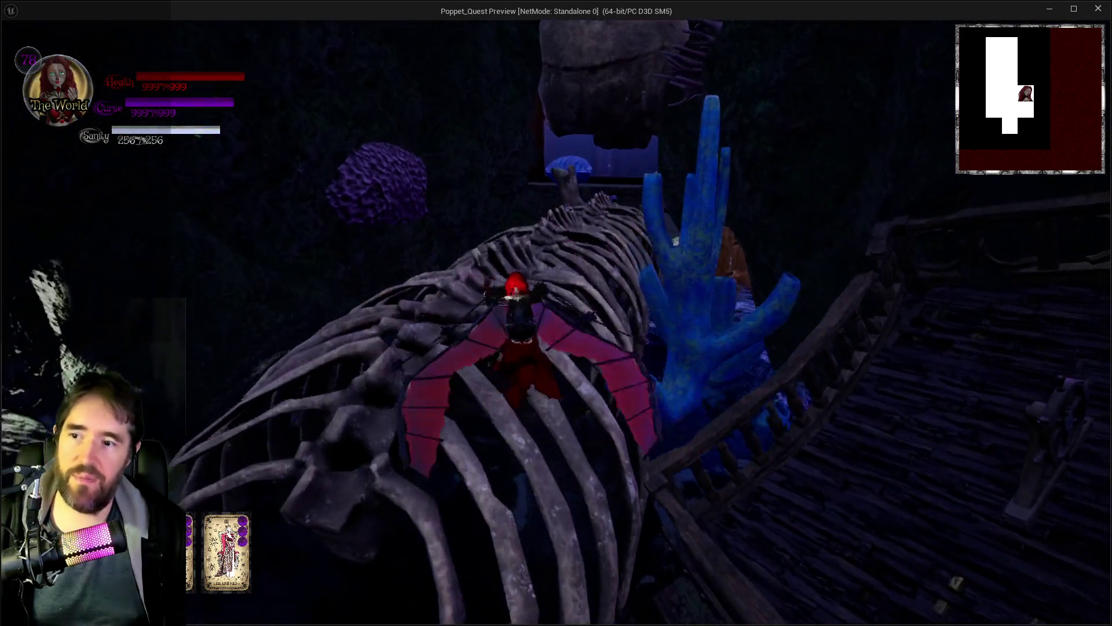
key(w)
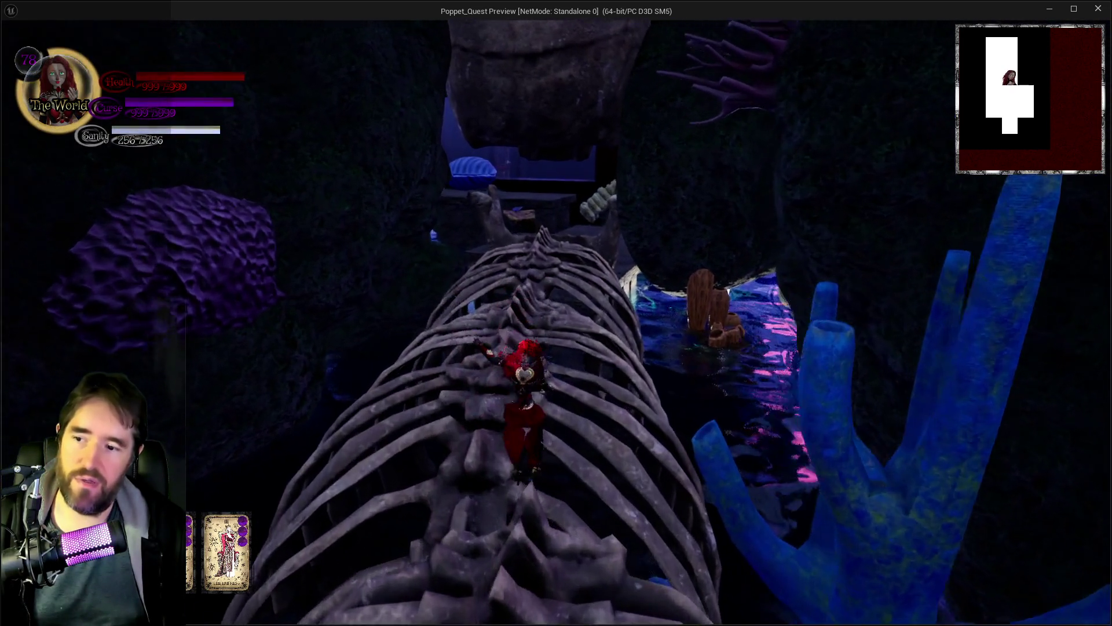
key(w)
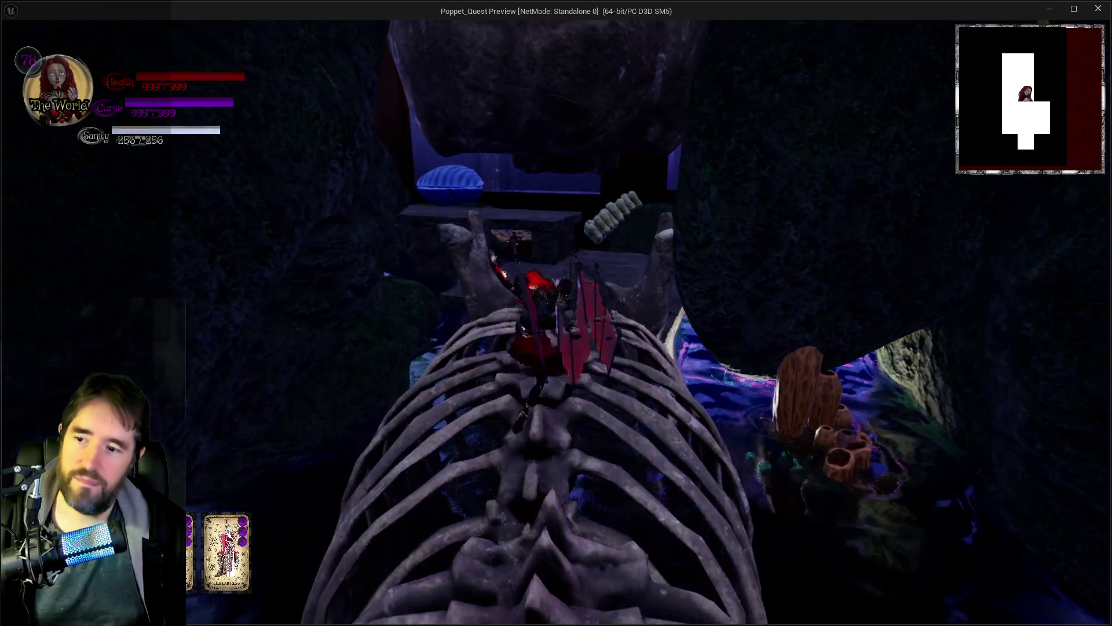
Glide over the skeleton's ribs and the coral to the glowing skull, then return to the editor.
key(s)
key(space)
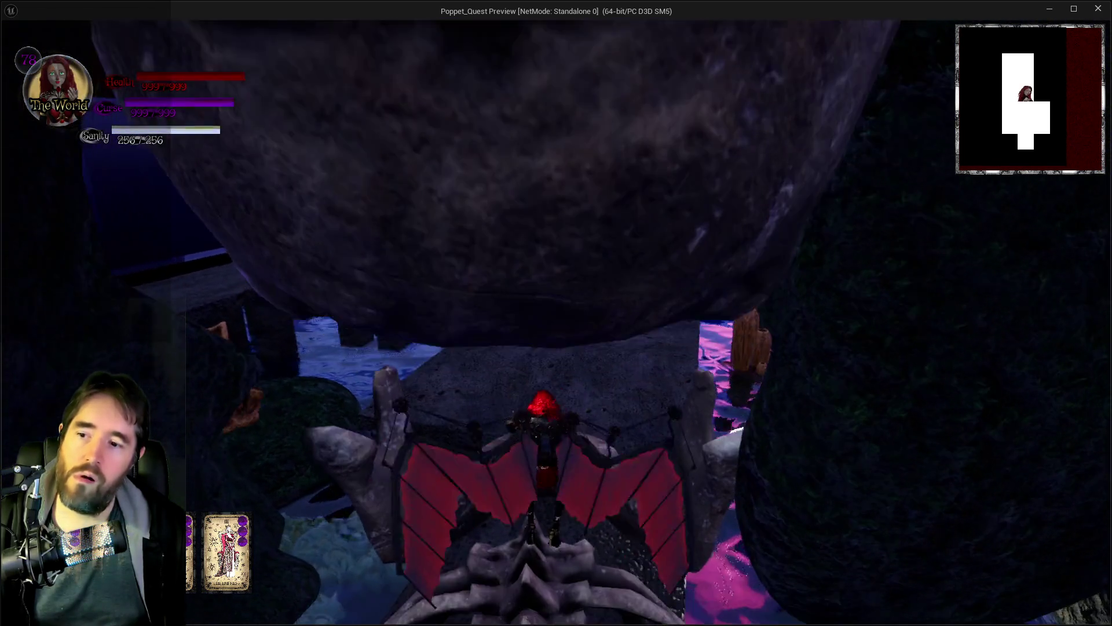
key(space)
key(w)
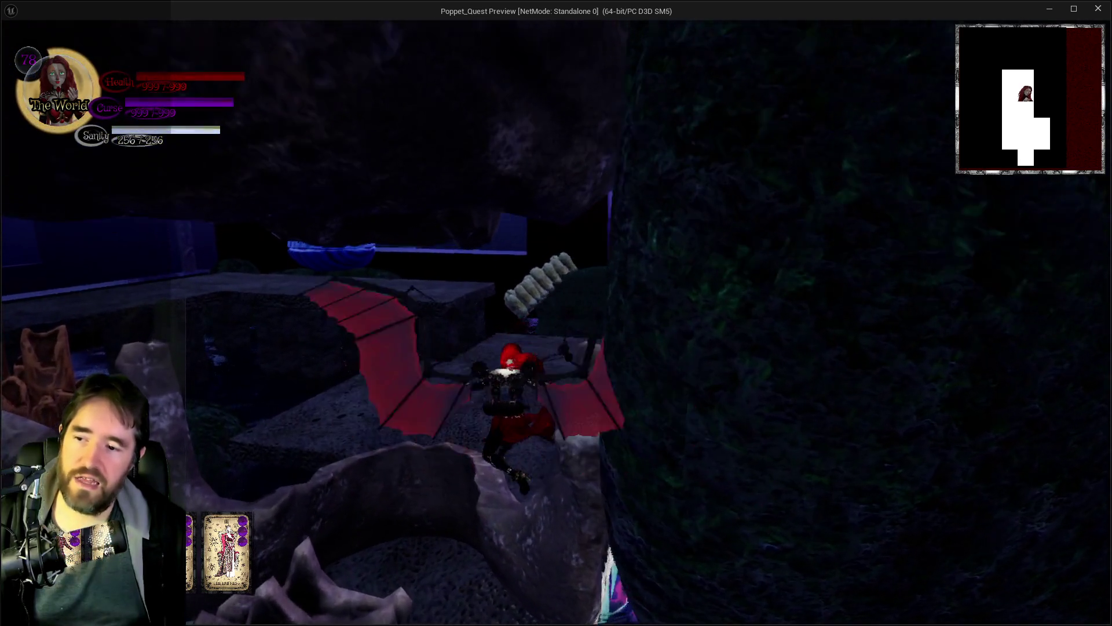
key(w)
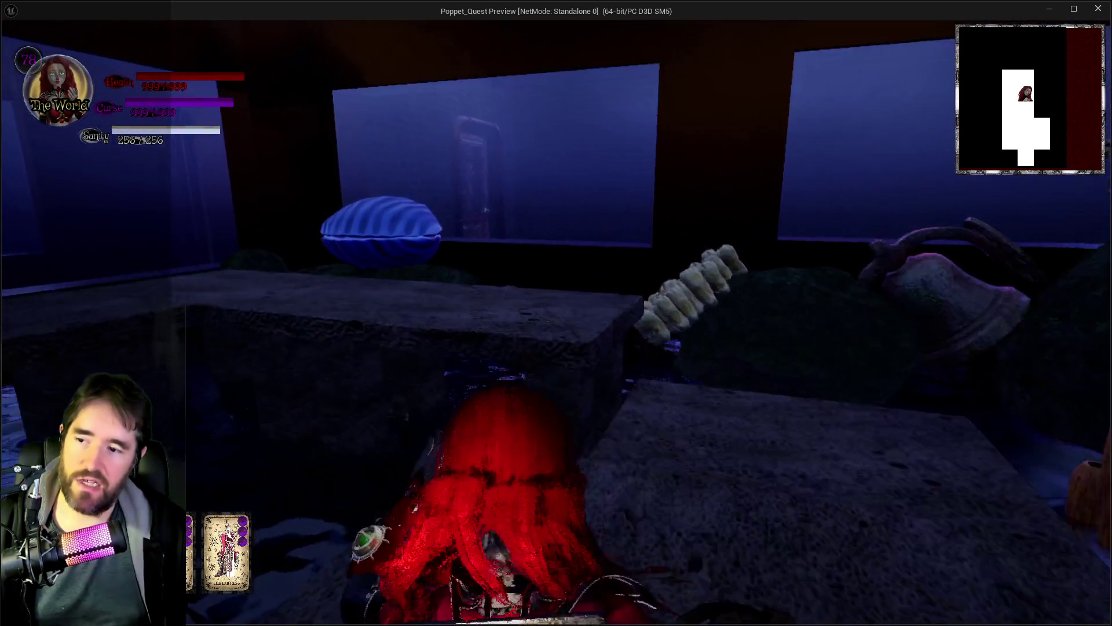
key(space)
key(w)
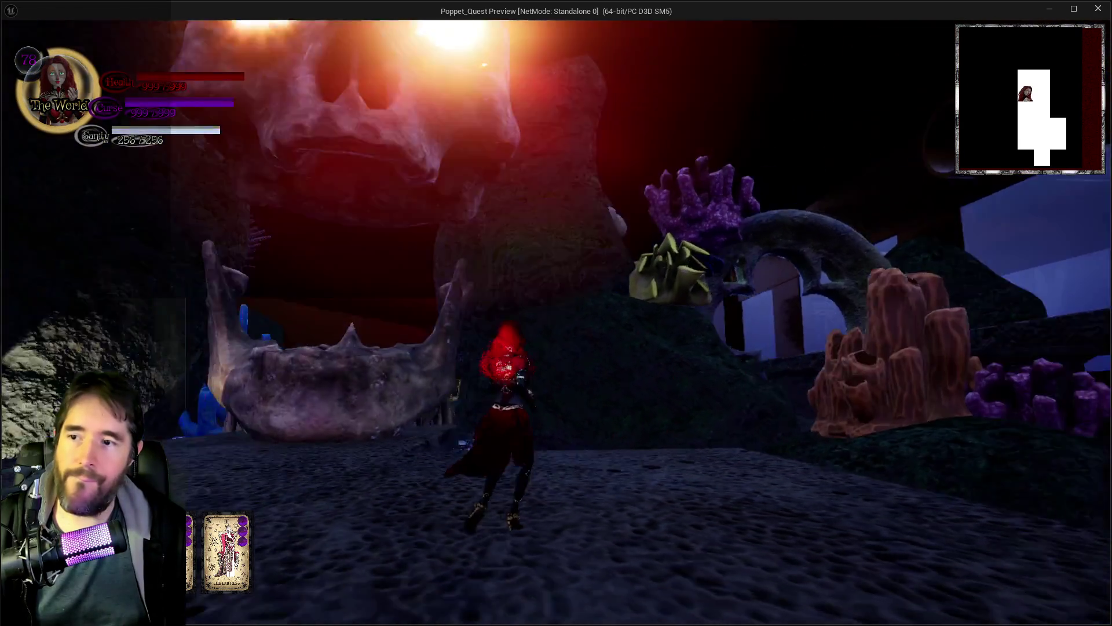
key(alt+Tab)
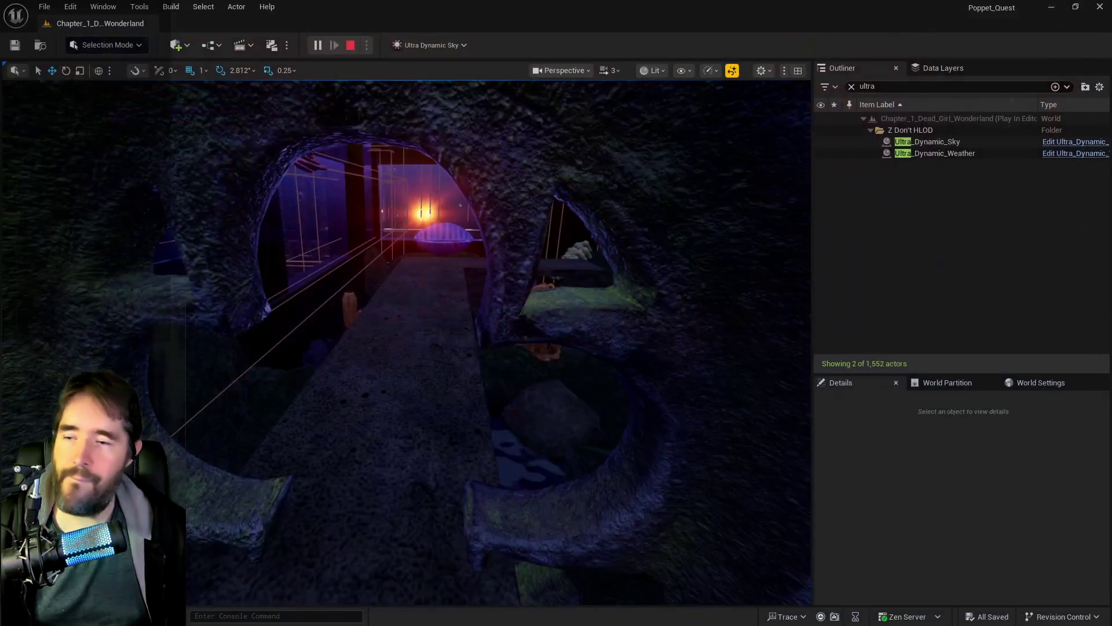
Stop the play session and fly the view past the skull into the coral area.
key(Escape)
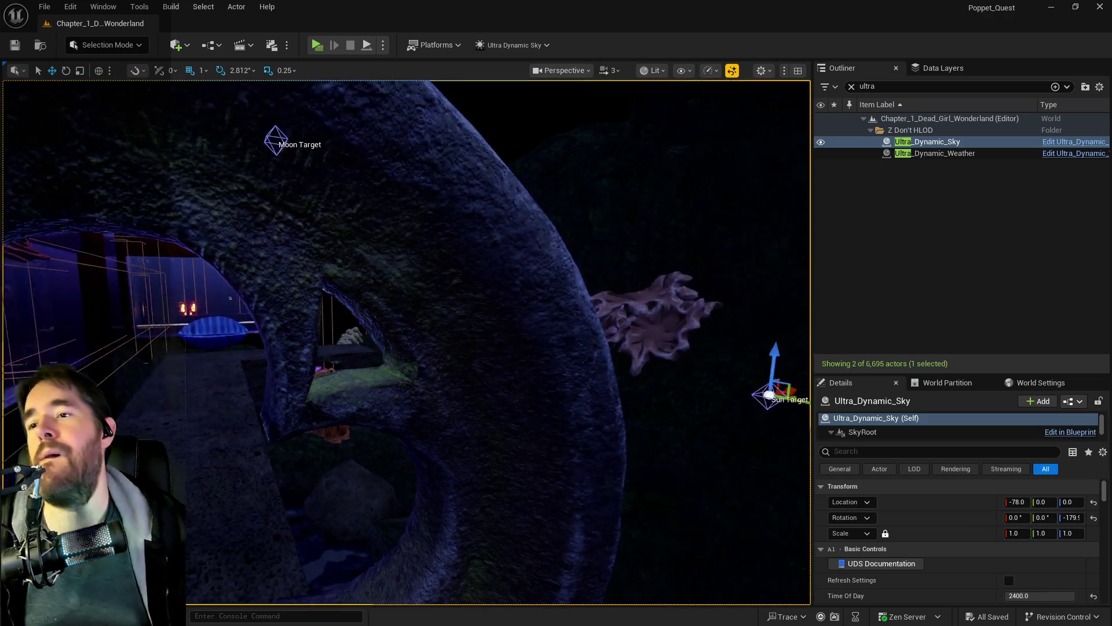
key(s)
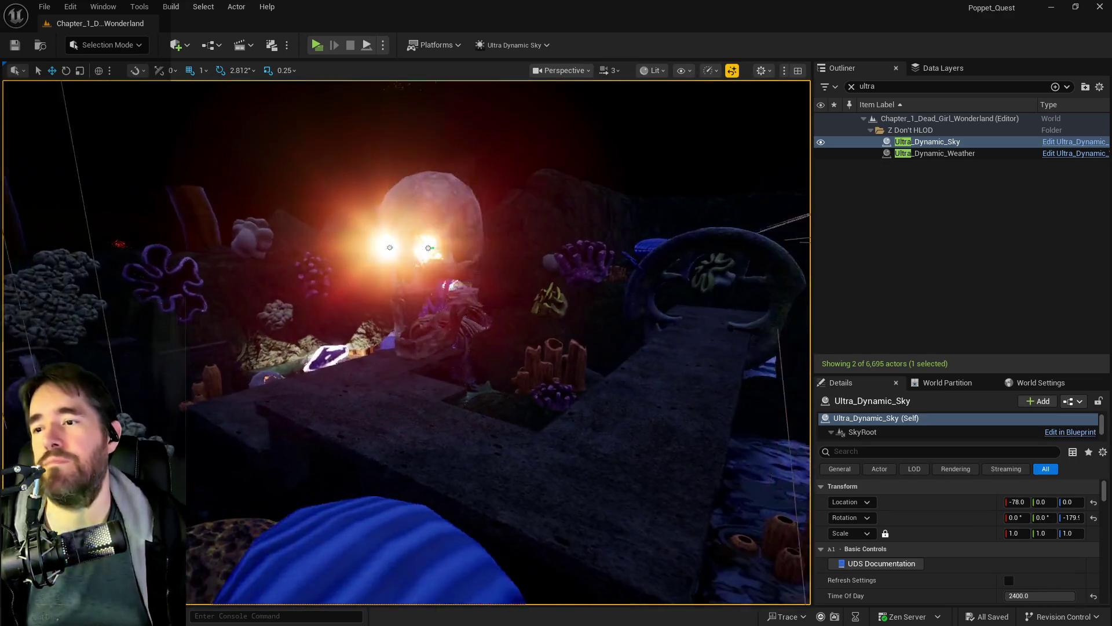
key(w)
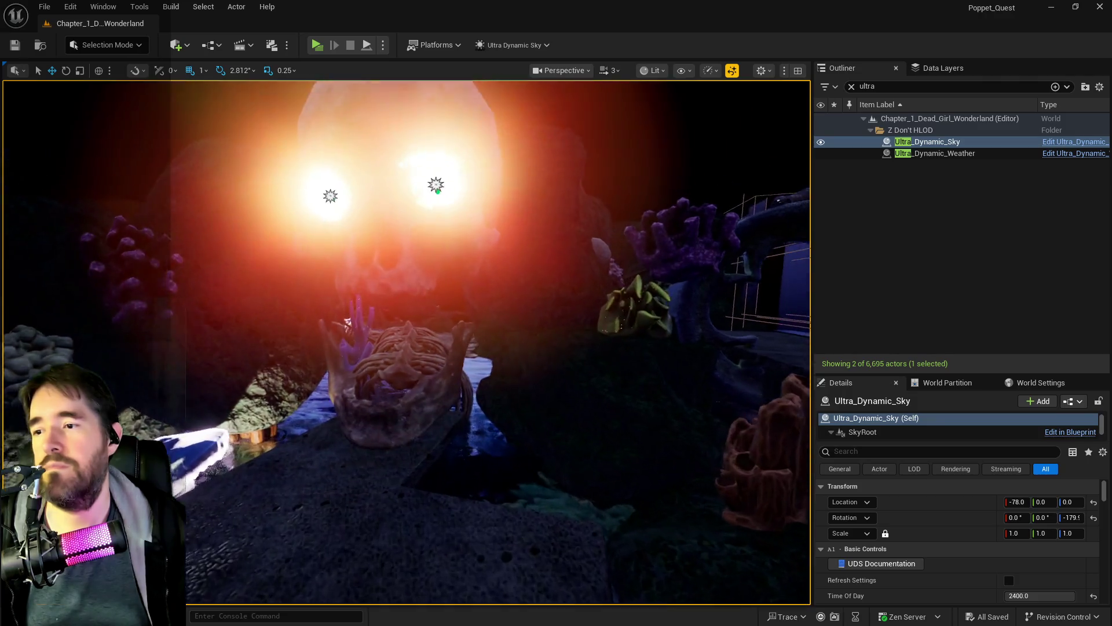
key(w)
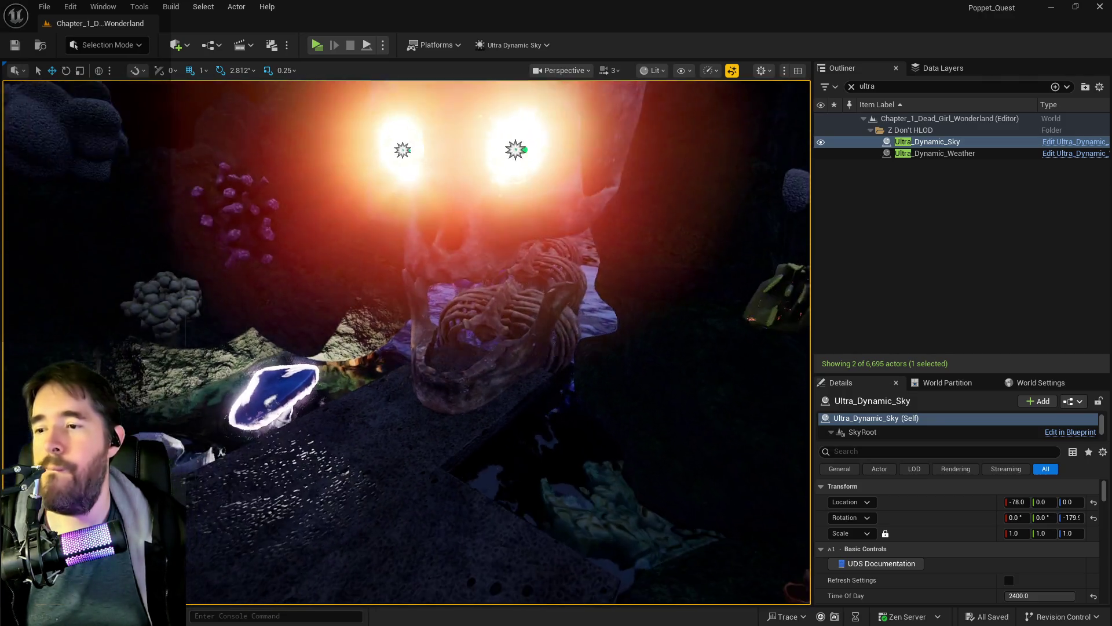
key(w)
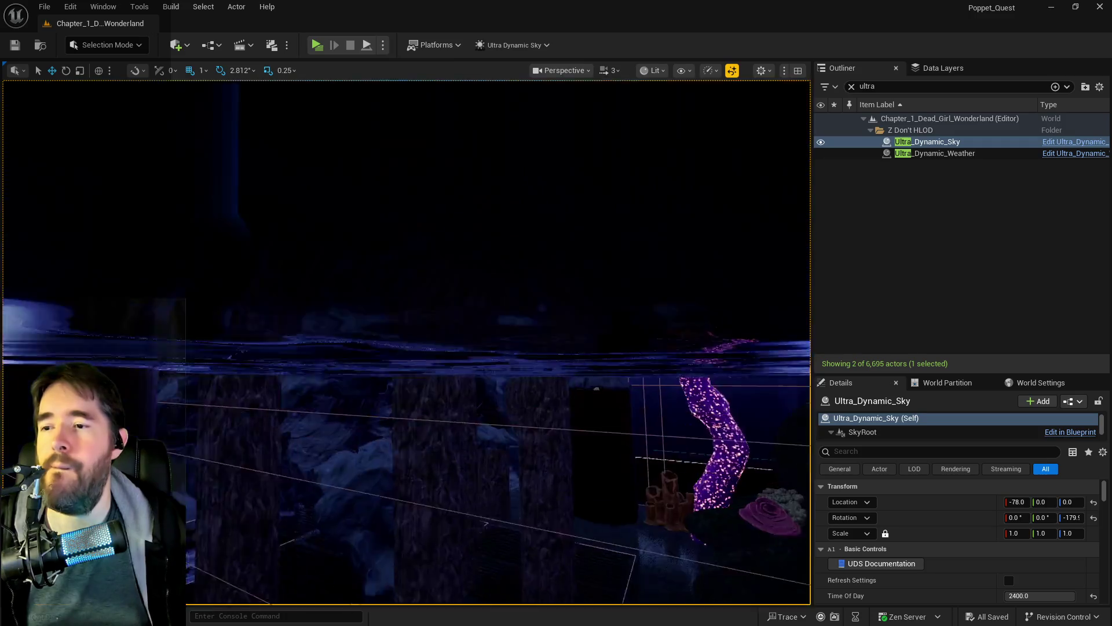
key(w)
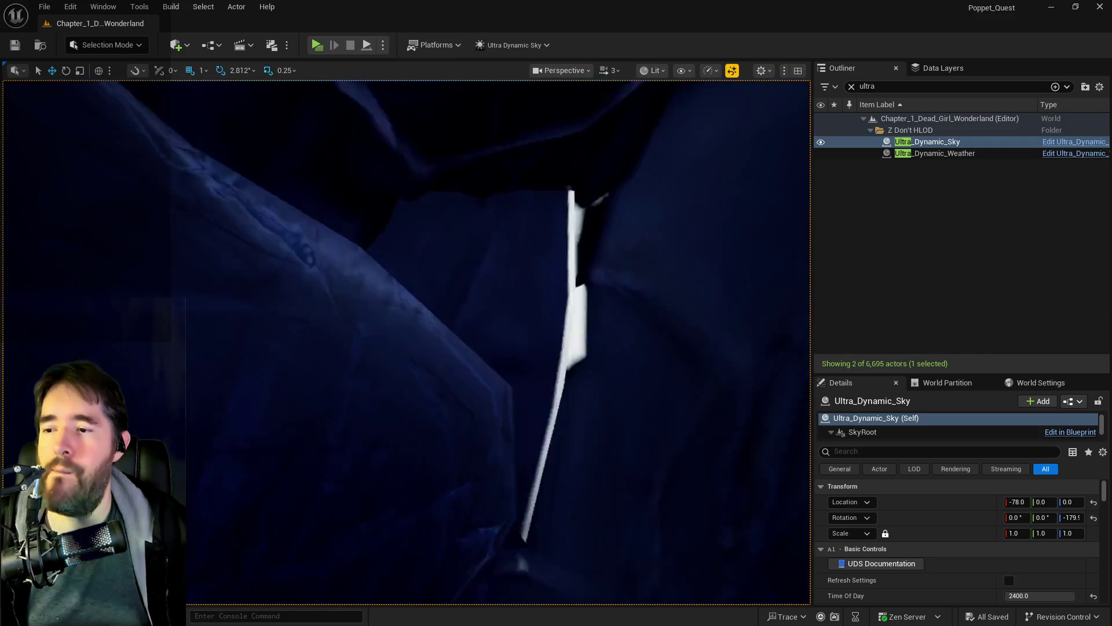
Fly the camera back to the giant skull and select the L_Bone_Bridge2 bone bridge.
key(w)
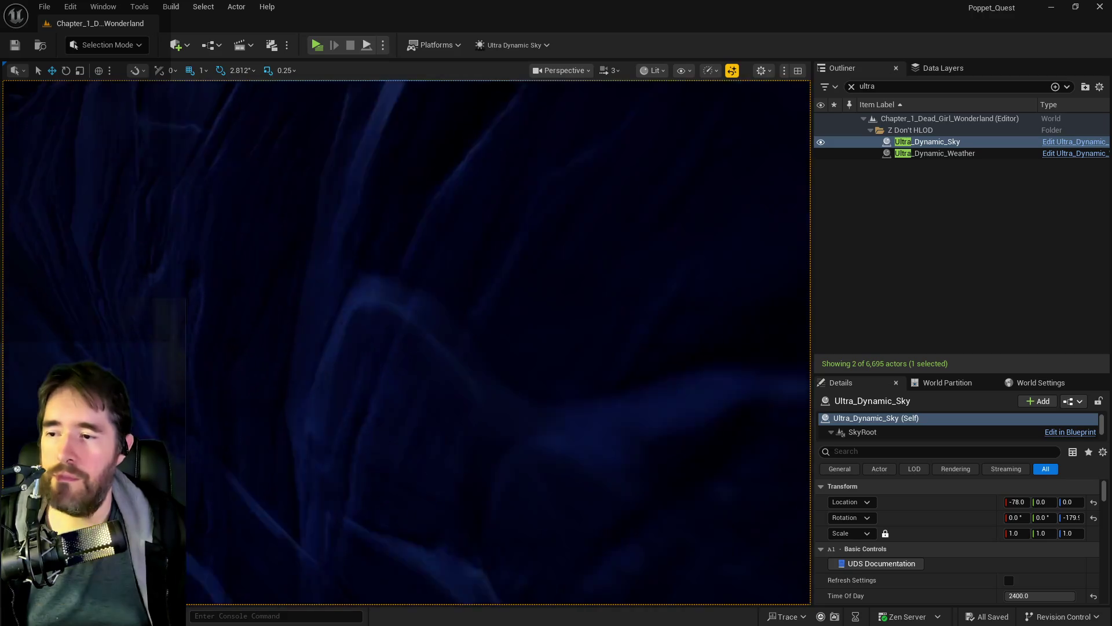
key(w)
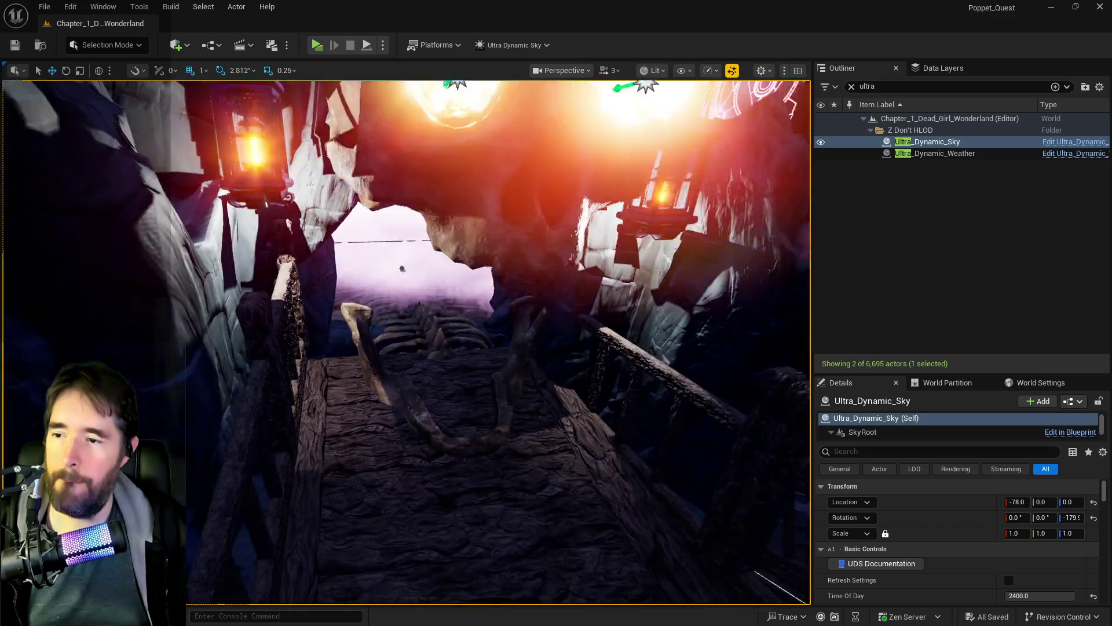
key(w)
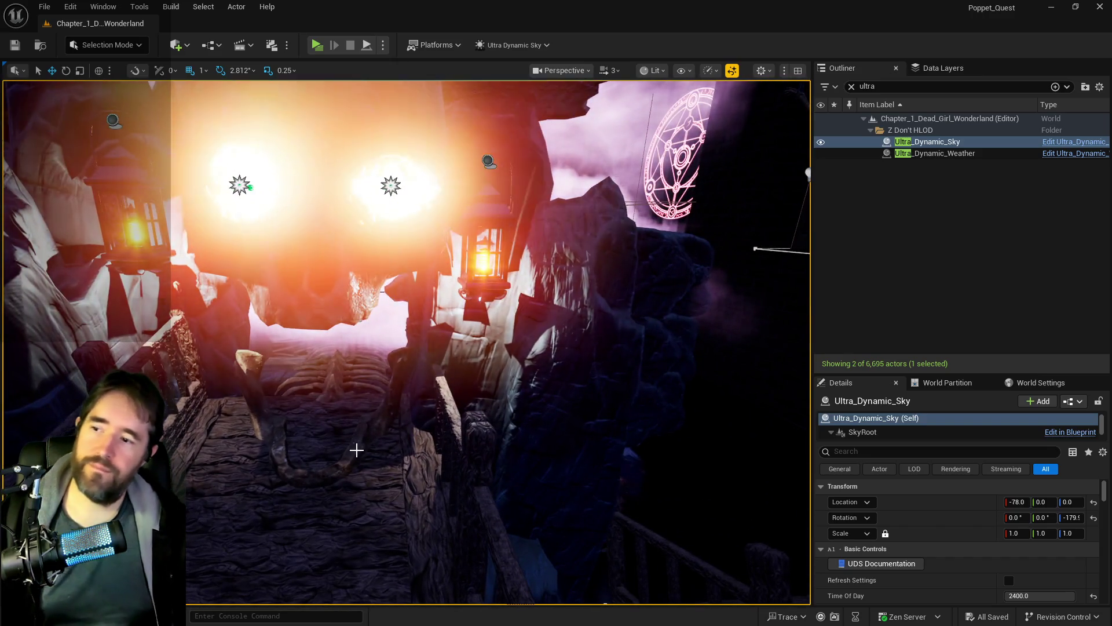
key(w)
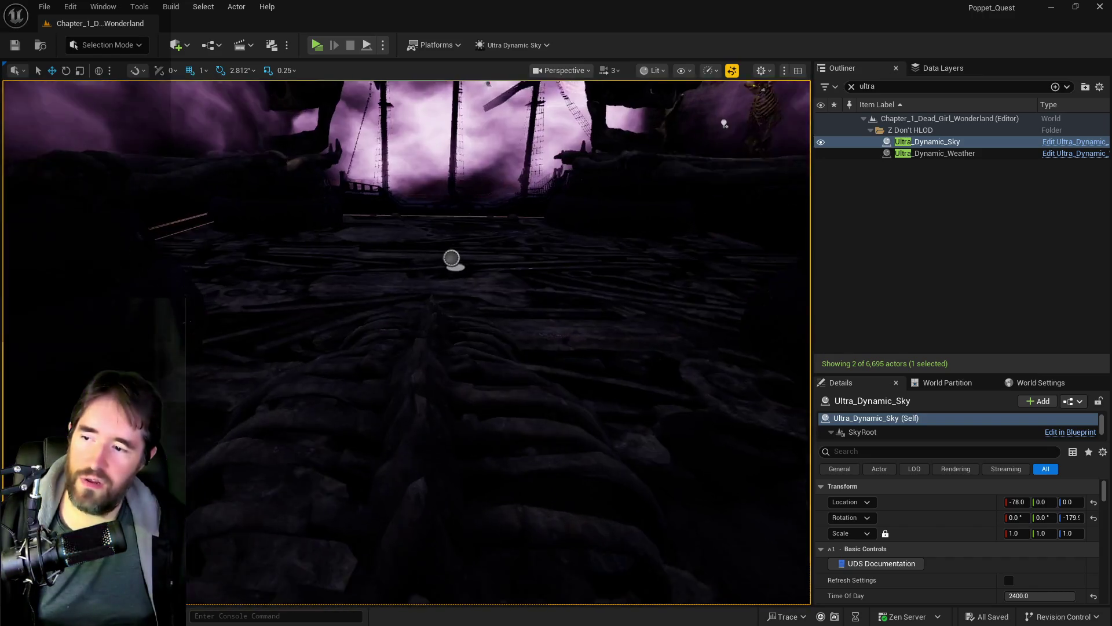
key(w)
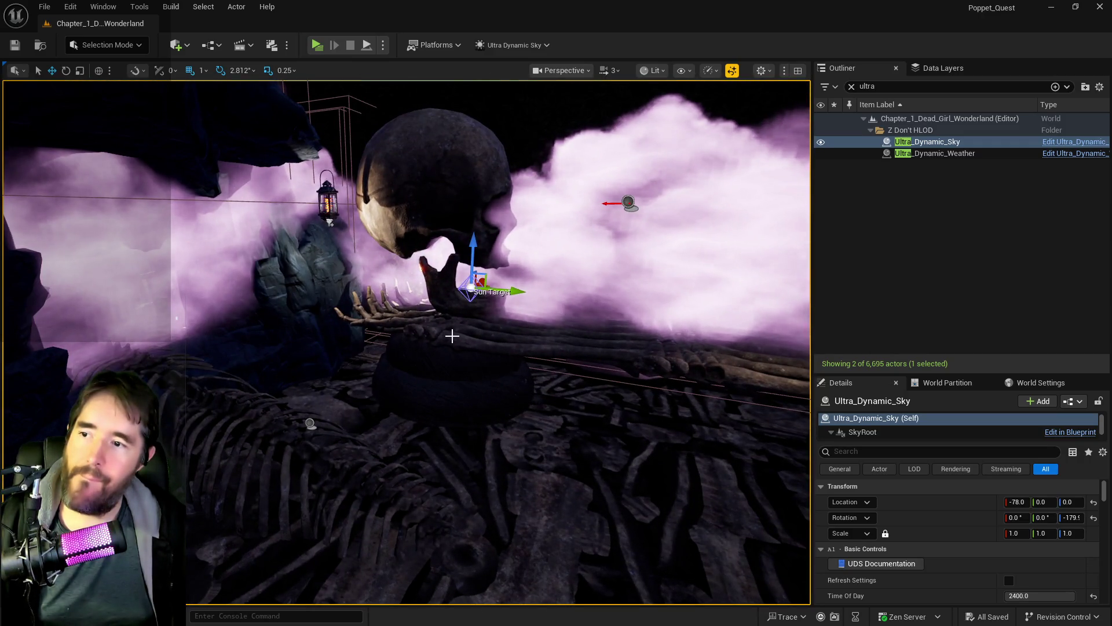
click(486, 450)
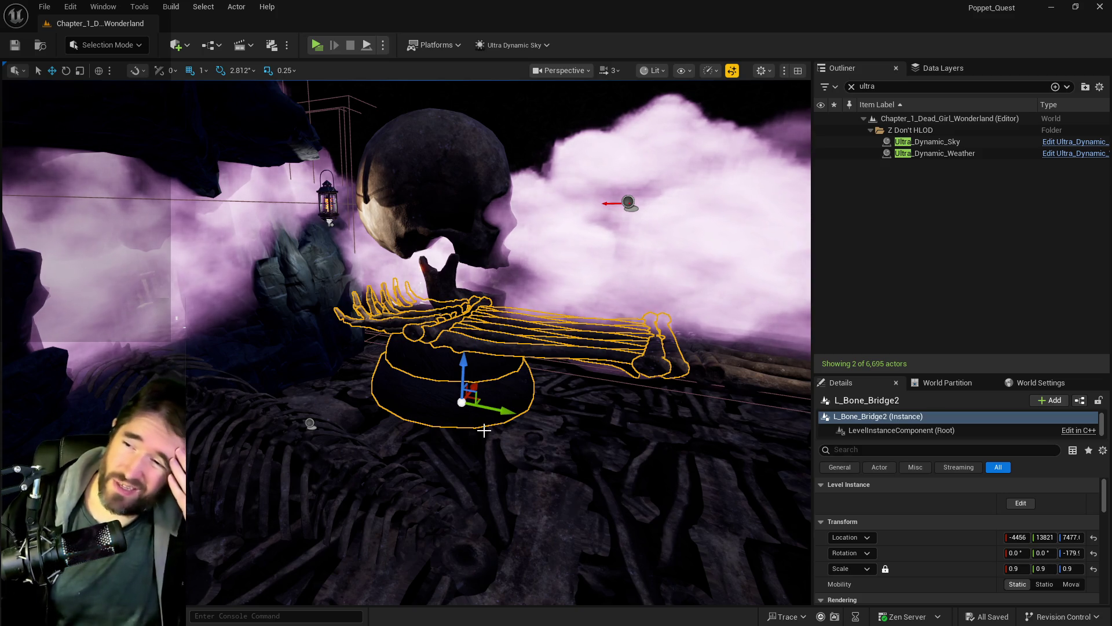
Look toward the ship masts, add the second bone bridge to the selection, and fly to the rocky walkway.
mouse_move(523, 474)
mouse_down()
mouse_move(580, 471)
mouse_move(524, 467)
mouse_move(498, 388)
mouse_move(472, 391)
mouse_move(473, 417)
mouse_move(531, 457)
mouse_up()
ctrl+click(504, 420)
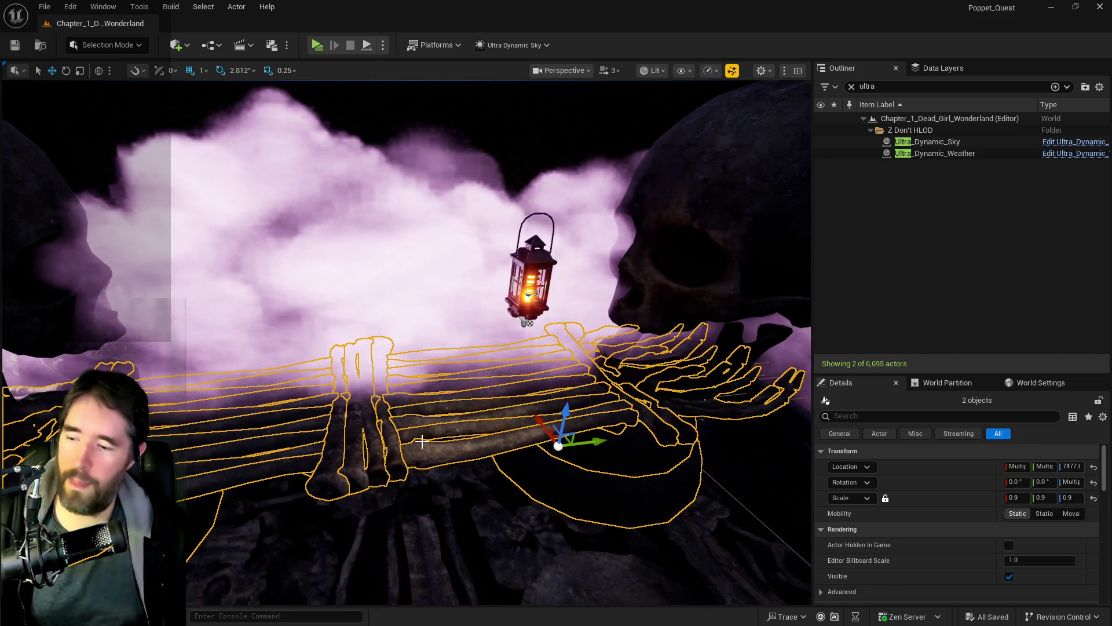
mouse_move(416, 428)
mouse_down()
mouse_move(415, 351)
mouse_move(386, 269)
mouse_move(397, 424)
mouse_up()
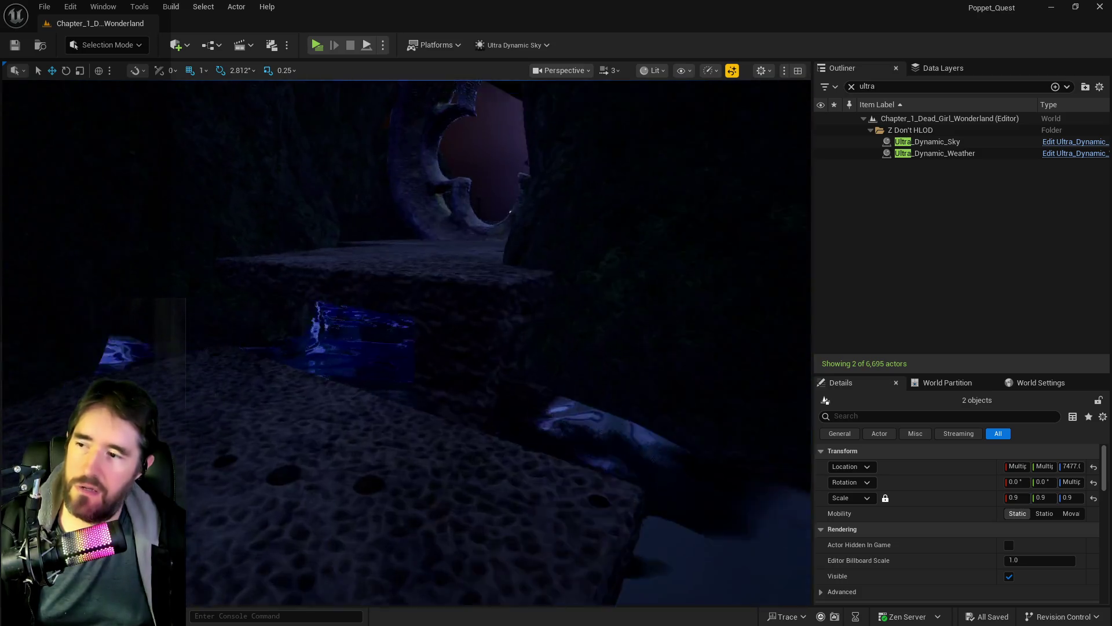
Pull BP_Pipe_Spline44's end point further out across the rocks.
click(296, 319)
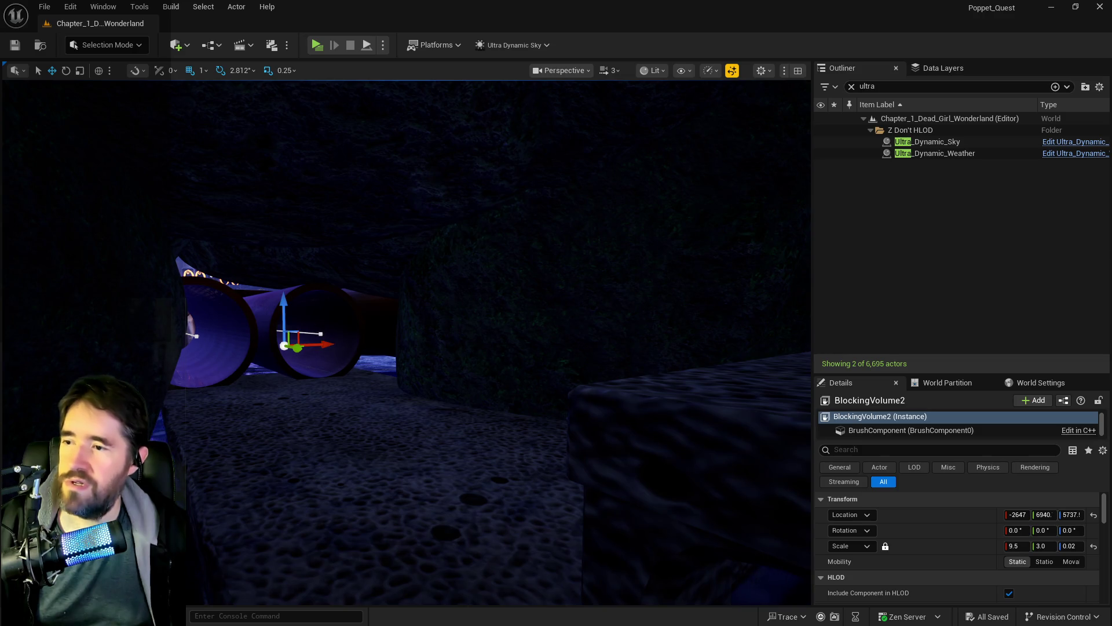
click(318, 330)
click(322, 334)
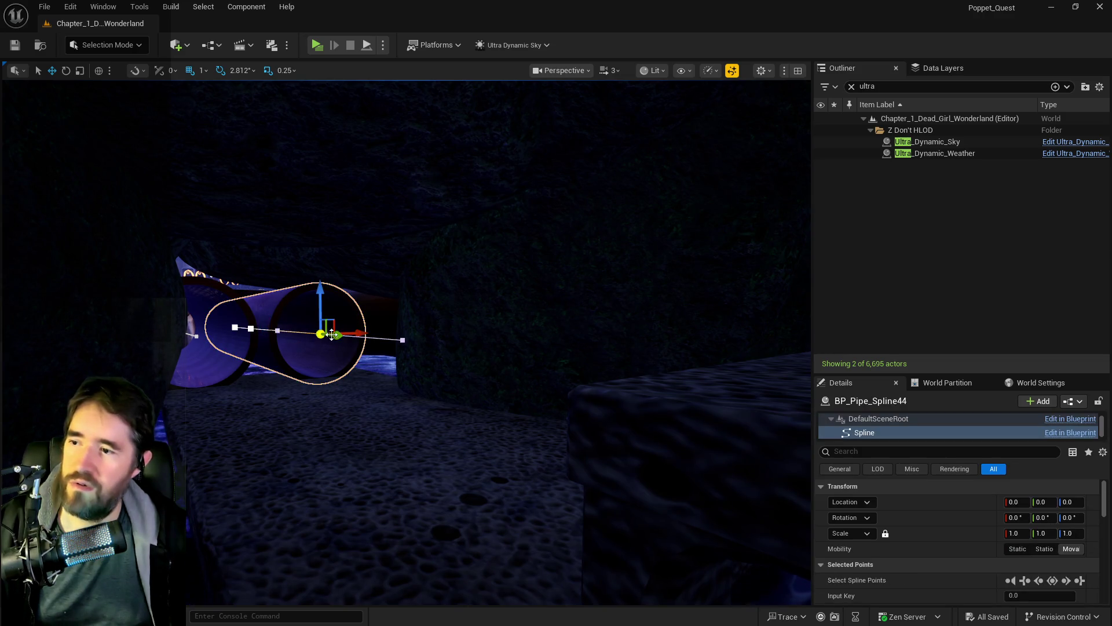
mouse_move(790, 483)
mouse_down()
mouse_move(745, 472)
mouse_move(251, 447)
mouse_move(319, 326)
mouse_move(725, 340)
mouse_up()
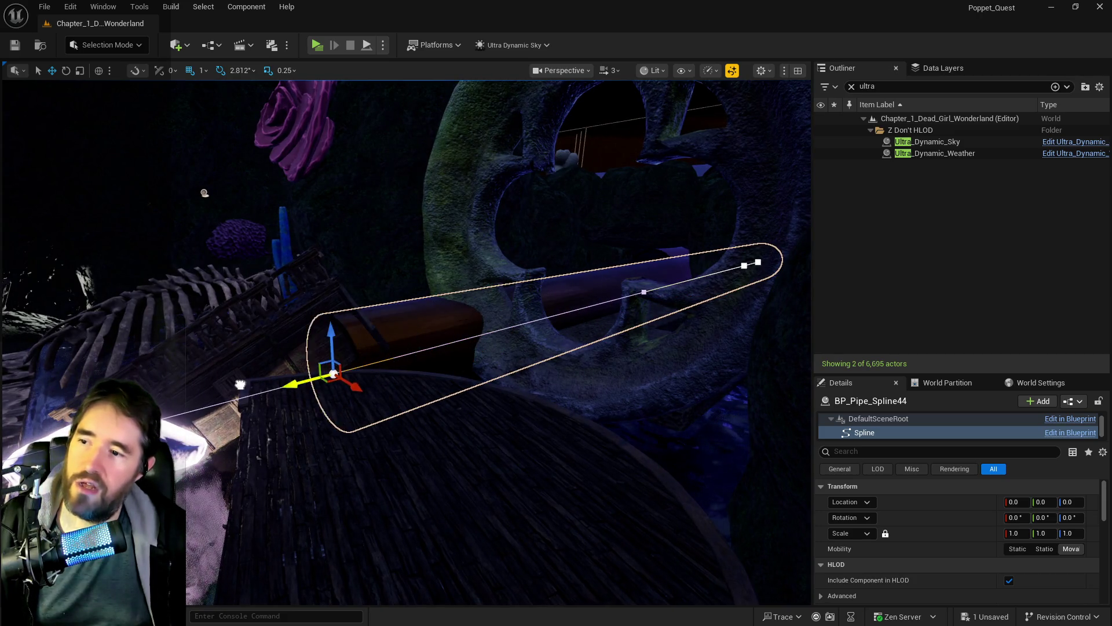
drag(406, 342, 735, 342)
Extend the short BP_Pipe_Spline47's end point past the tree trunk.
click(335, 407)
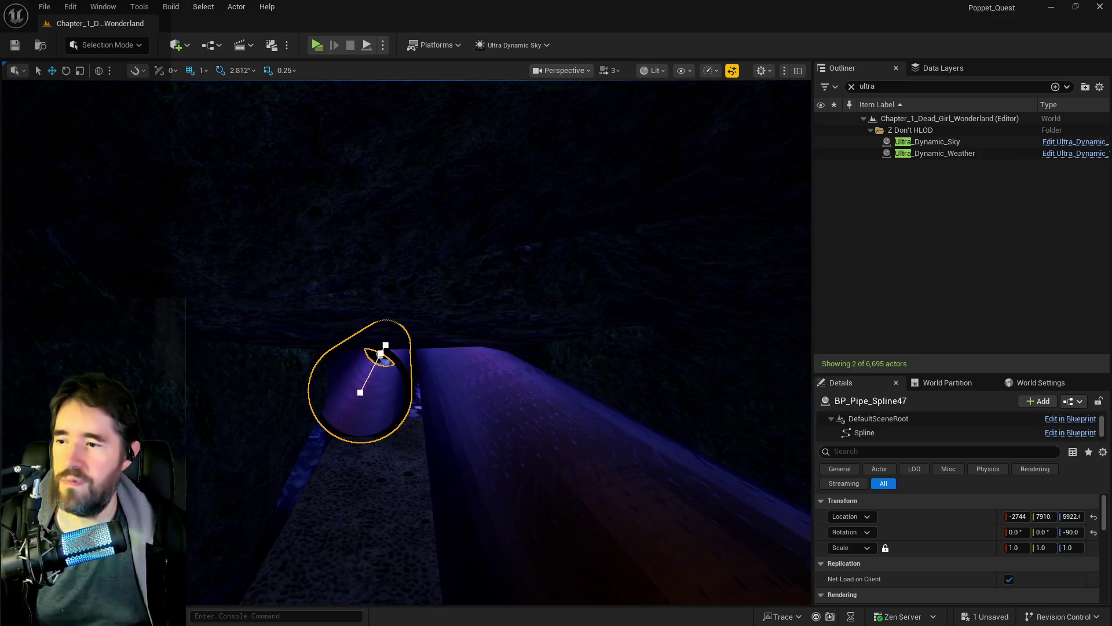
key(f)
click(563, 319)
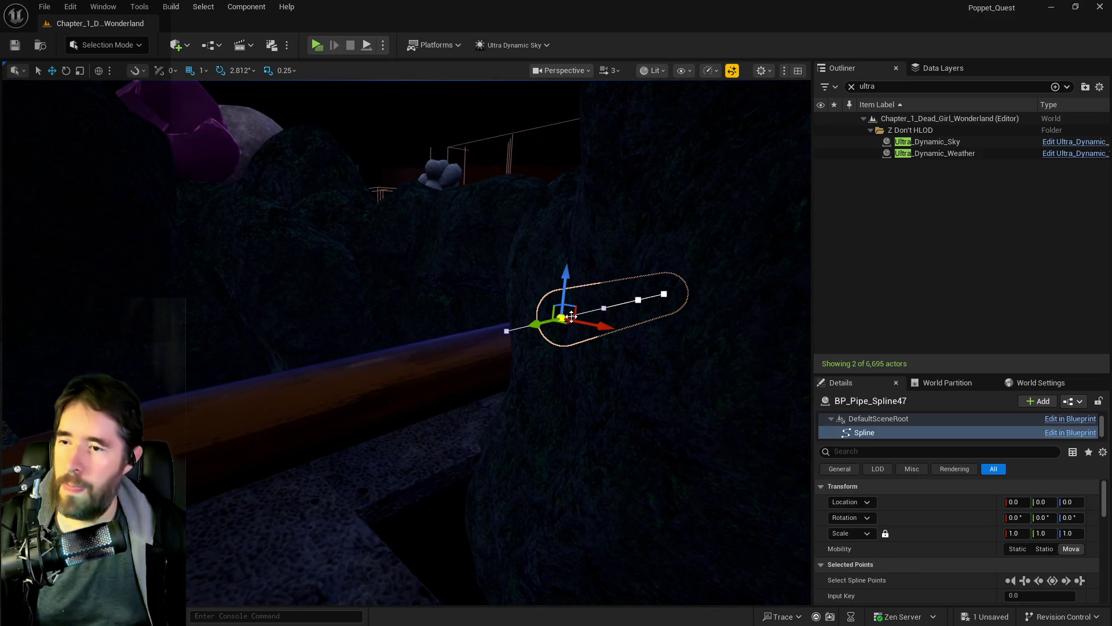
drag(521, 347, 658, 355)
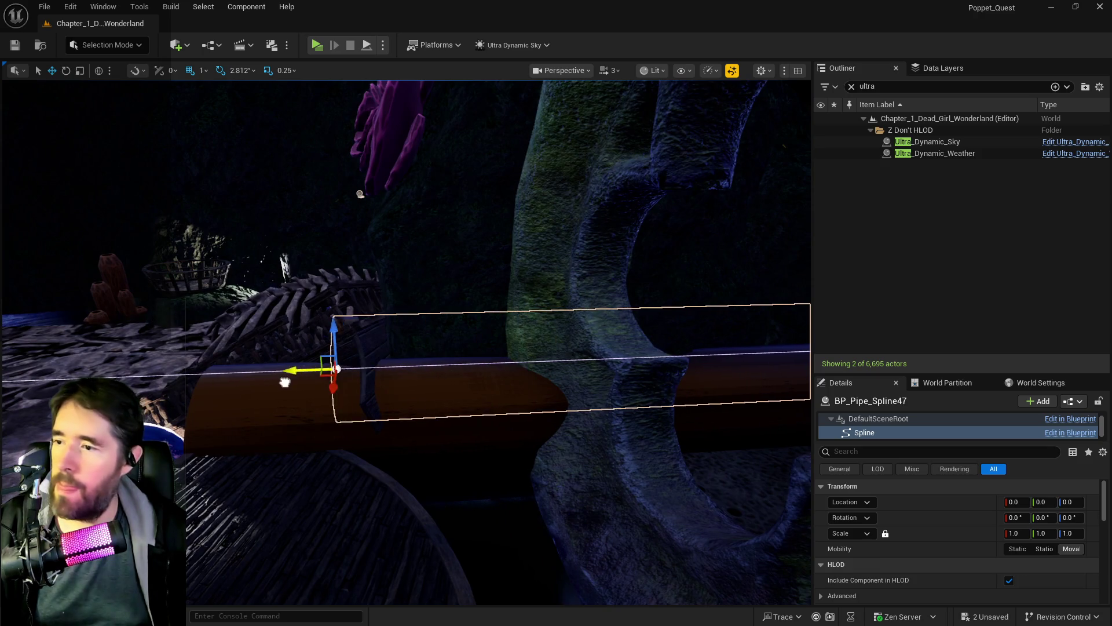
drag(182, 391, 291, 400)
click(419, 372)
mouse_move(449, 334)
mouse_down()
mouse_move(435, 336)
mouse_move(636, 356)
mouse_up()
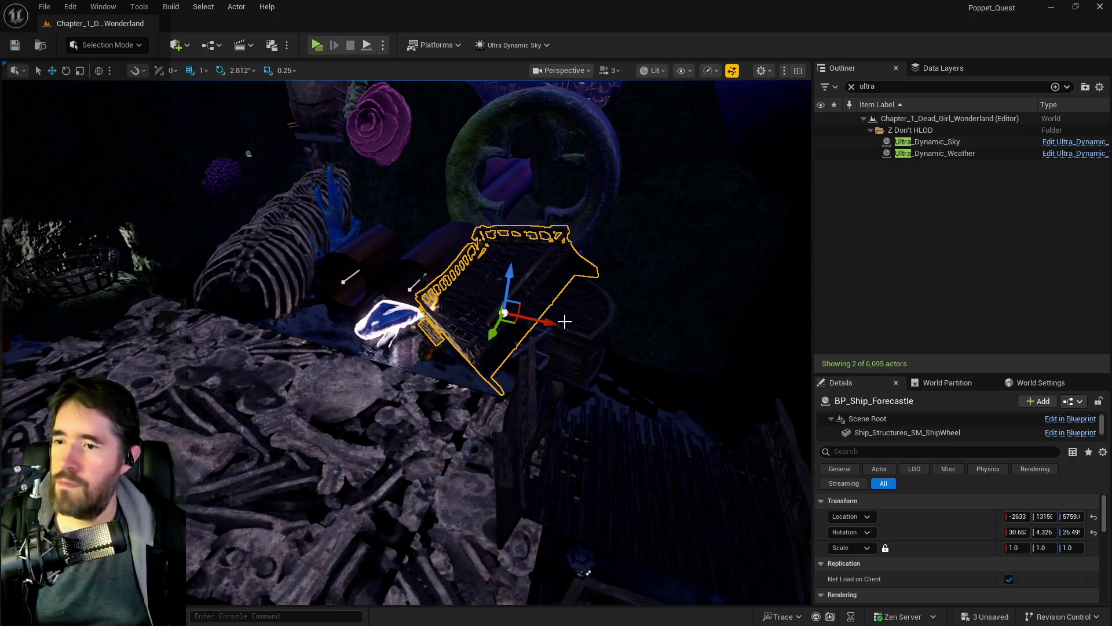
Raise the BP_Ship_Forecastle piece and shift it along its X axis.
drag(506, 276, 532, 226)
mouse_move(565, 262)
mouse_down()
mouse_move(752, 323)
mouse_move(637, 325)
mouse_up()
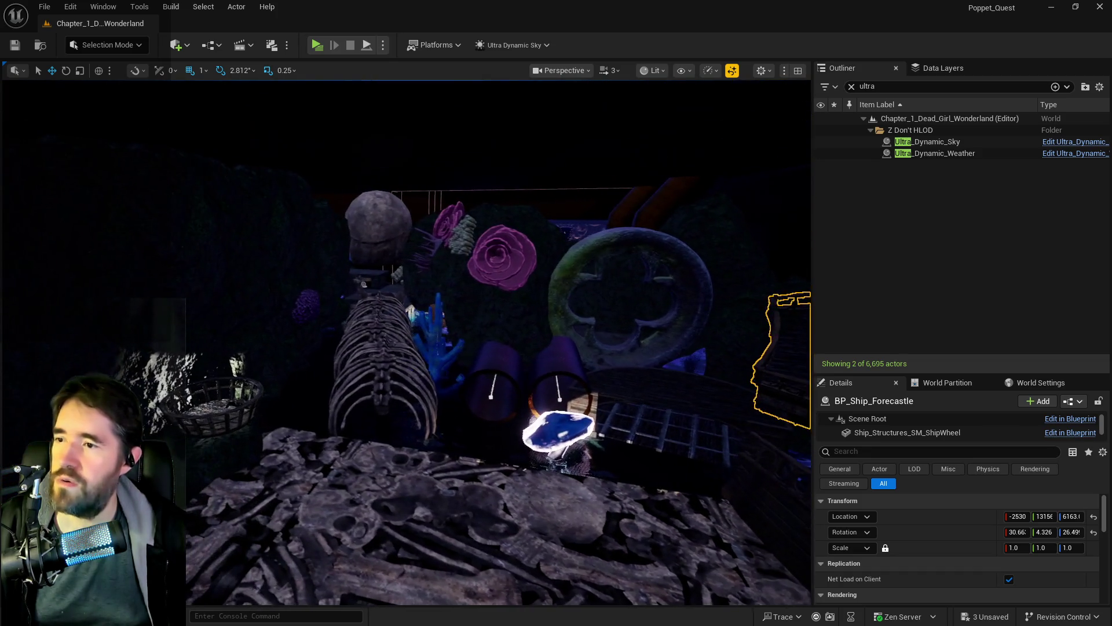
click(519, 325)
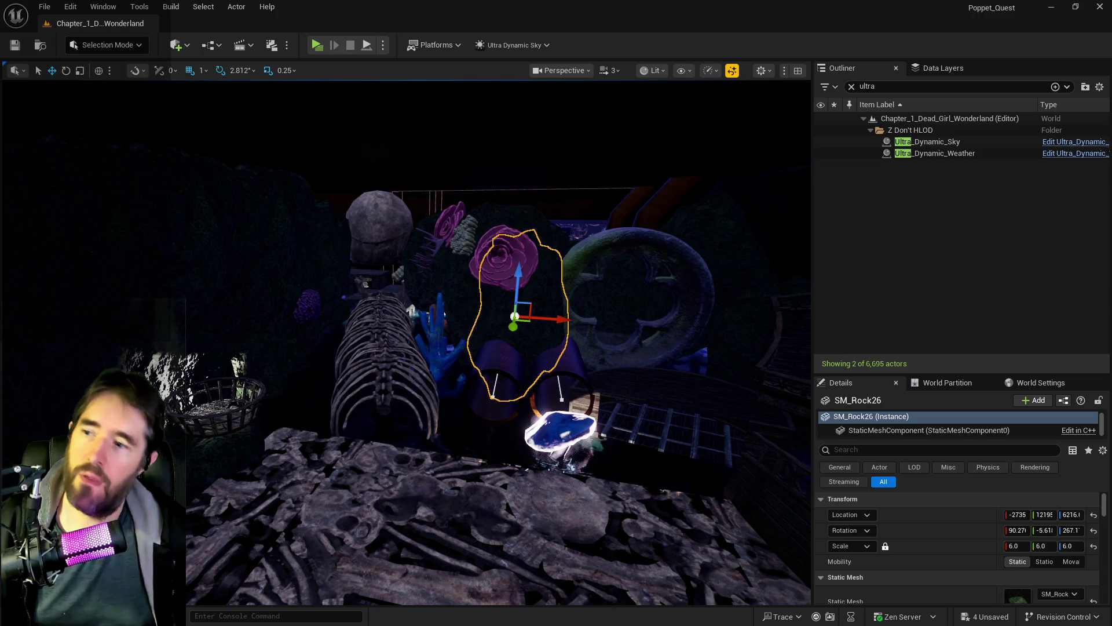
Delete the wheel-shaped SM_Window6 prop and set Time Of Day to 960 for daylight.
click(690, 278)
key(f)
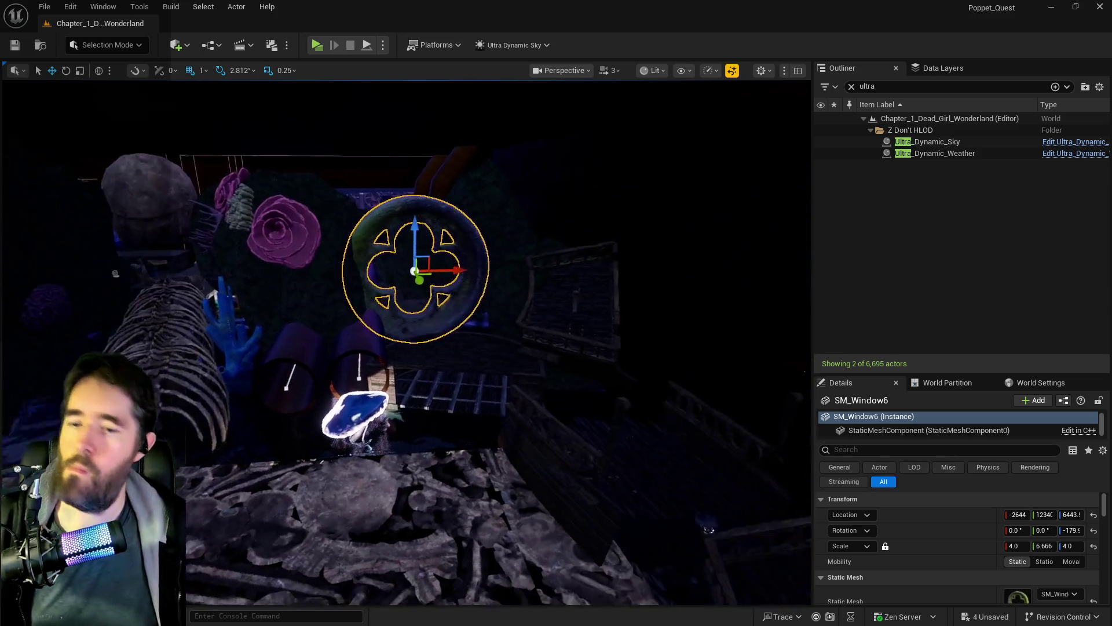
key(Delete)
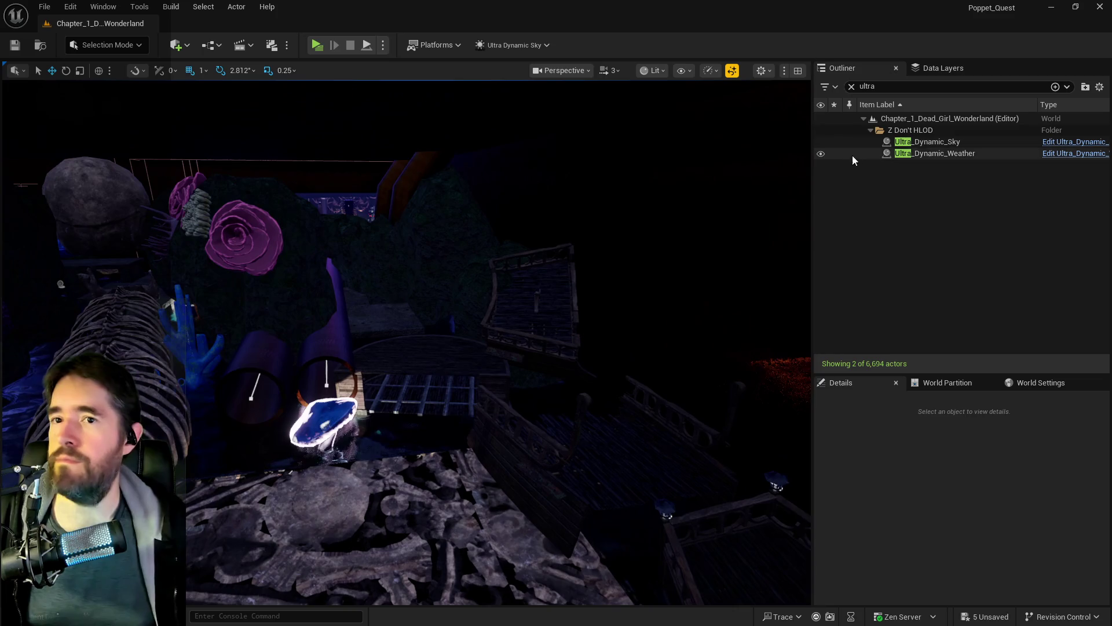
click(1093, 595)
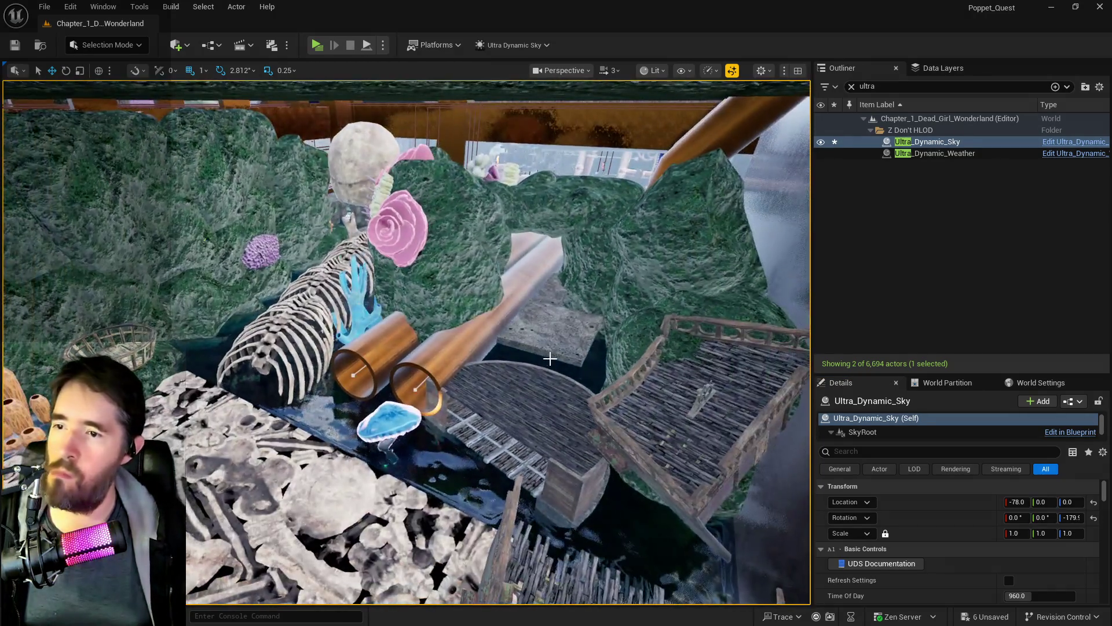
click(550, 349)
drag(550, 349, 554, 355)
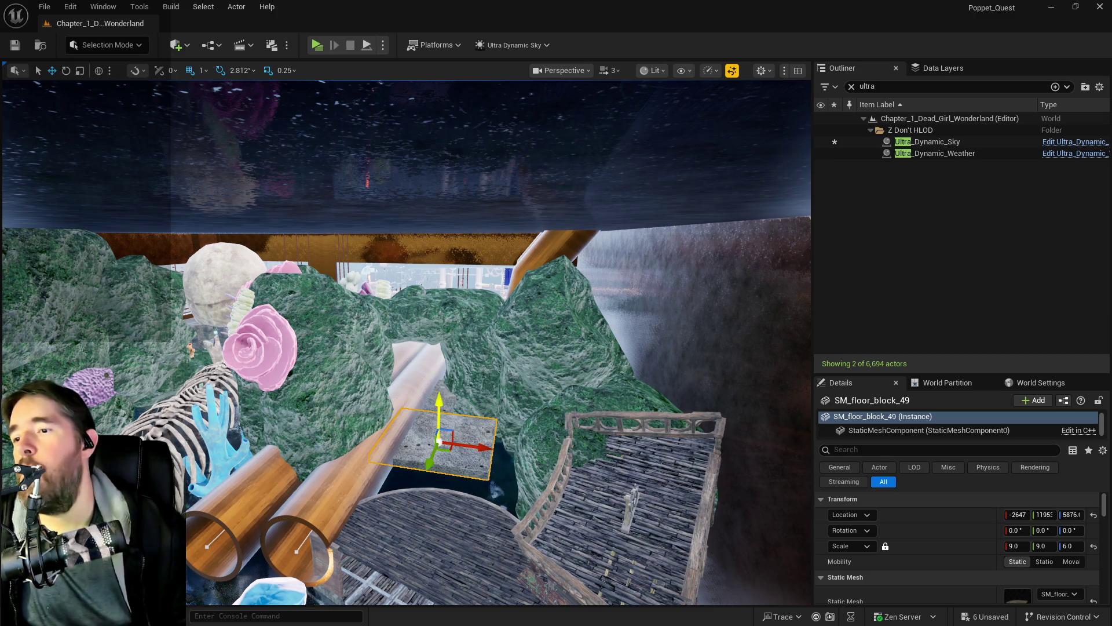
key(w)
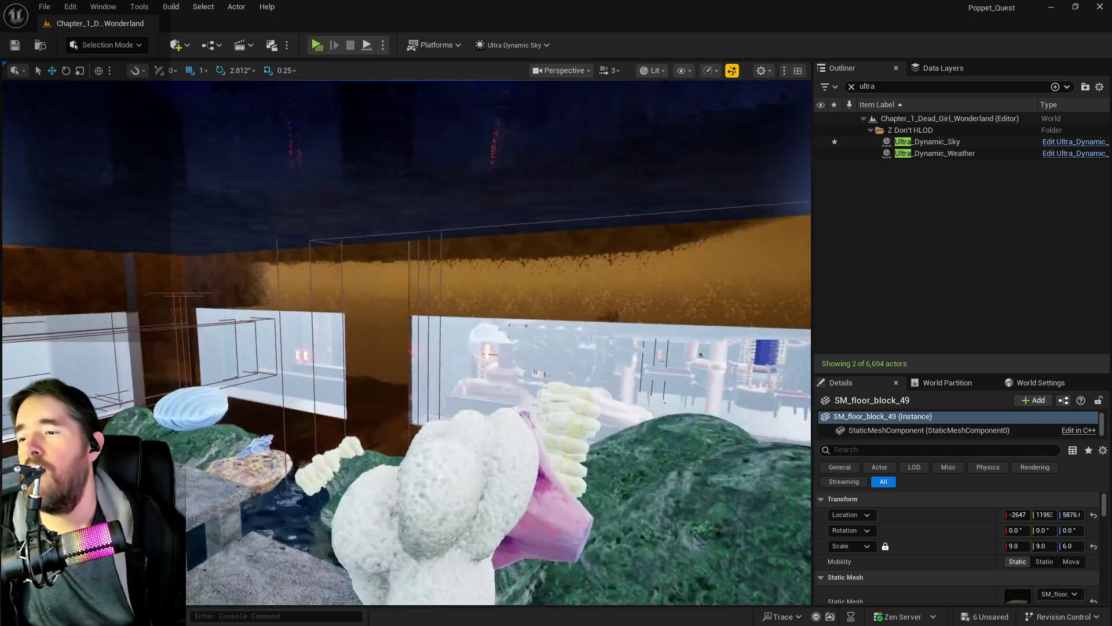
key(s)
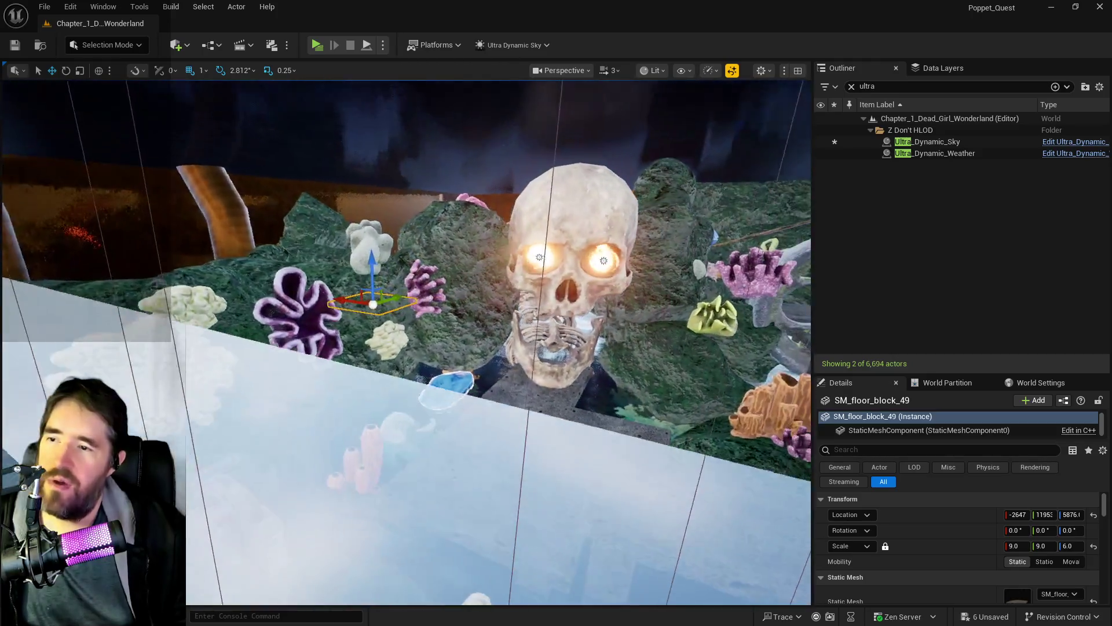
key(w)
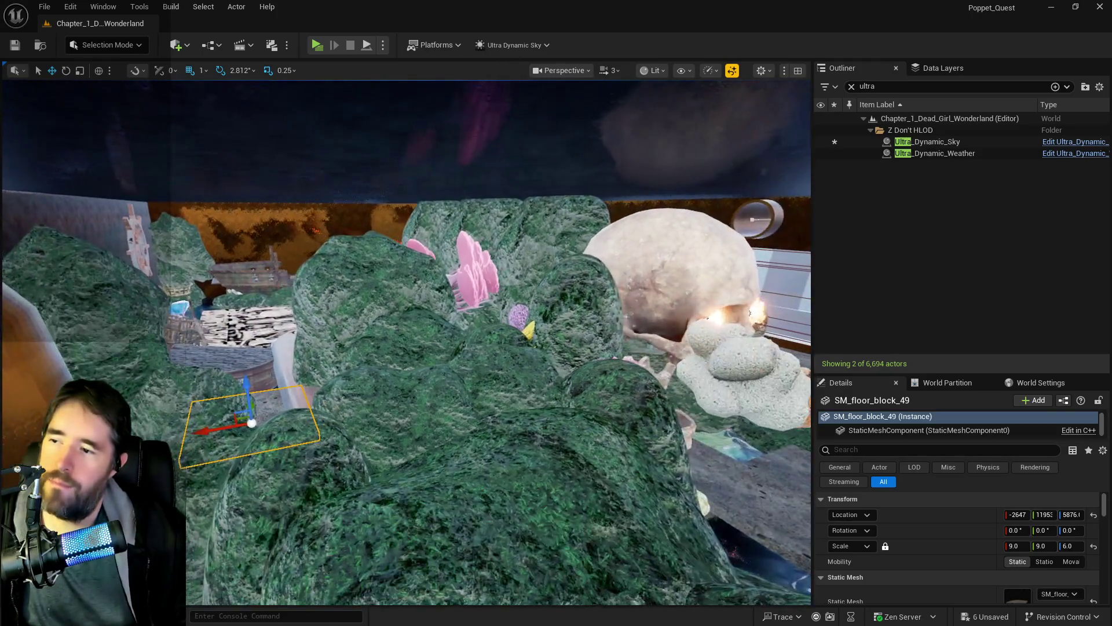
key(d)
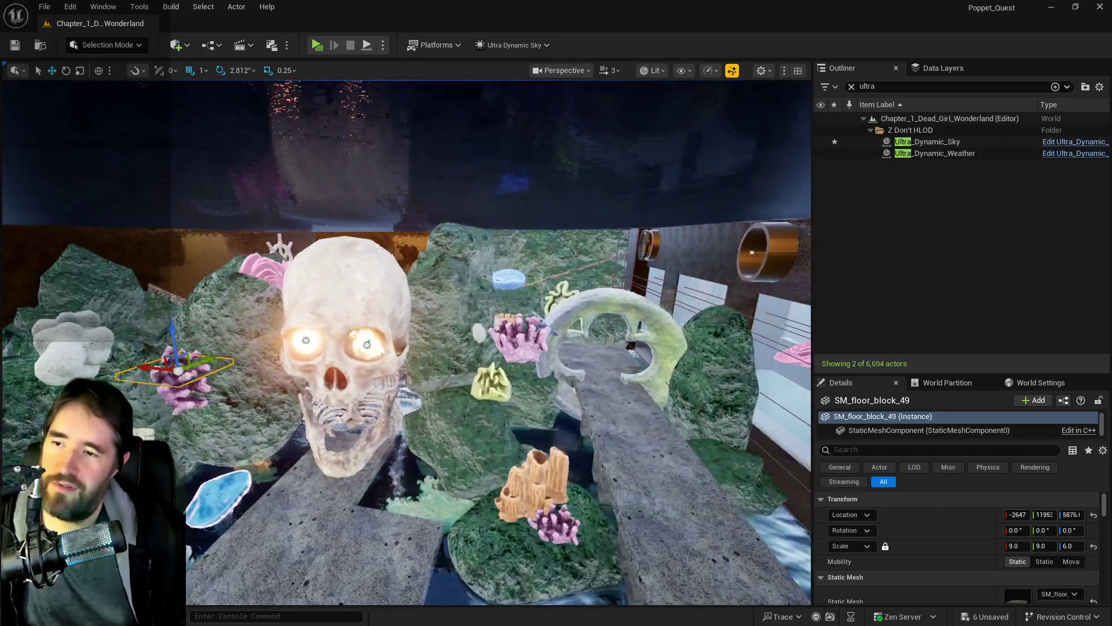
key(a)
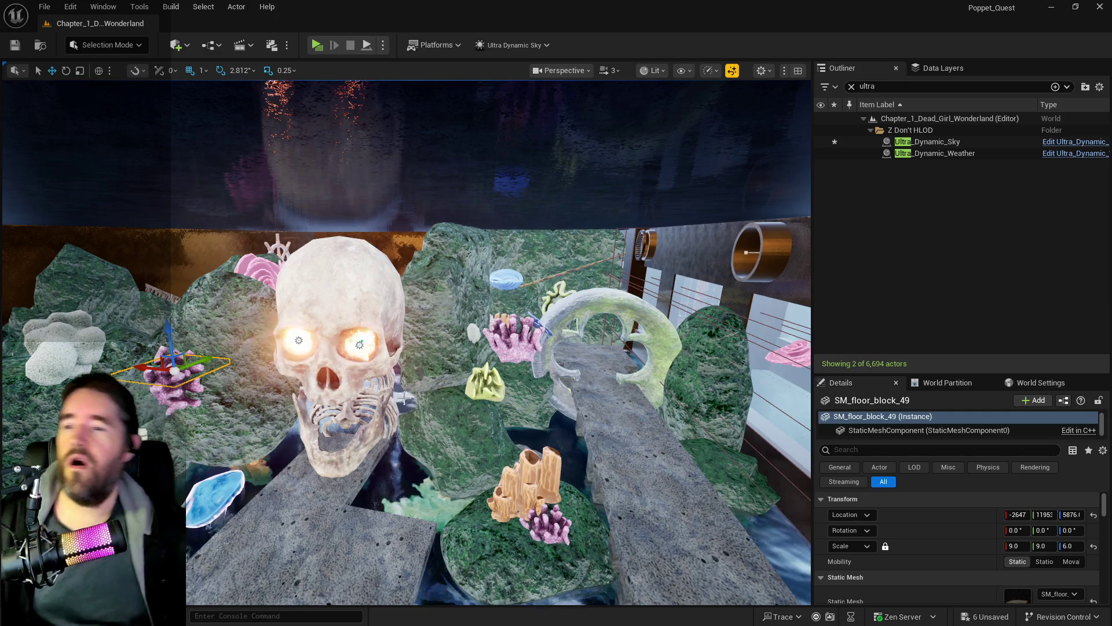
key(w)
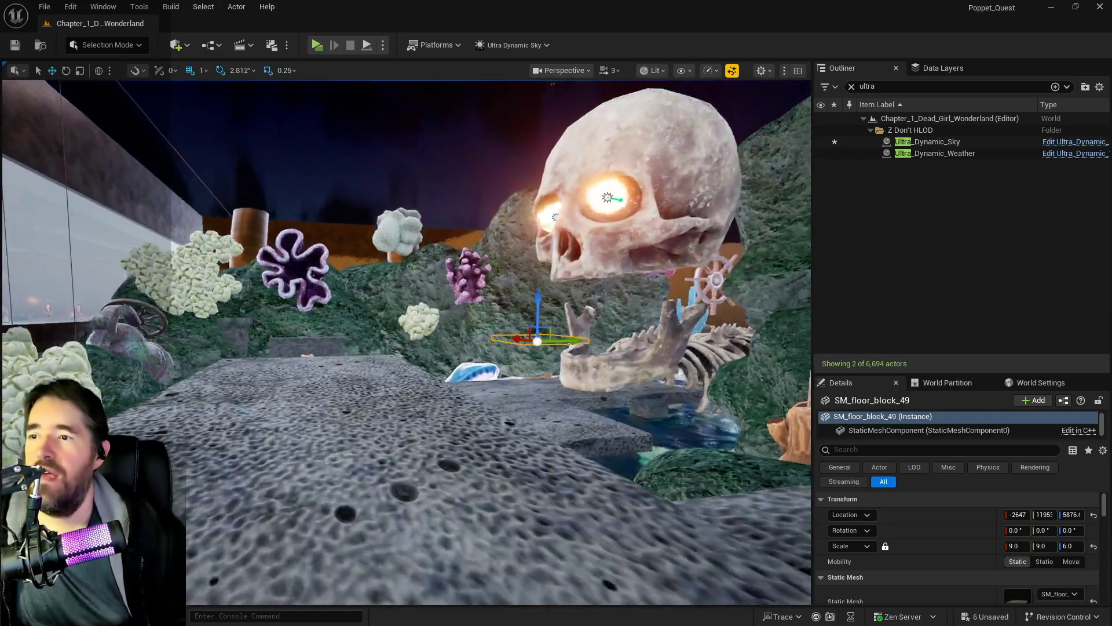
key(e)
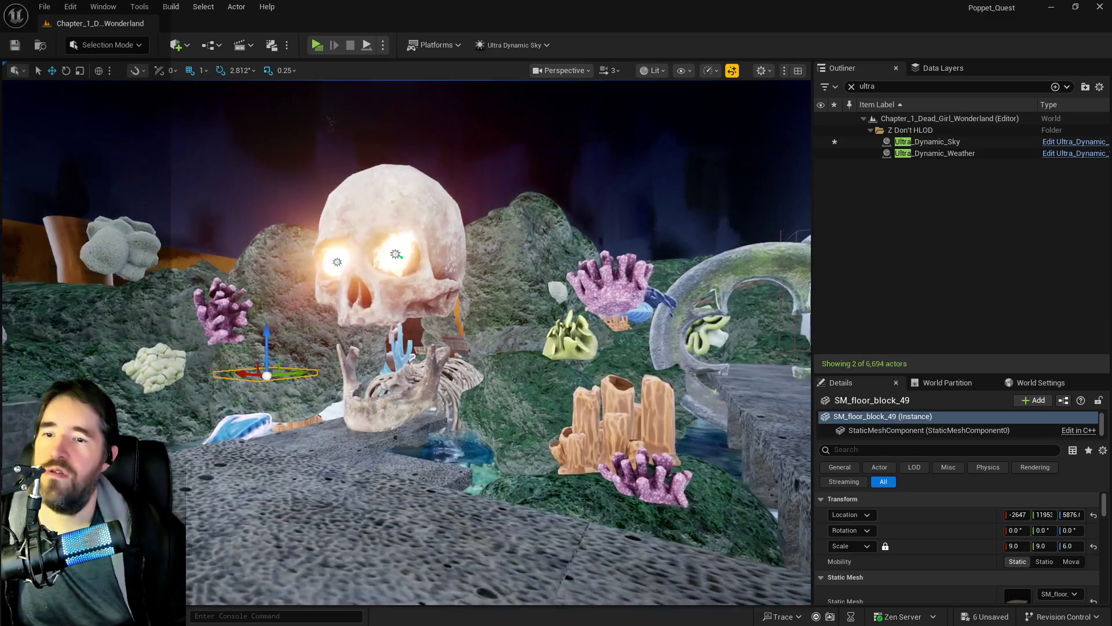
key(a)
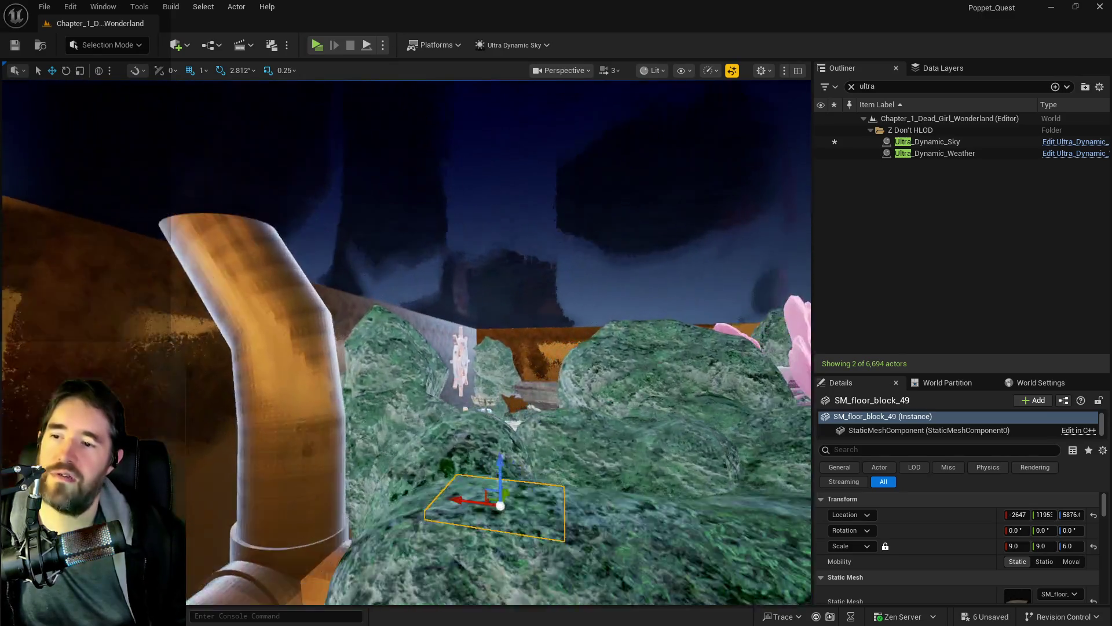
key(w)
key(w)
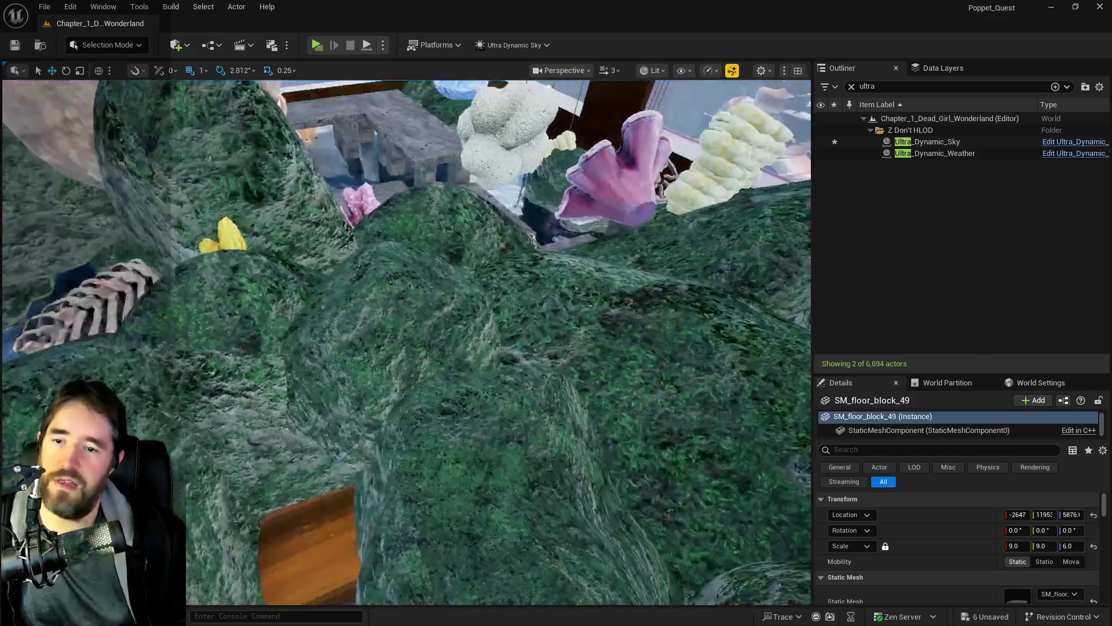
key(s)
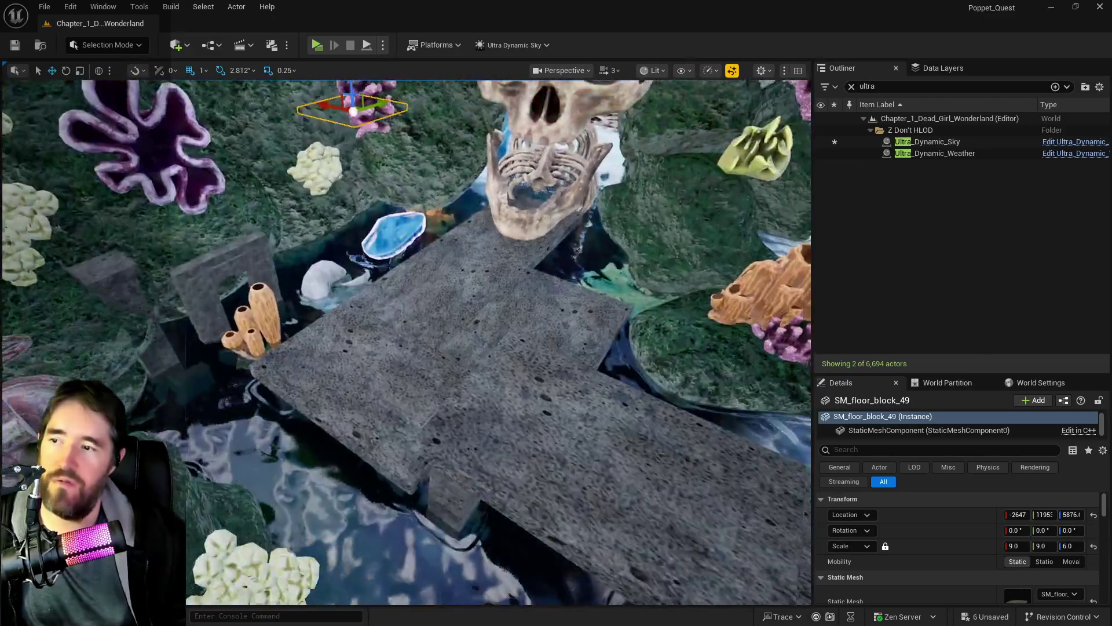
key(w)
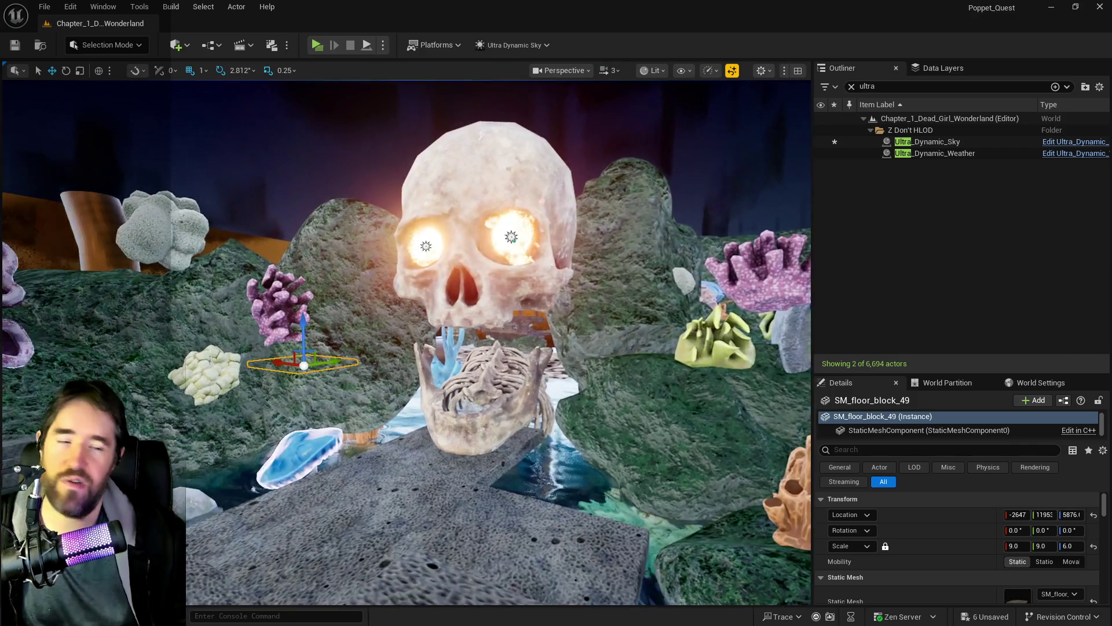
key(a)
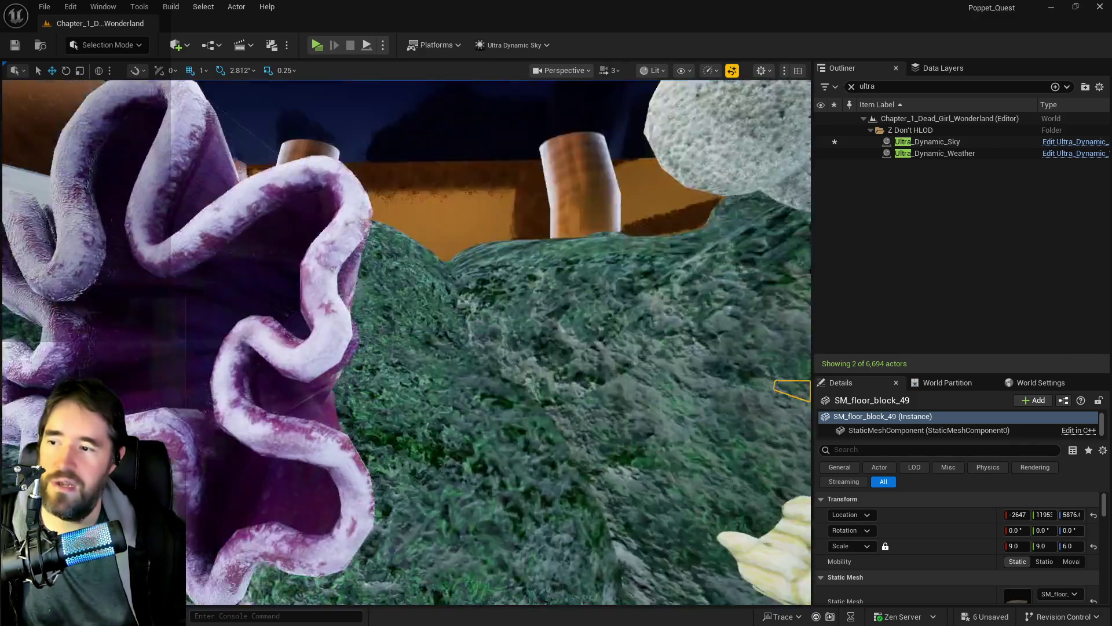
key(w)
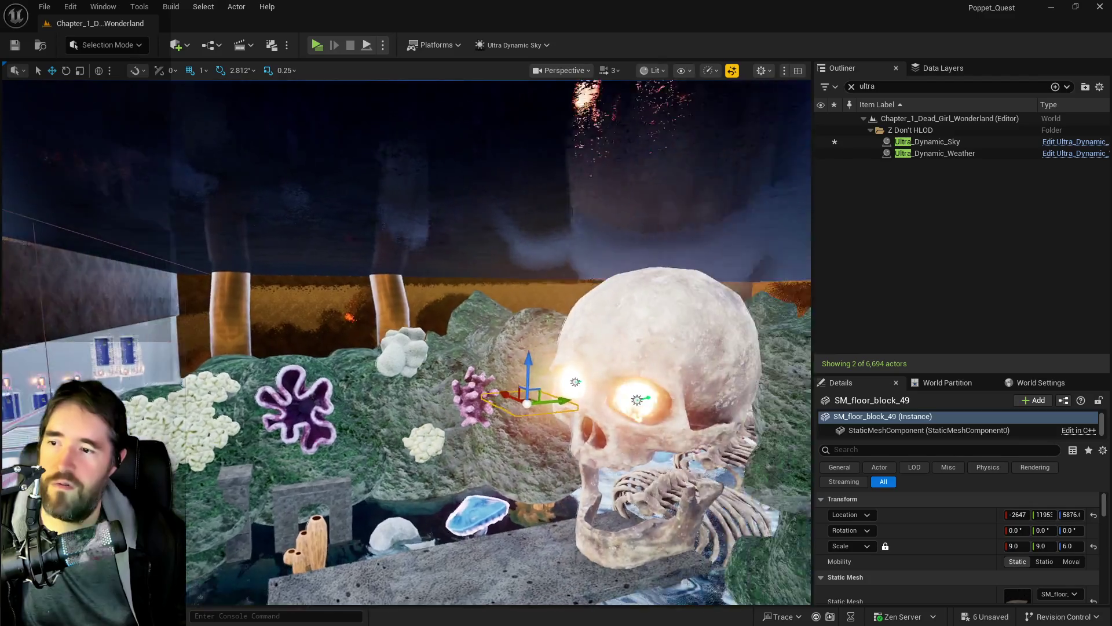
key(w)
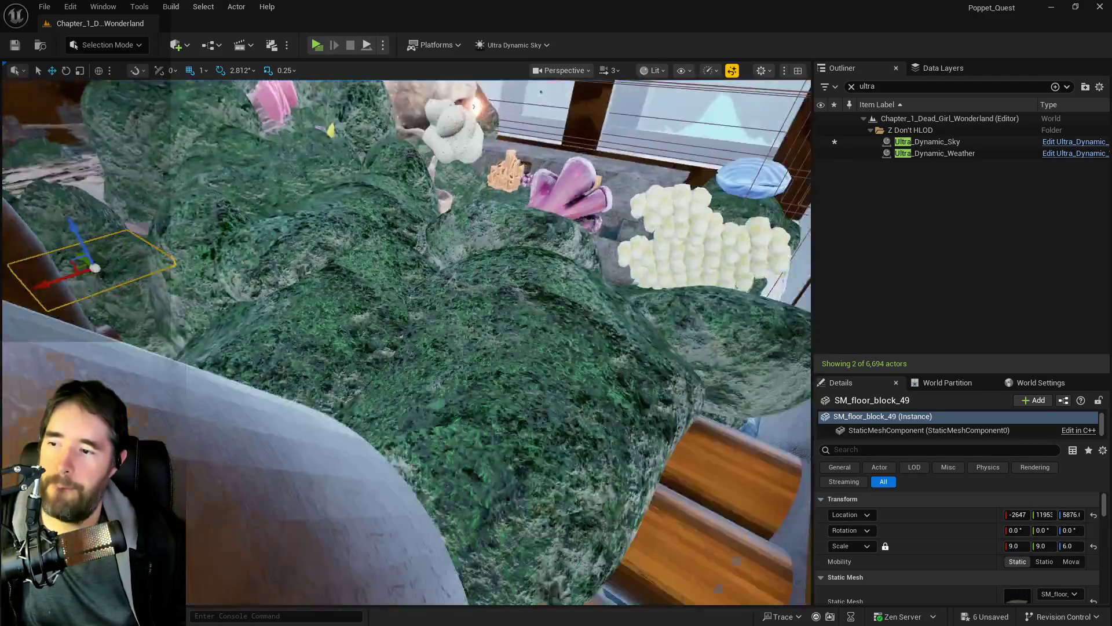
key(s)
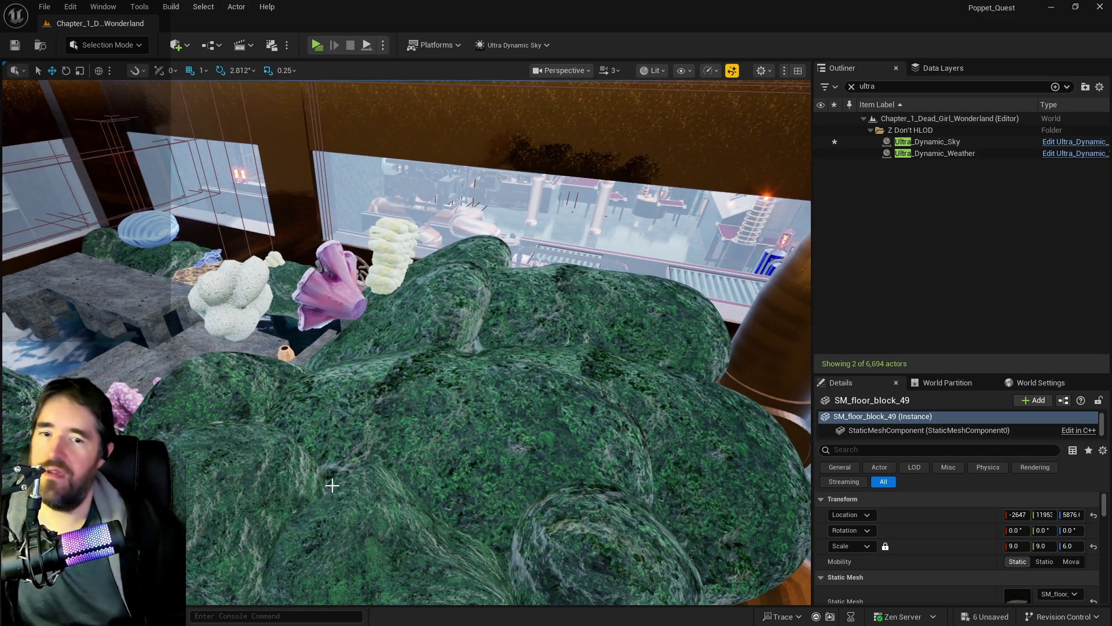
key(w)
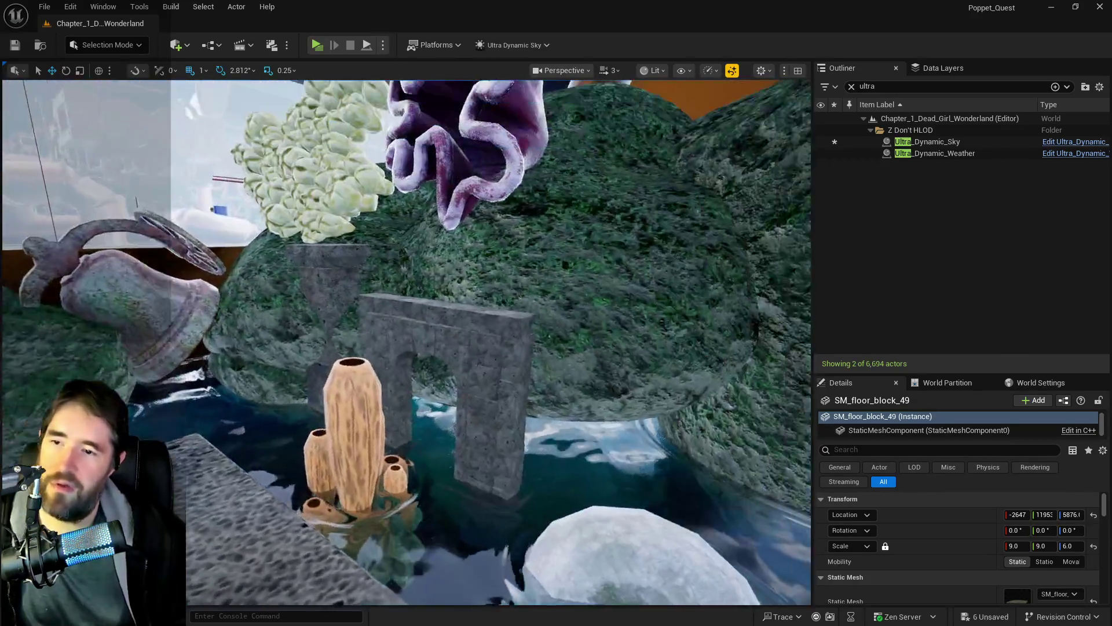
key(s)
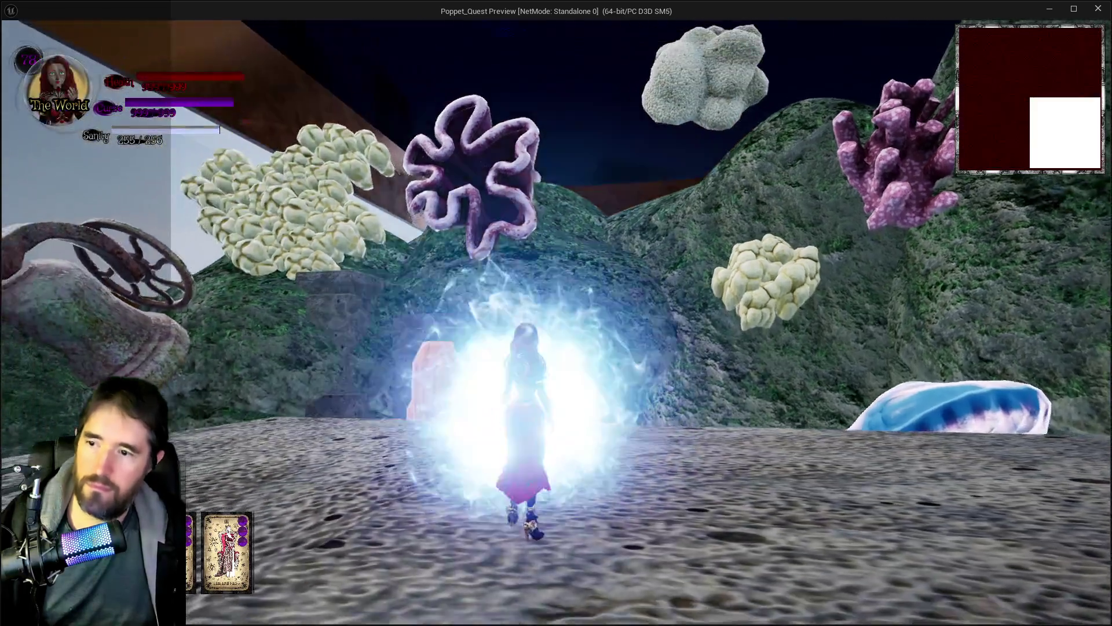
Jump, glide and run the winged character over the mossy terrain toward the ship.
key(space)
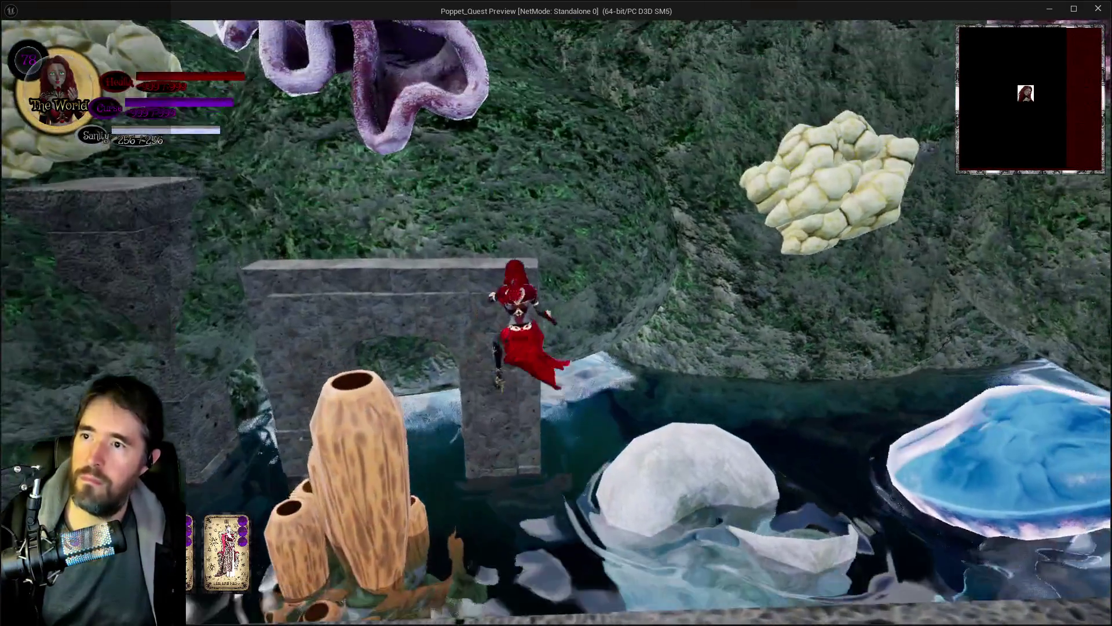
key(w)
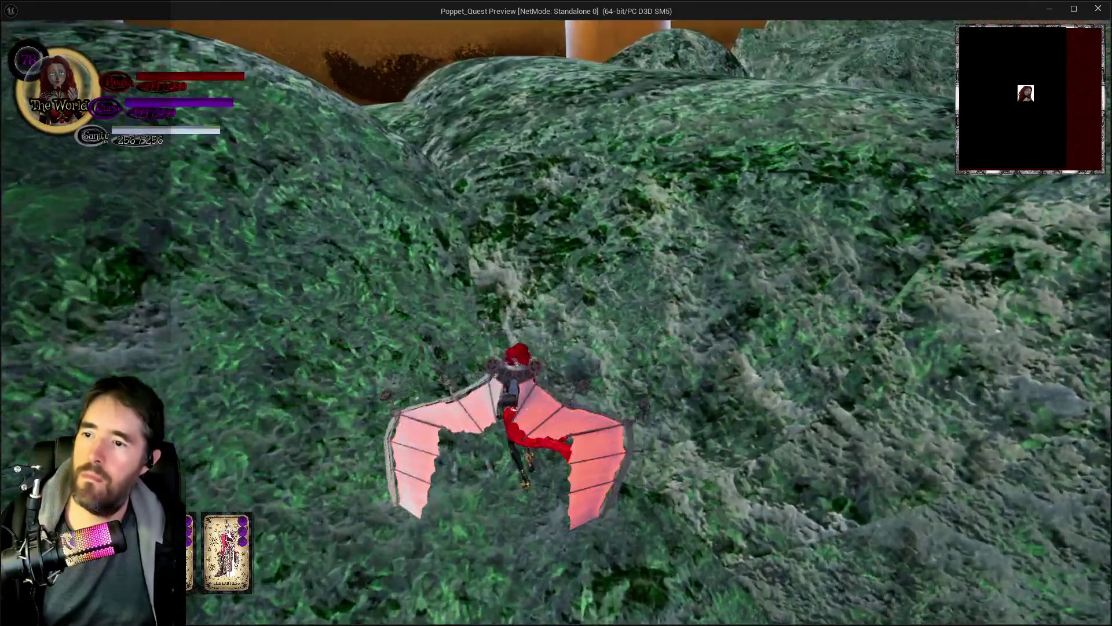
key(w)
key(space)
key(Escape)
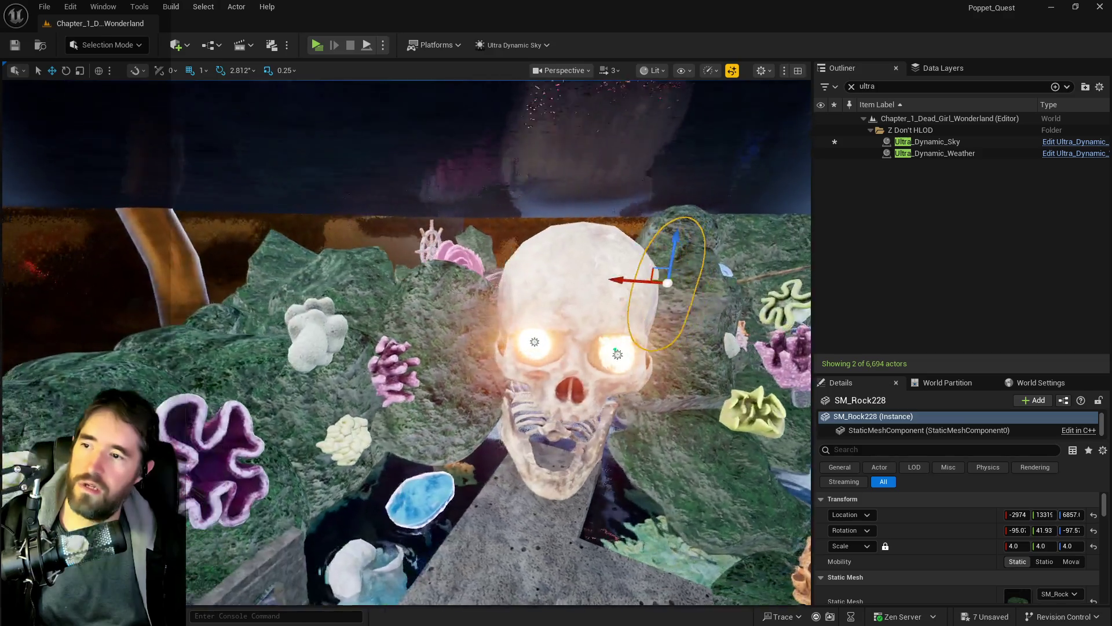
key(s)
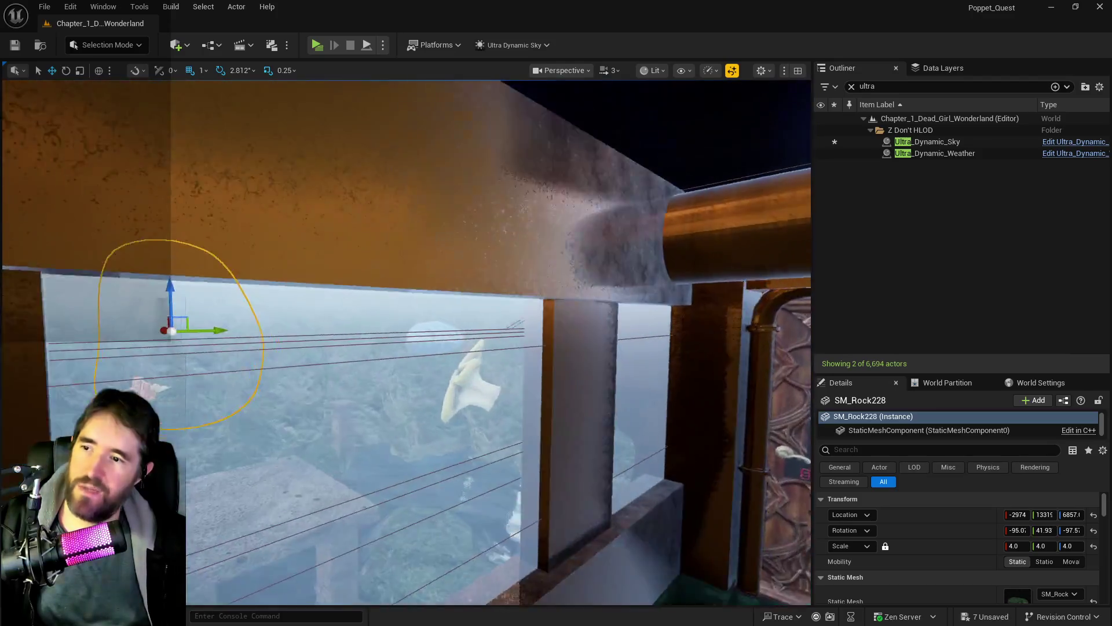
key(w)
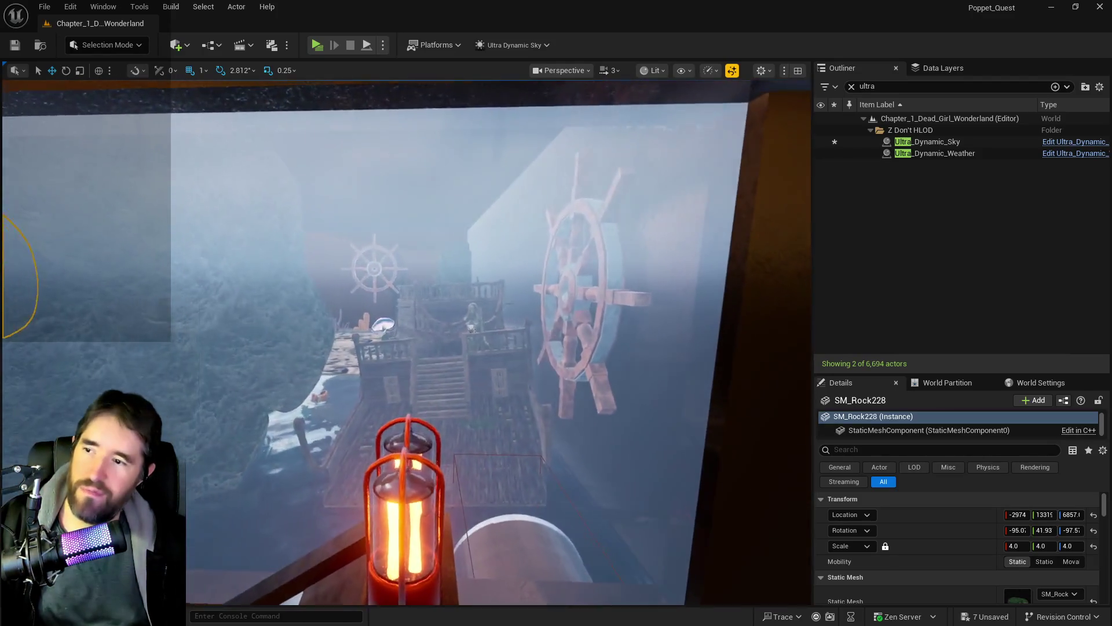
key(w)
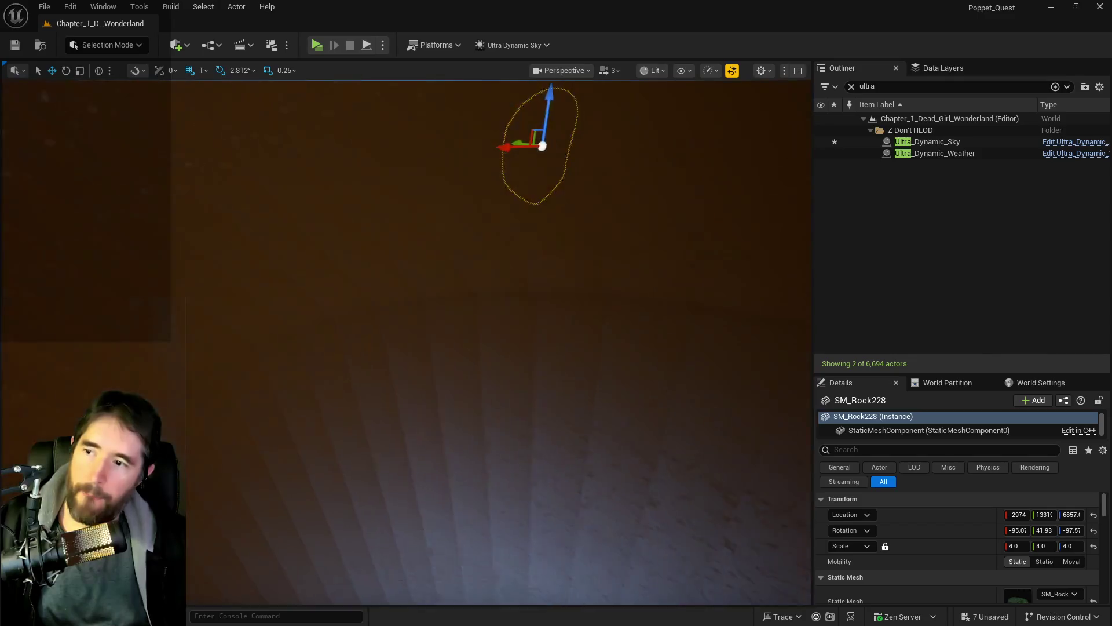
key(d)
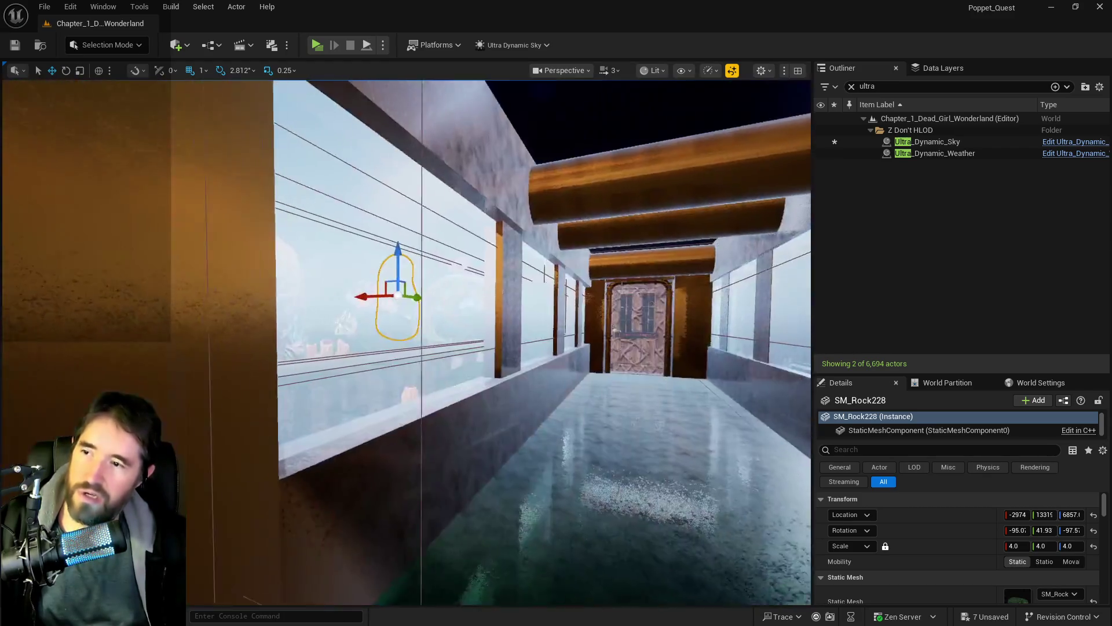
key(d)
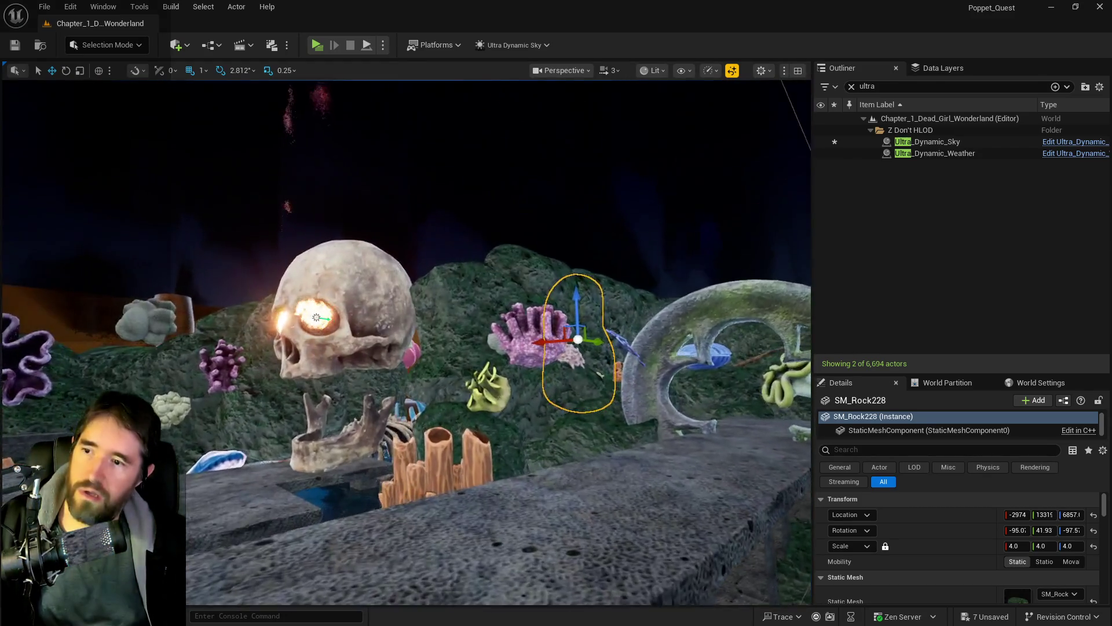
key(w)
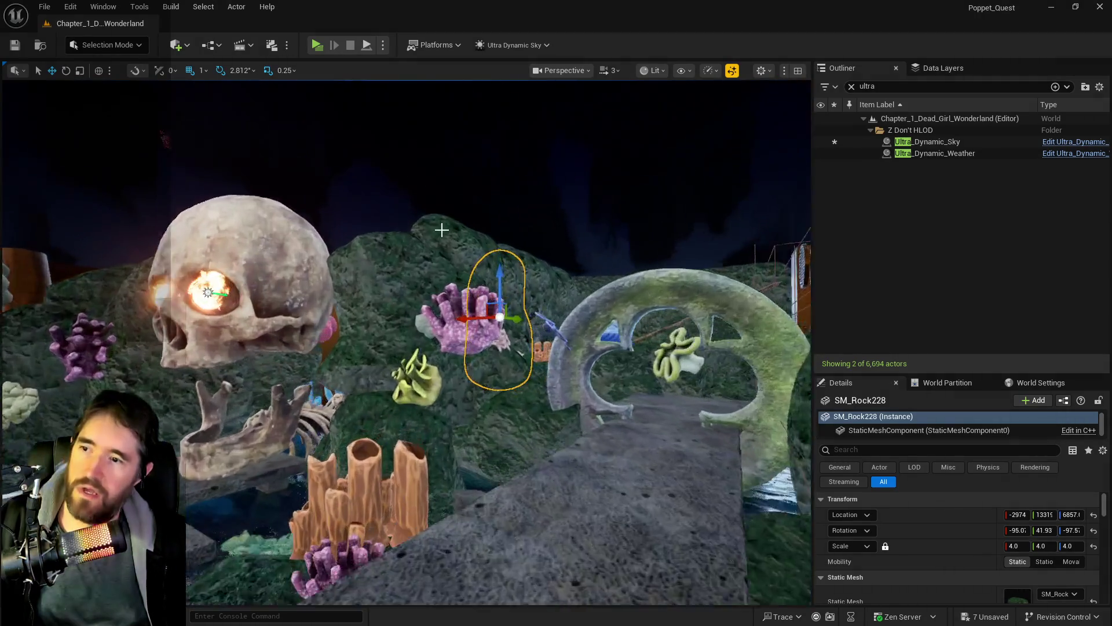
drag(393, 286, 339, 318)
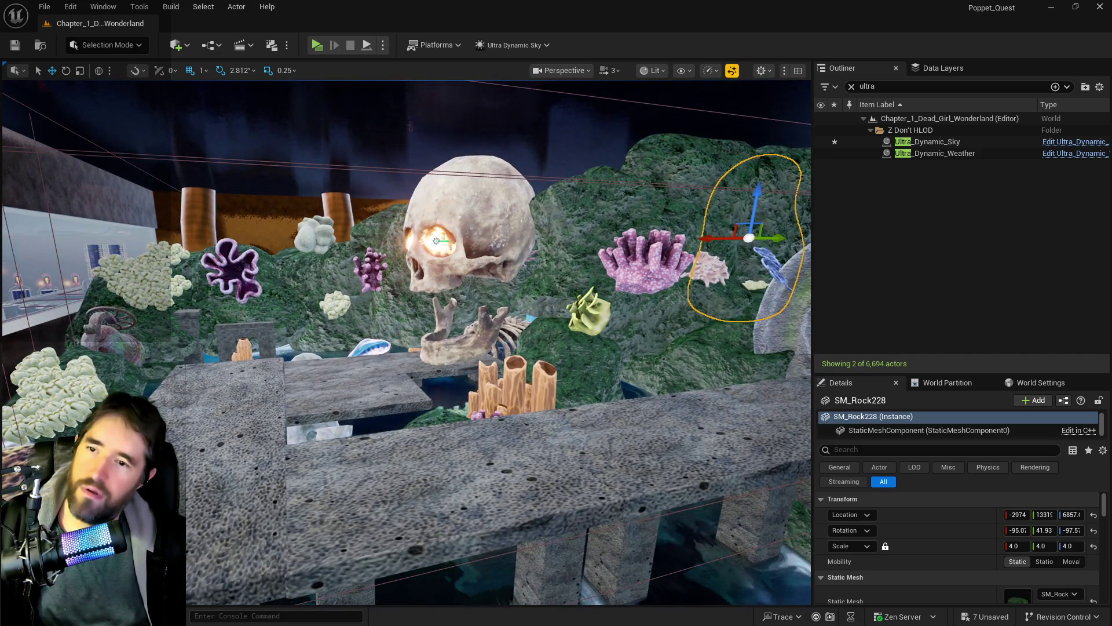
key(d)
key(d)
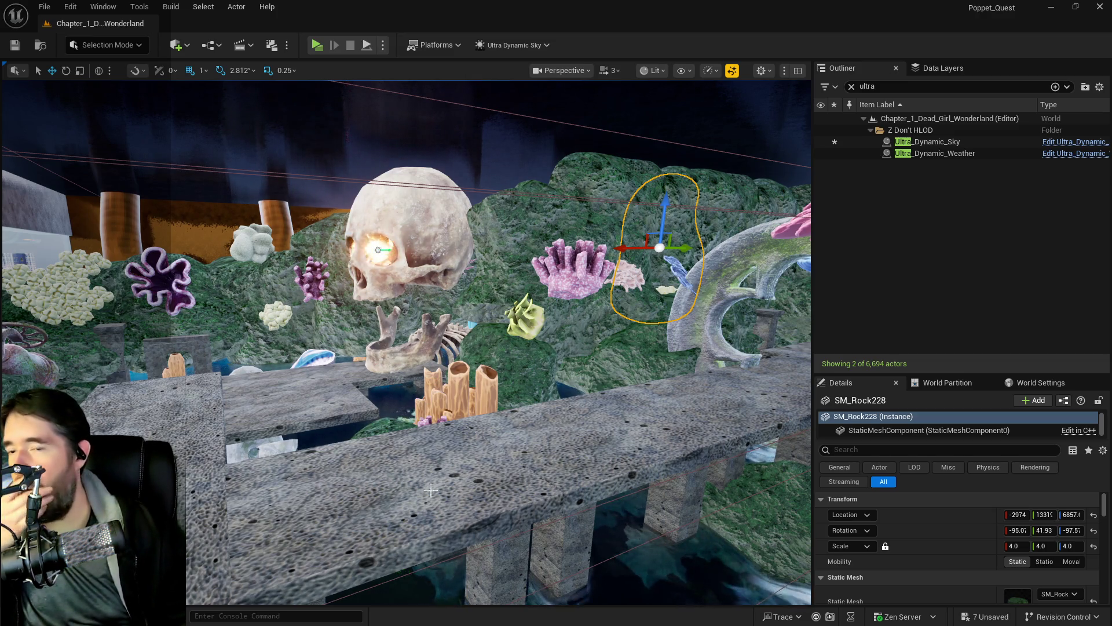
scroll(447, 455, up, 3)
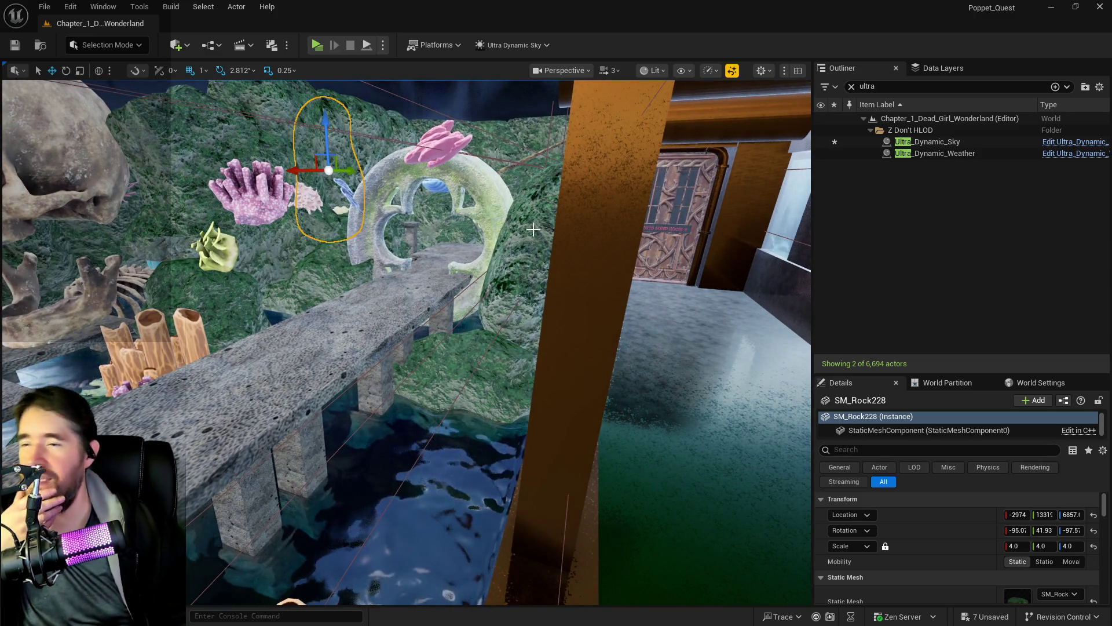
drag(364, 190, 338, 255)
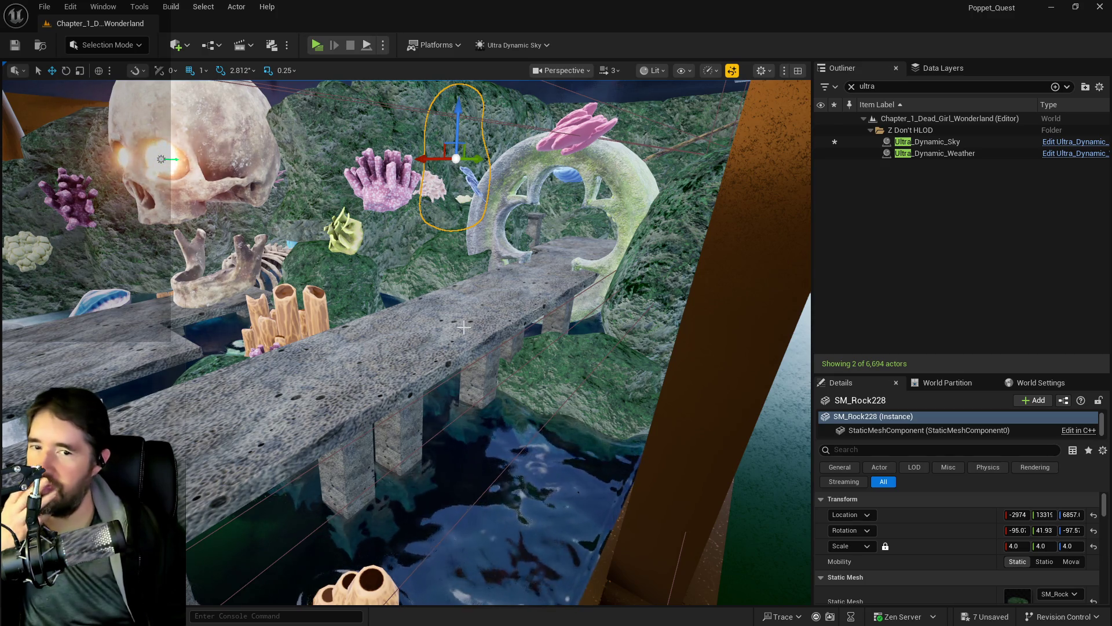
drag(462, 329, 406, 290)
mouse_move(329, 480)
mouse_down()
mouse_move(287, 474)
mouse_move(329, 480)
mouse_up()
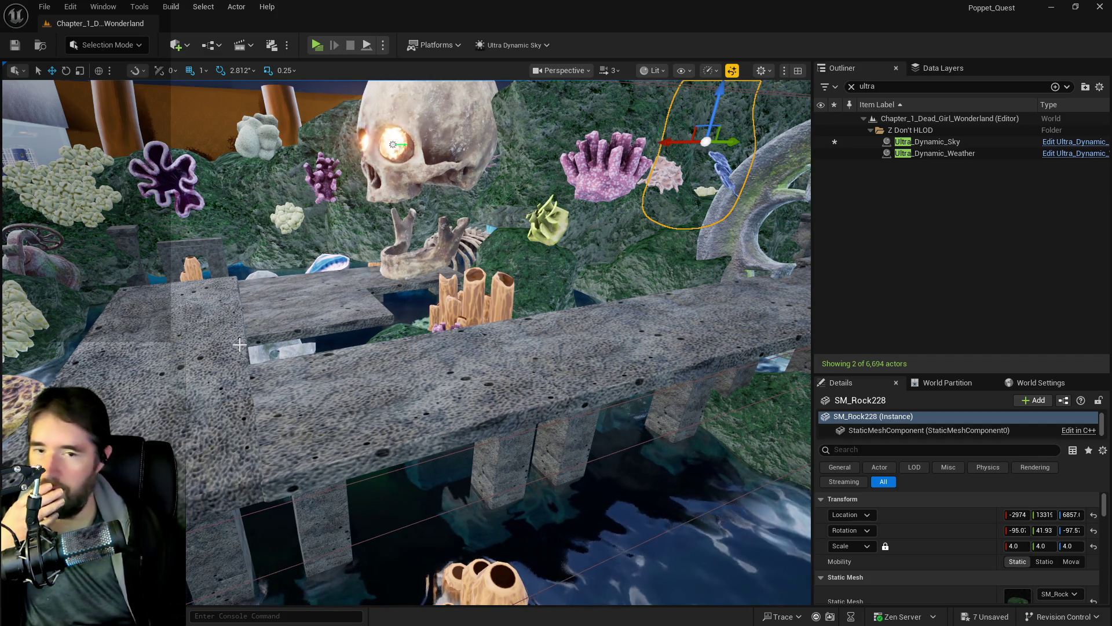
drag(239, 344, 316, 345)
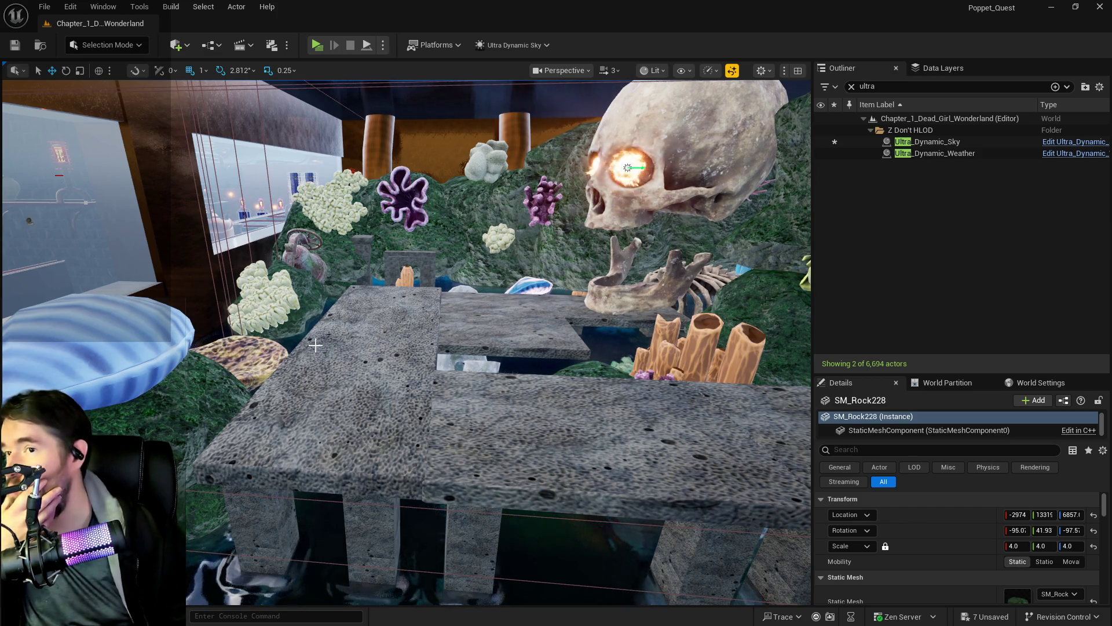
drag(313, 354, 286, 357)
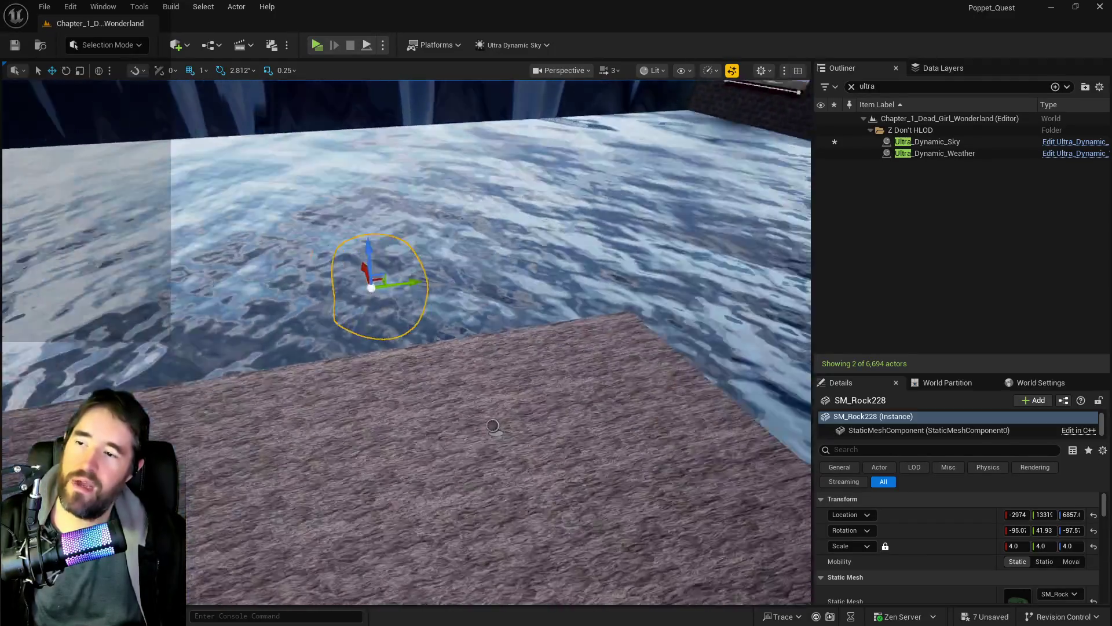
Select SM_Safari_Room_Floor2 beneath the reef and look around the water floor.
drag(501, 437, 502, 405)
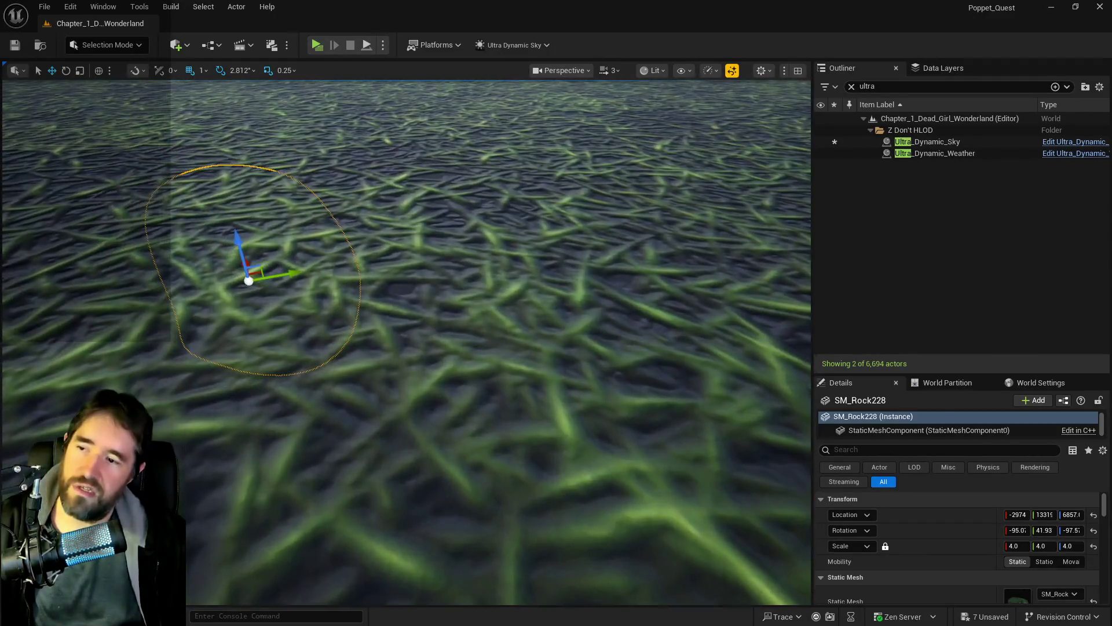
click(501, 405)
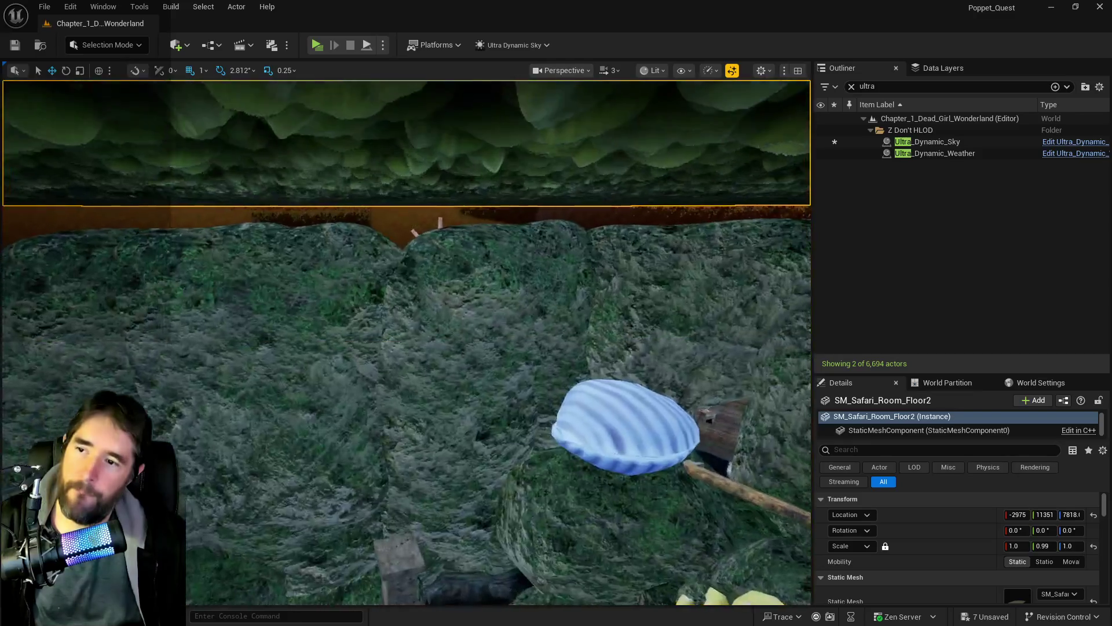
scroll(440, 326, down, 2)
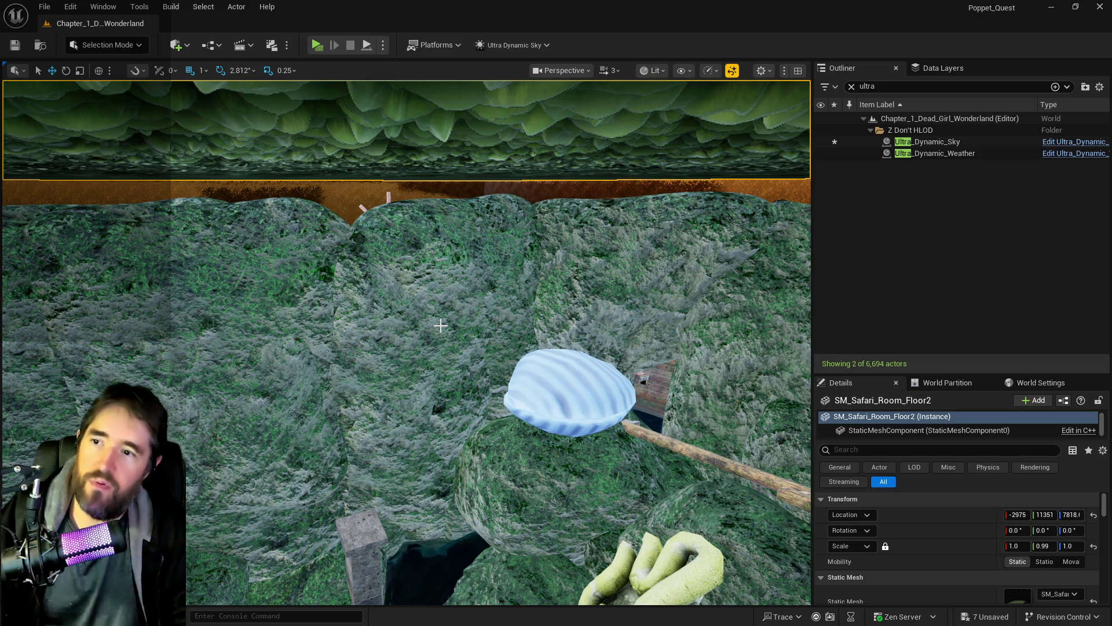
mouse_move(440, 326)
mouse_down()
mouse_move(440, 301)
mouse_move(463, 325)
mouse_move(452, 348)
mouse_move(429, 324)
mouse_up()
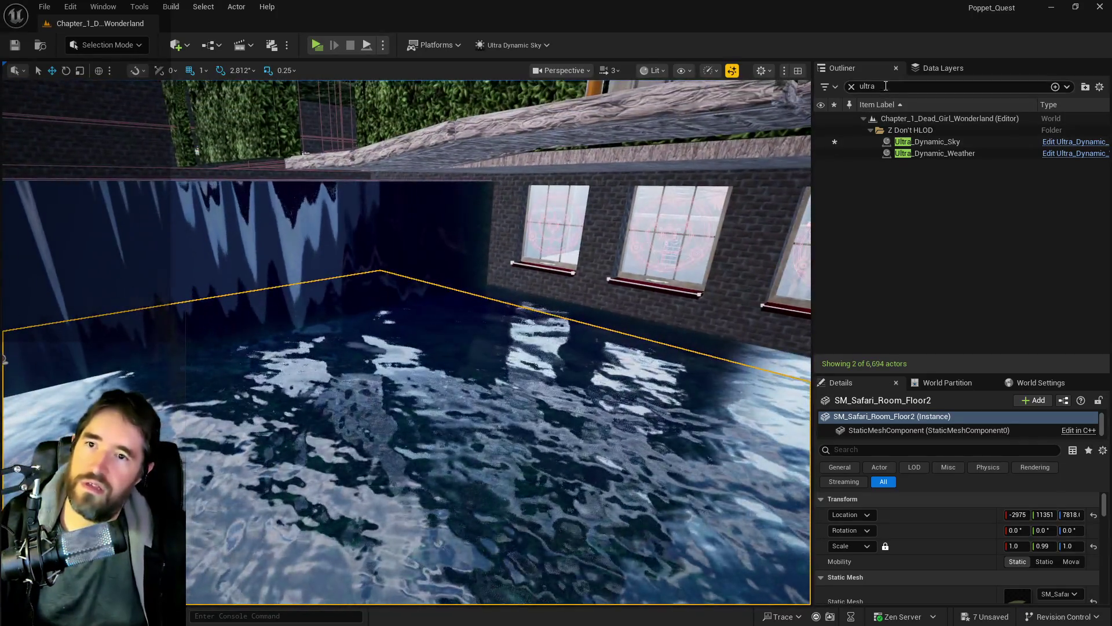
click(915, 68)
click(869, 89)
text(saf)
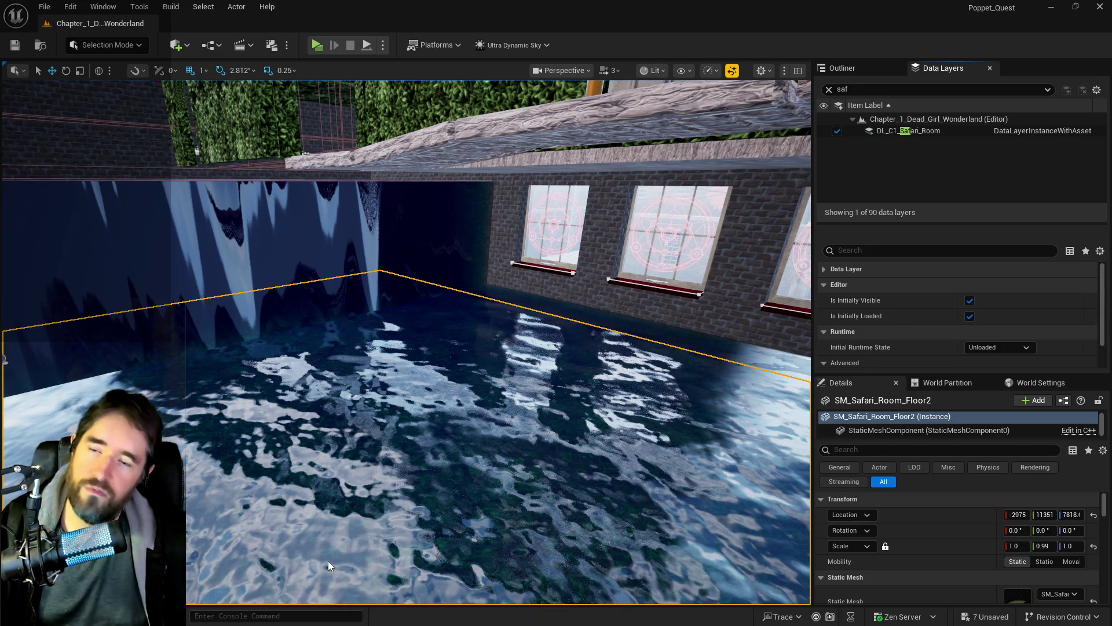
scroll(370, 516, down, 3)
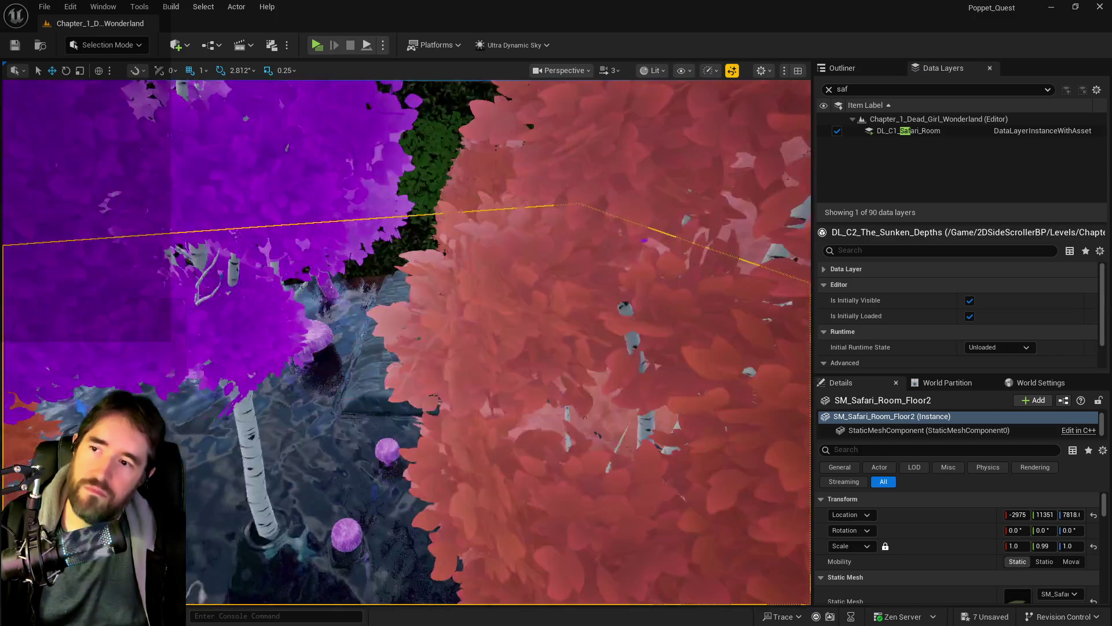
scroll(405, 347, down, 3)
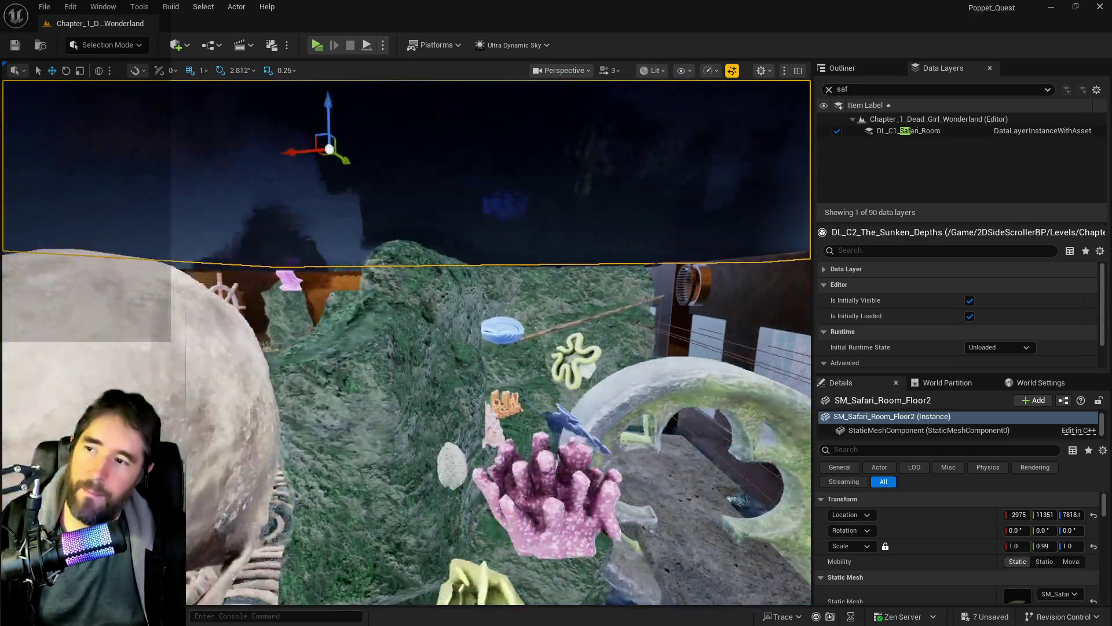
scroll(406, 342, down, 3)
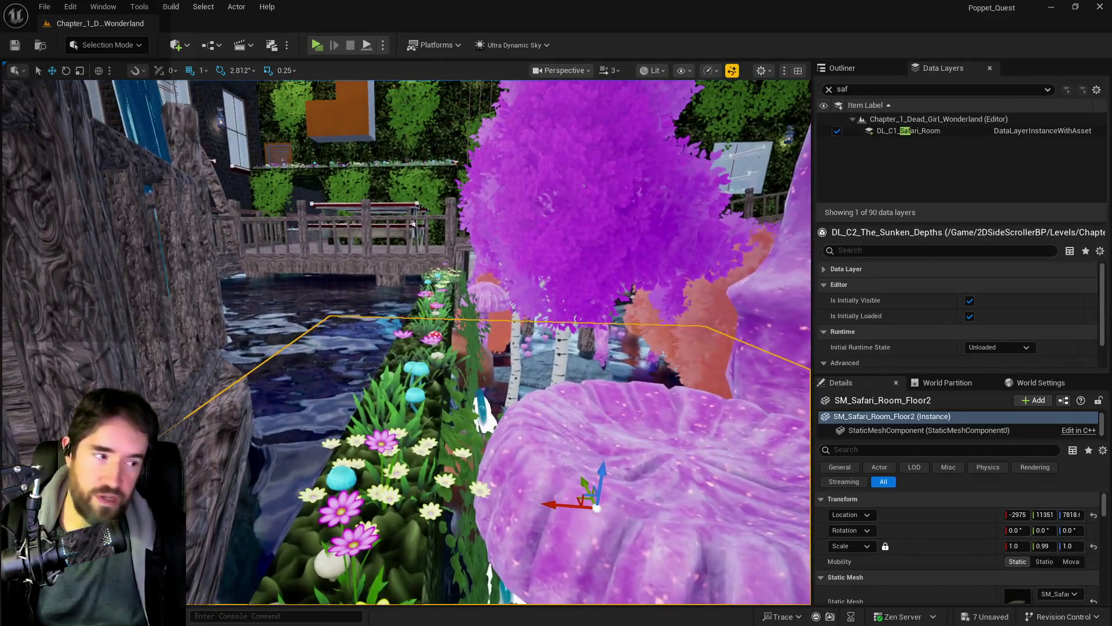
scroll(406, 342, up, 3)
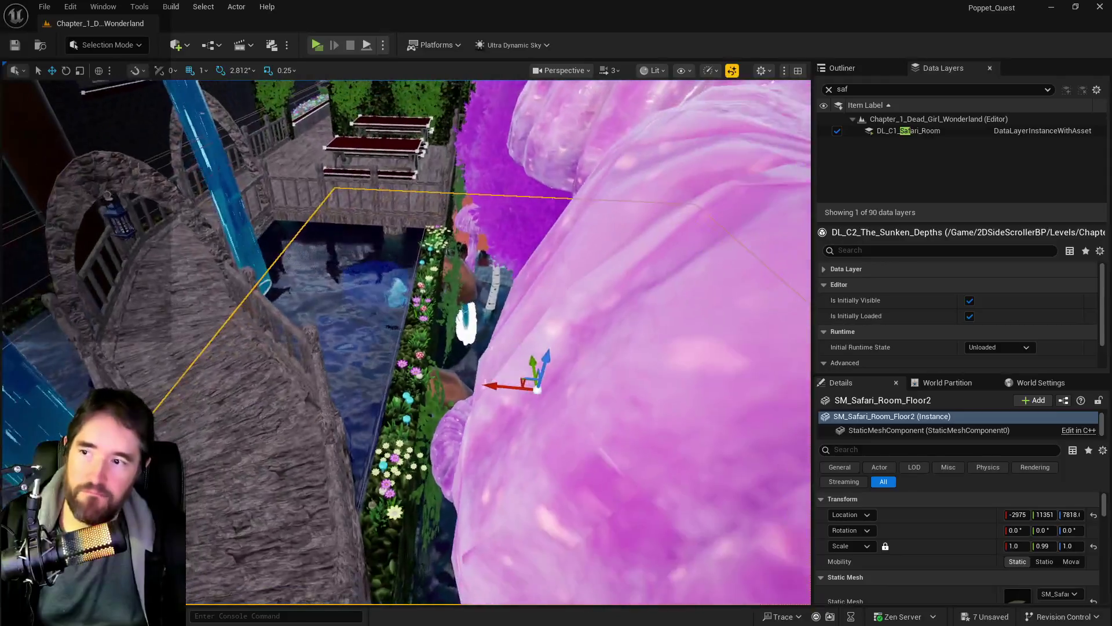
scroll(405, 342, down, 3)
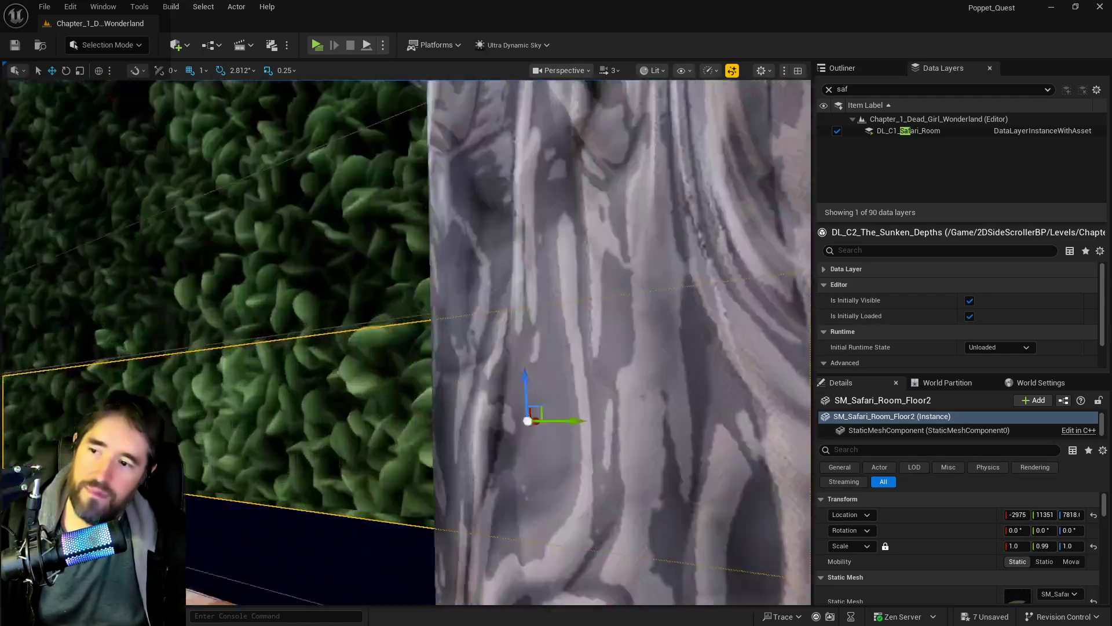
key(f)
scroll(406, 342, up, 5)
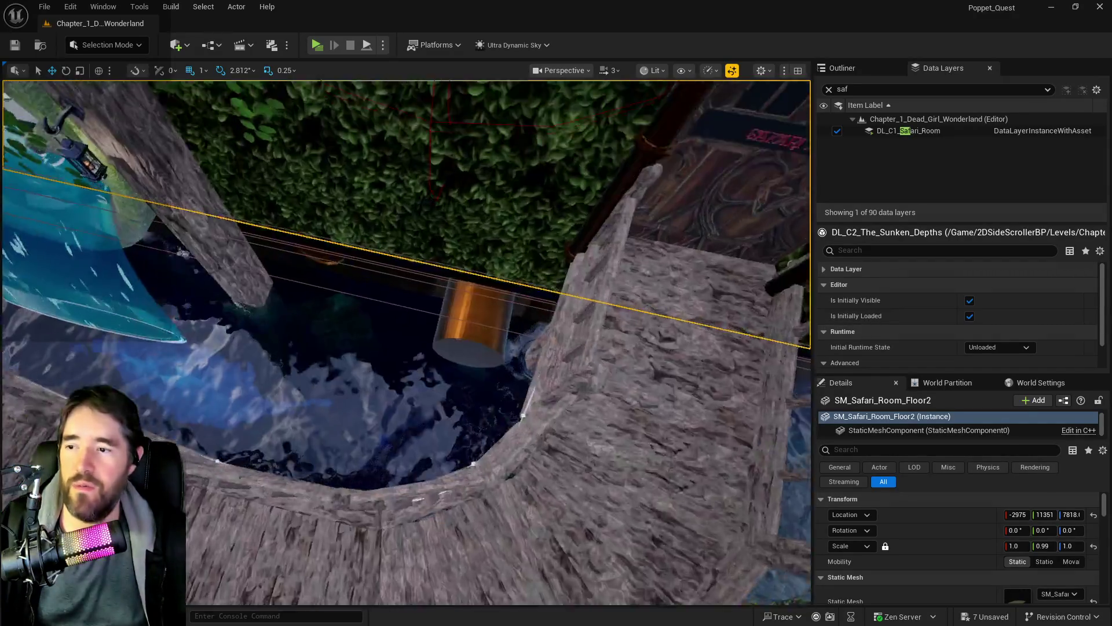
scroll(406, 342, up, 3)
scroll(406, 342, down, 3)
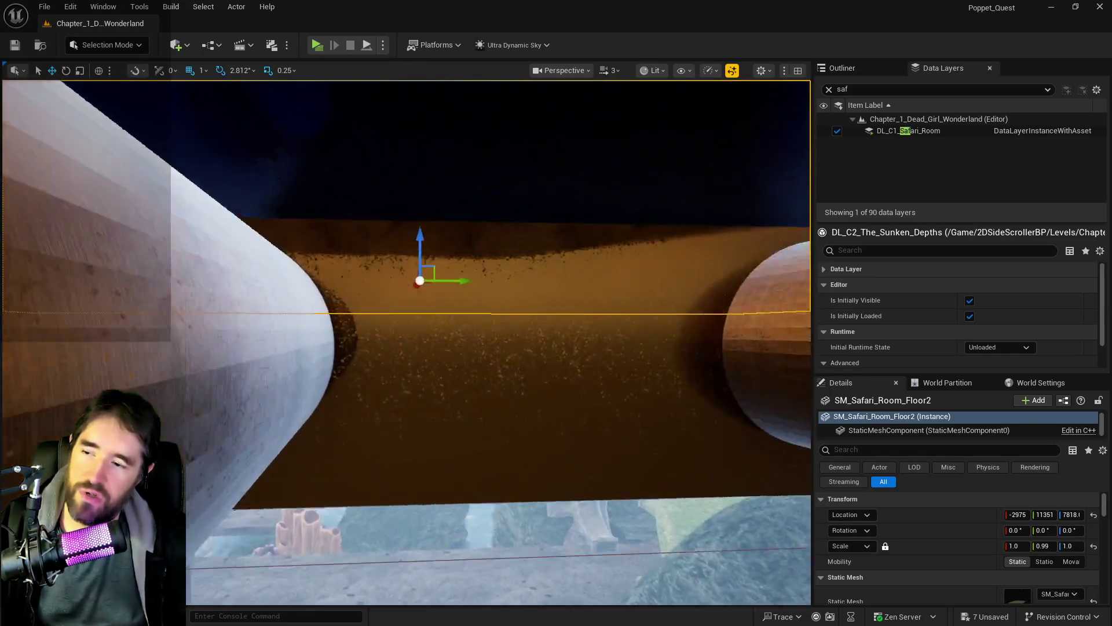
scroll(406, 342, up, 5)
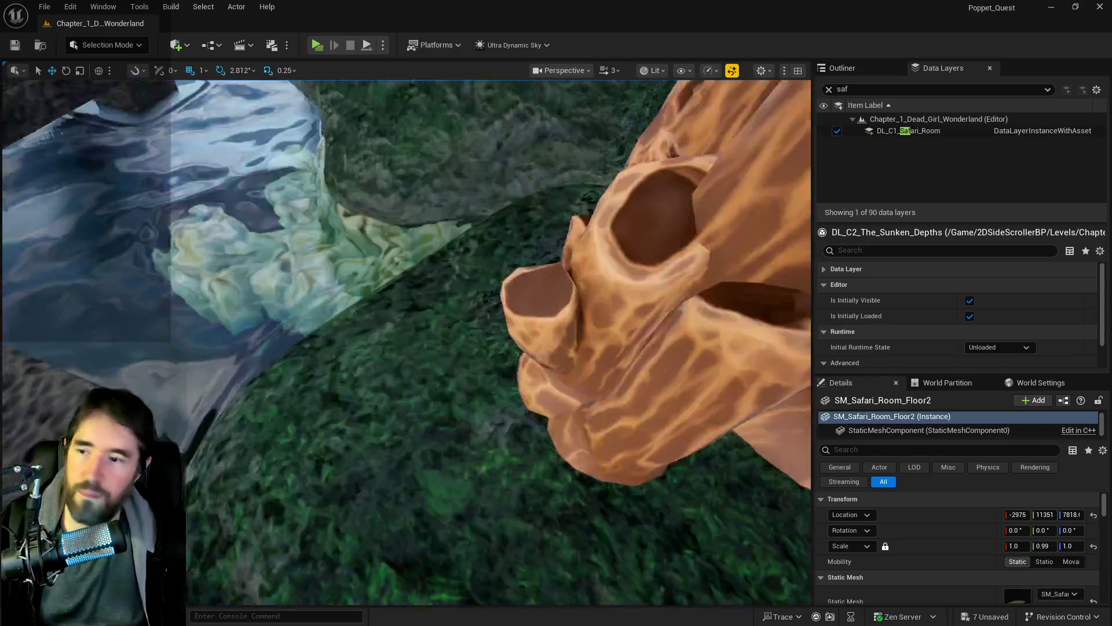
drag(406, 341, 406, 290)
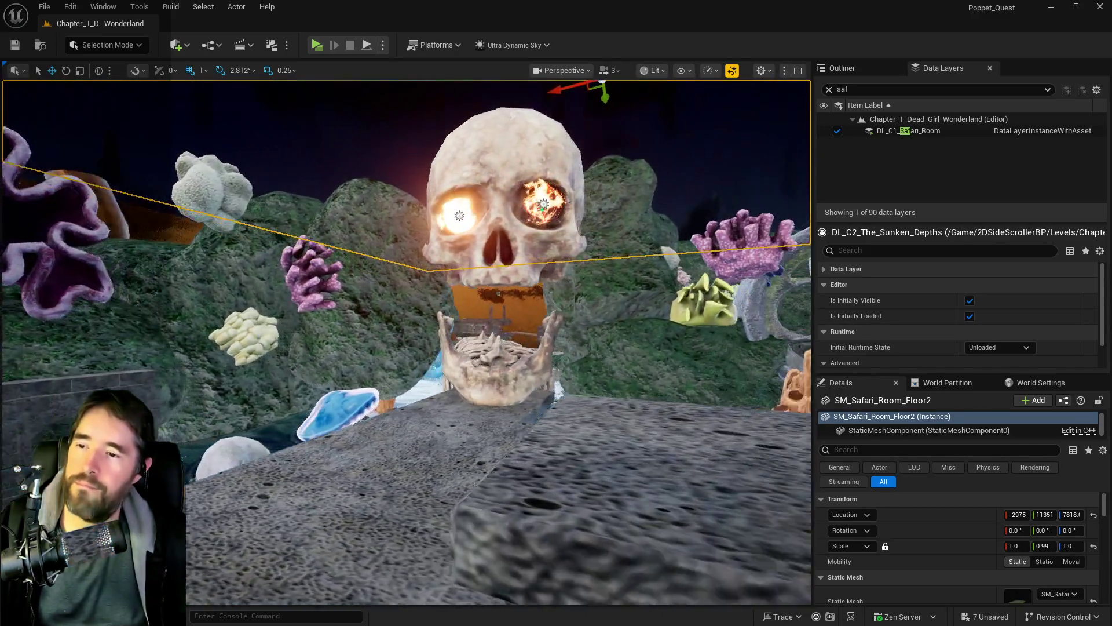
drag(394, 458, 428, 406)
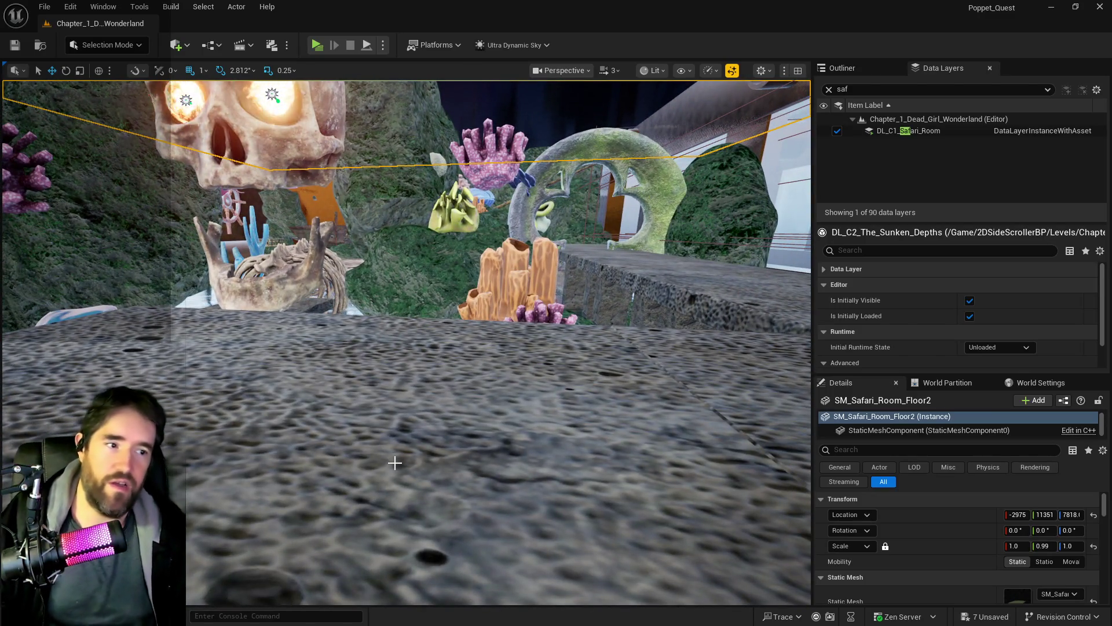
mouse_move(394, 459)
mouse_down()
mouse_move(414, 399)
mouse_move(498, 312)
mouse_up()
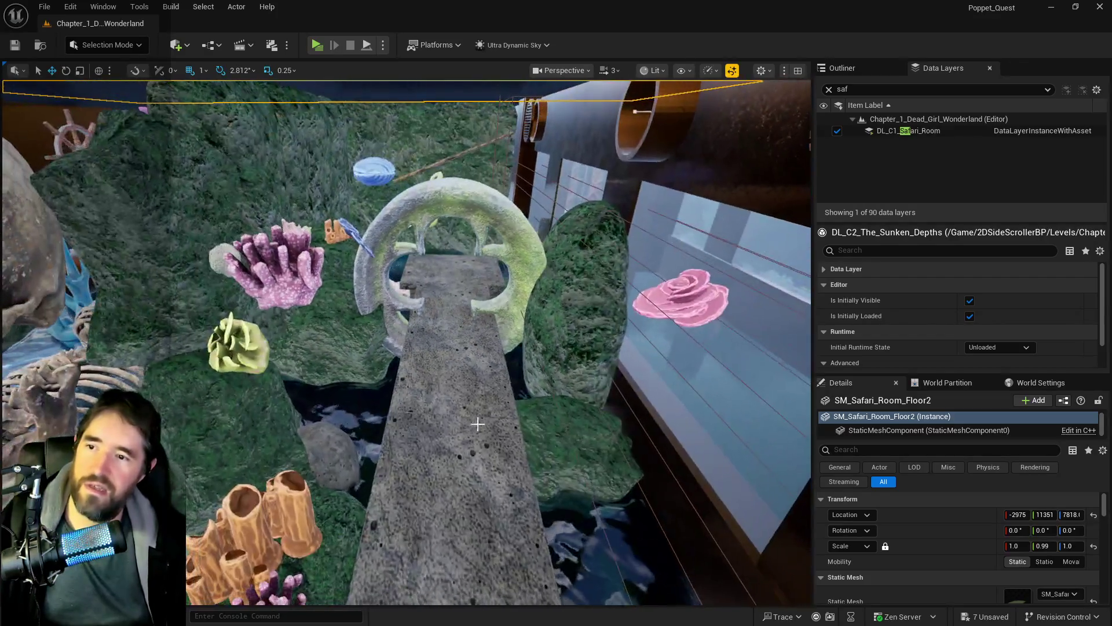
click(498, 311)
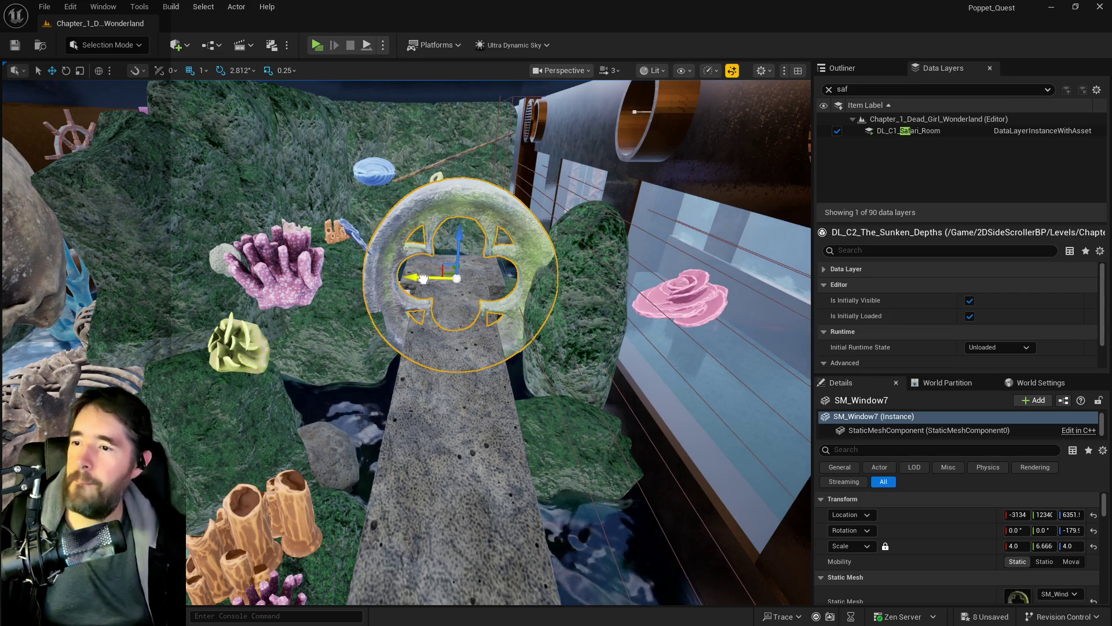
Tilt the pink rose coral SM_corall_6 about 39 degrees and set it on the mossy rock.
mouse_move(598, 301)
mouse_down()
mouse_move(666, 297)
mouse_move(637, 289)
mouse_move(553, 432)
mouse_move(623, 391)
mouse_move(614, 432)
mouse_up()
click(670, 296)
key(e)
key(w)
mouse_move(588, 329)
mouse_down()
mouse_move(226, 293)
mouse_move(392, 303)
mouse_move(139, 306)
mouse_move(307, 300)
mouse_move(360, 371)
mouse_move(583, 315)
mouse_move(404, 299)
mouse_move(453, 302)
mouse_up()
key(e)
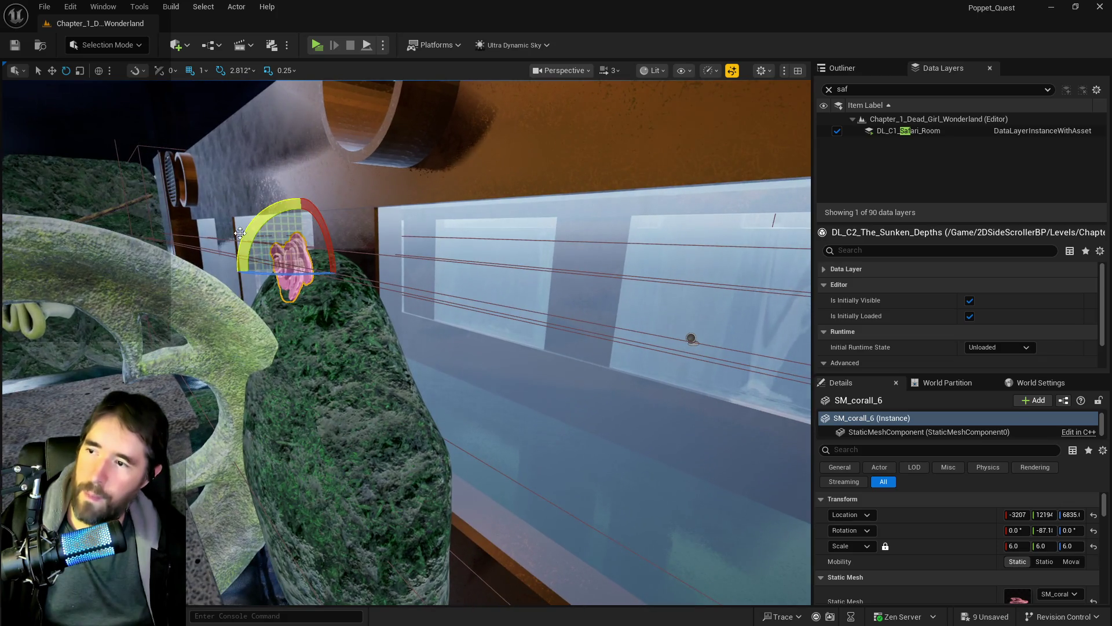
click(249, 272)
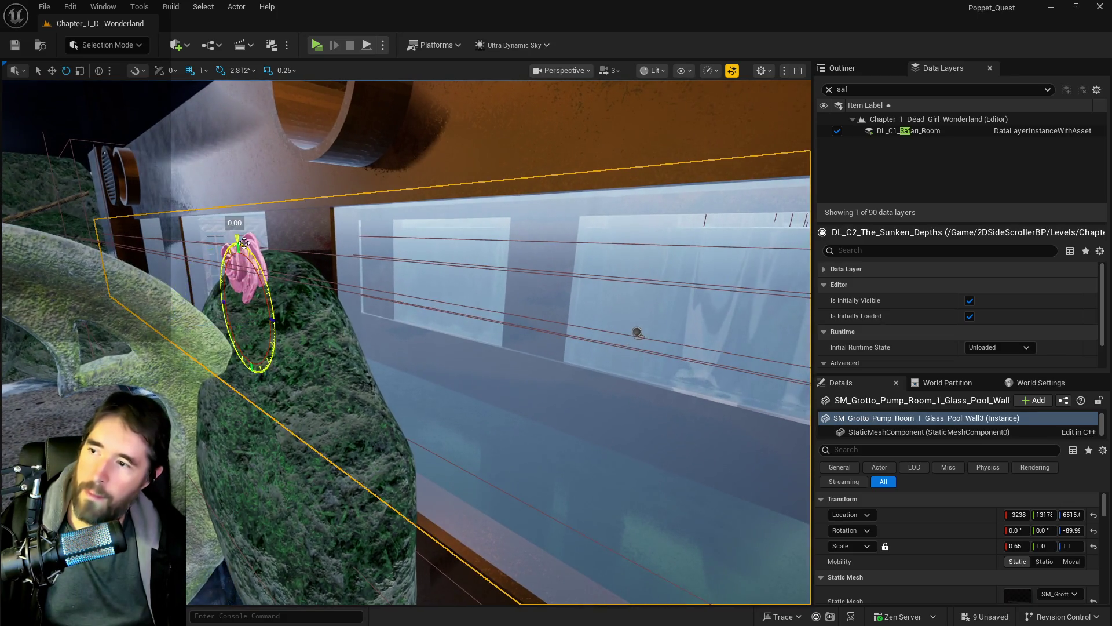
click(246, 243)
drag(191, 255, 209, 290)
key(w)
mouse_move(254, 217)
mouse_down()
mouse_move(260, 262)
mouse_move(261, 249)
mouse_up()
mouse_move(405, 348)
mouse_down()
mouse_move(440, 325)
mouse_move(318, 278)
mouse_move(249, 266)
mouse_move(323, 285)
mouse_move(440, 244)
mouse_move(539, 186)
mouse_move(599, 180)
mouse_move(581, 216)
mouse_move(666, 187)
mouse_move(617, 225)
mouse_move(561, 225)
mouse_move(584, 201)
mouse_move(539, 221)
mouse_up()
Fly through the skeleton bridge room past the giant skull, back to the coral-lined stone path.
click(323, 286)
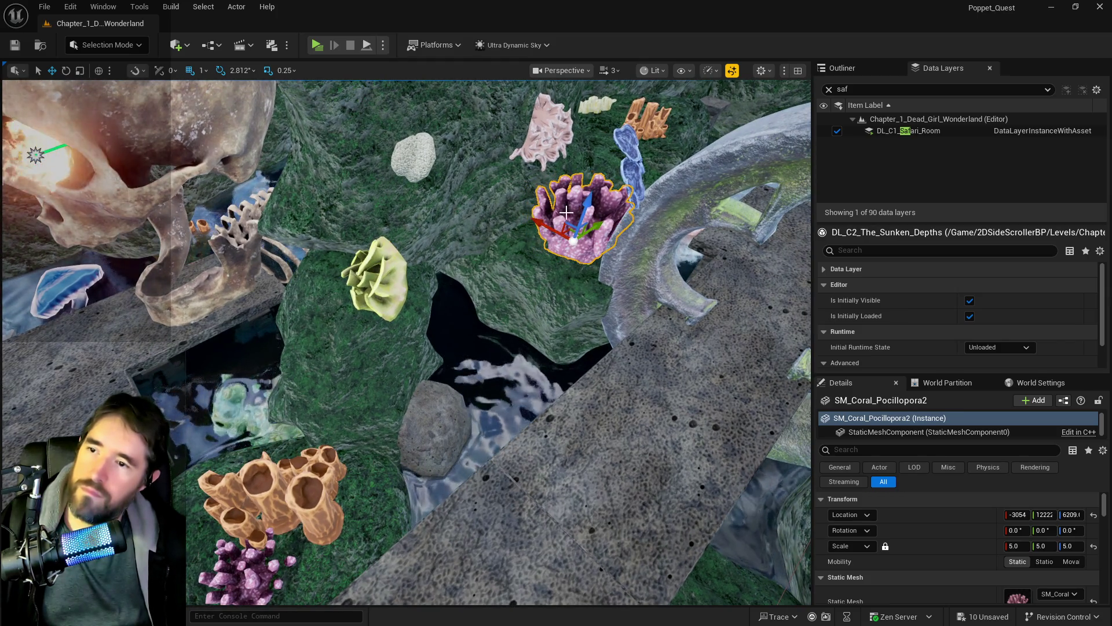
drag(405, 341, 406, 405)
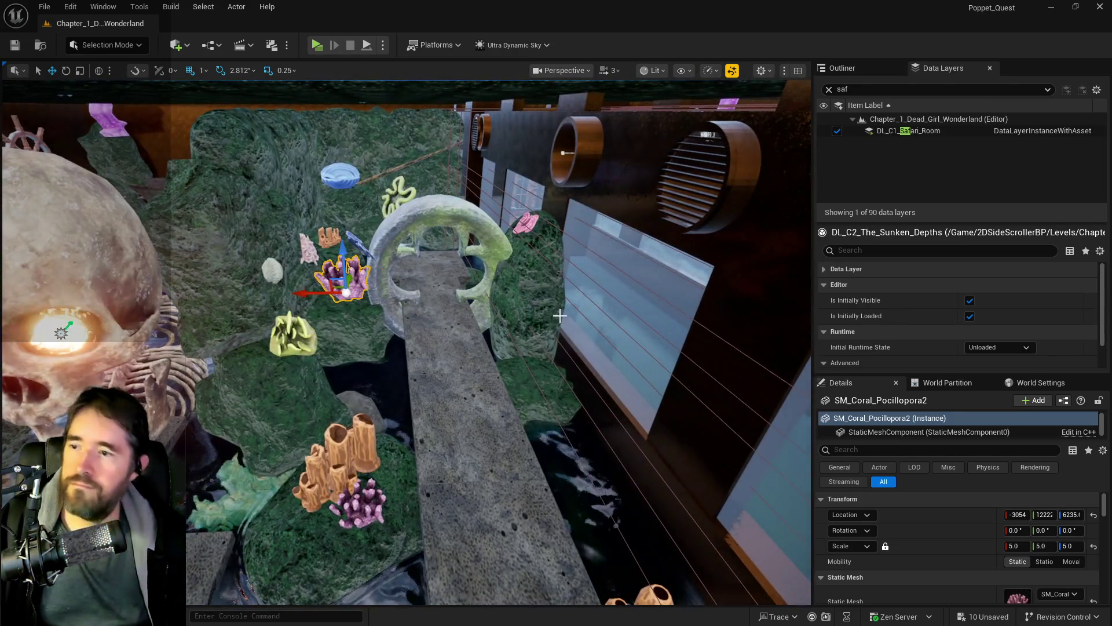
drag(541, 382, 541, 289)
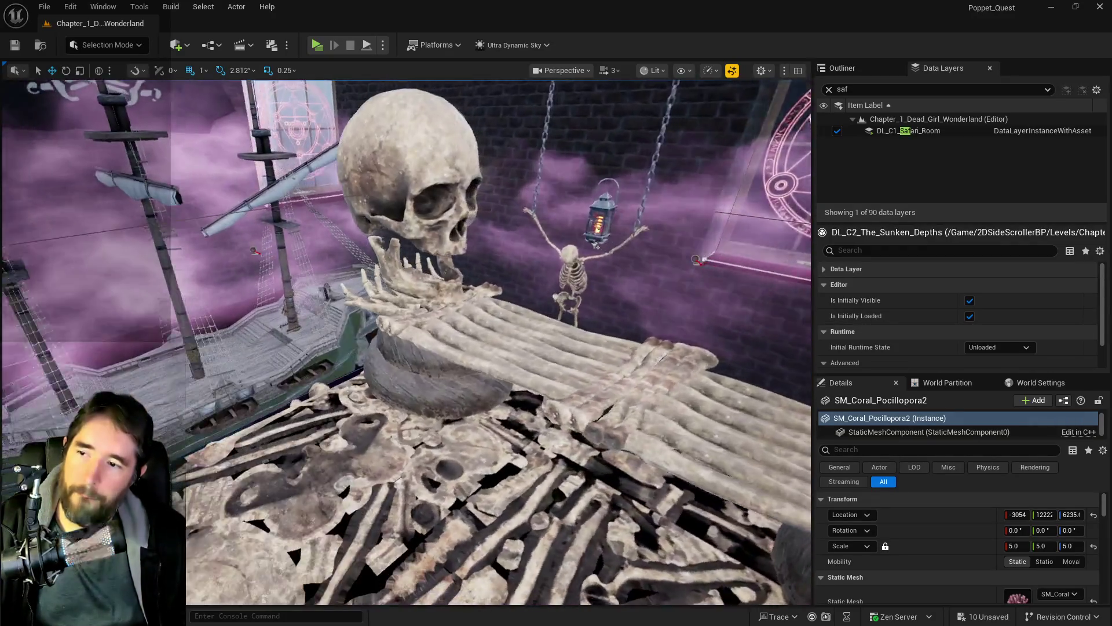
drag(540, 290, 540, 197)
drag(355, 365, 355, 365)
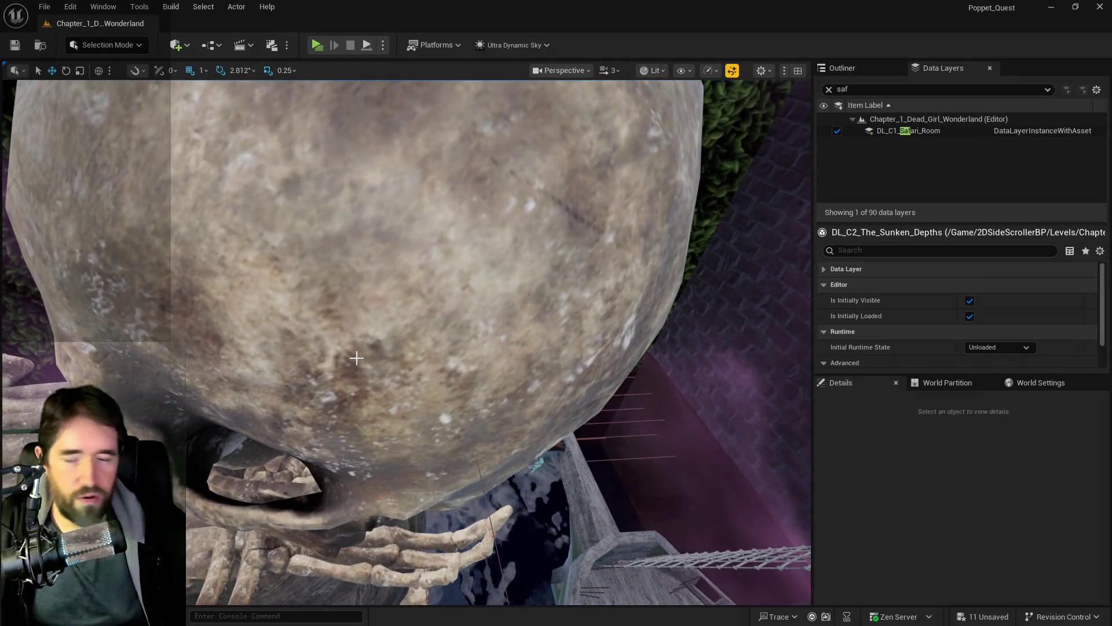
drag(630, 481, 630, 481)
drag(445, 323, 482, 353)
right_click(484, 384)
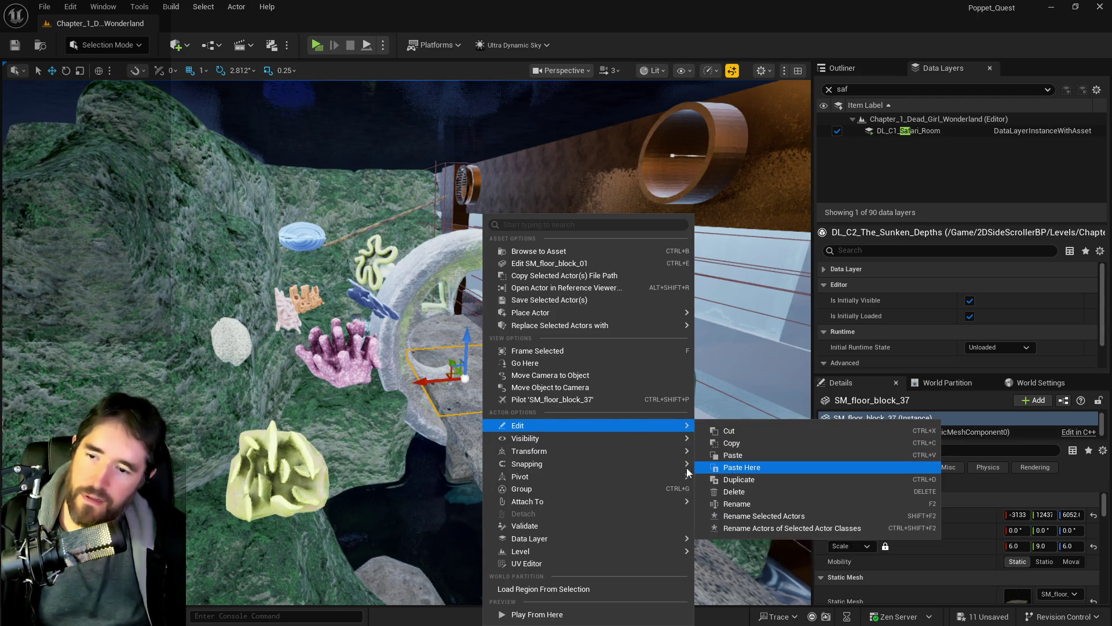
Paste L_Bone_Bridge4 onto the floor block and turn it around its vertical axis.
mouse_move(637, 463)
mouse_move(680, 425)
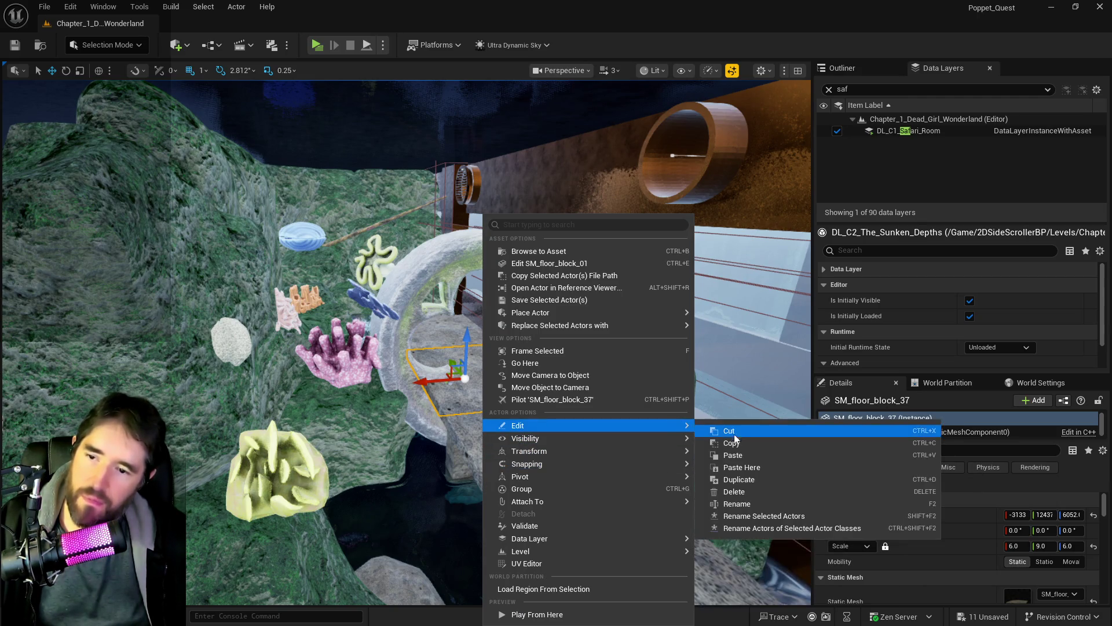
click(738, 470)
key(e)
mouse_move(476, 374)
mouse_down()
mouse_move(405, 372)
mouse_move(491, 370)
mouse_move(489, 415)
mouse_move(493, 398)
mouse_up()
key(w)
scroll(493, 397, up, 5)
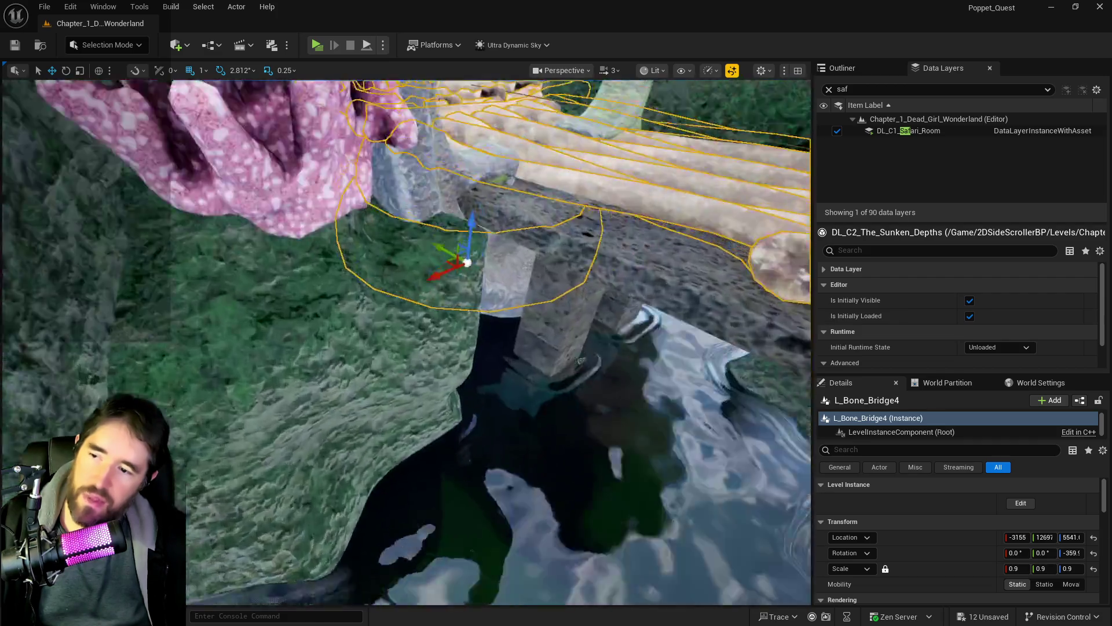
scroll(509, 369, up, 5)
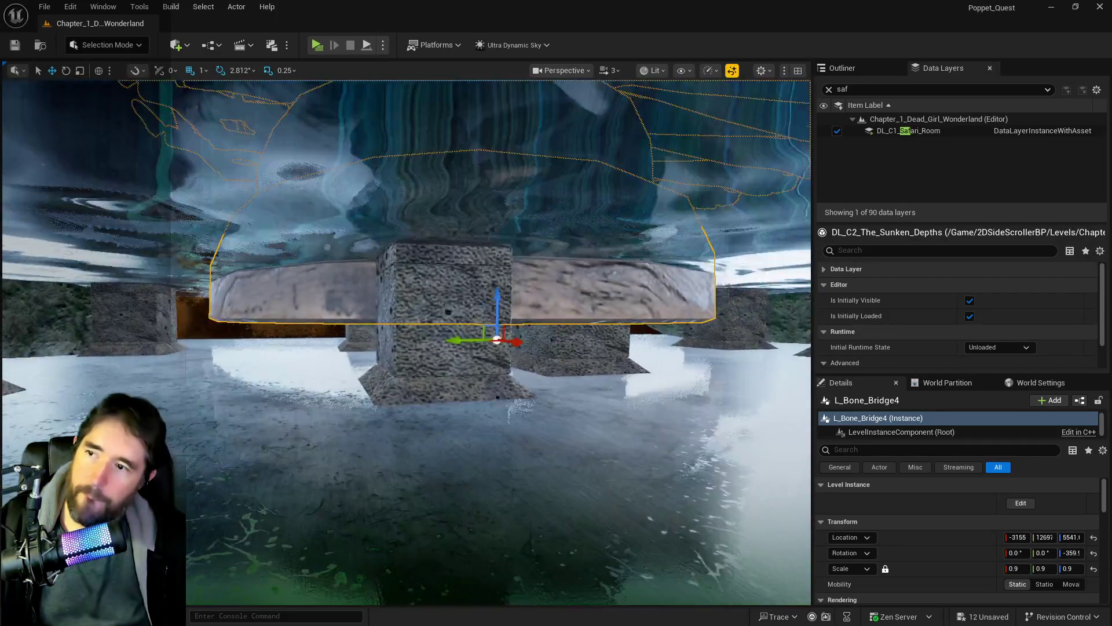
scroll(494, 325, down, 5)
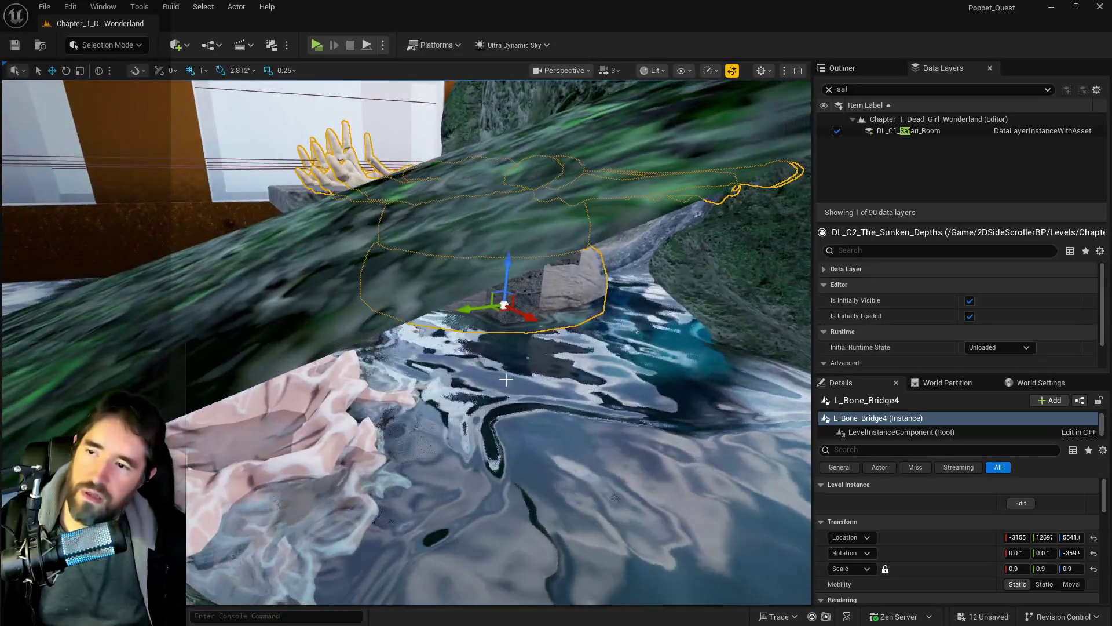
Slide and lower the bone bridge onto its pedestal beside the pipes at X -2749.
mouse_move(495, 325)
mouse_down()
mouse_move(423, 318)
mouse_move(447, 322)
mouse_move(672, 585)
mouse_up()
scroll(406, 342, down, 5)
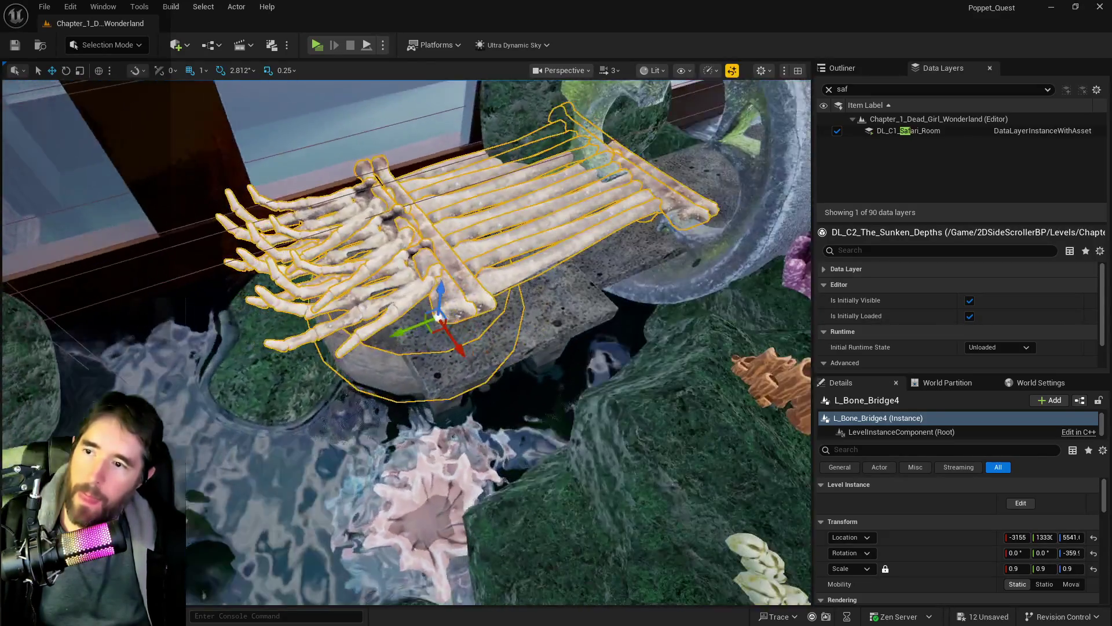
scroll(406, 342, down, 3)
drag(541, 313, 561, 294)
scroll(562, 294, down, 3)
mouse_move(456, 401)
mouse_down()
mouse_move(452, 475)
mouse_move(441, 410)
mouse_up()
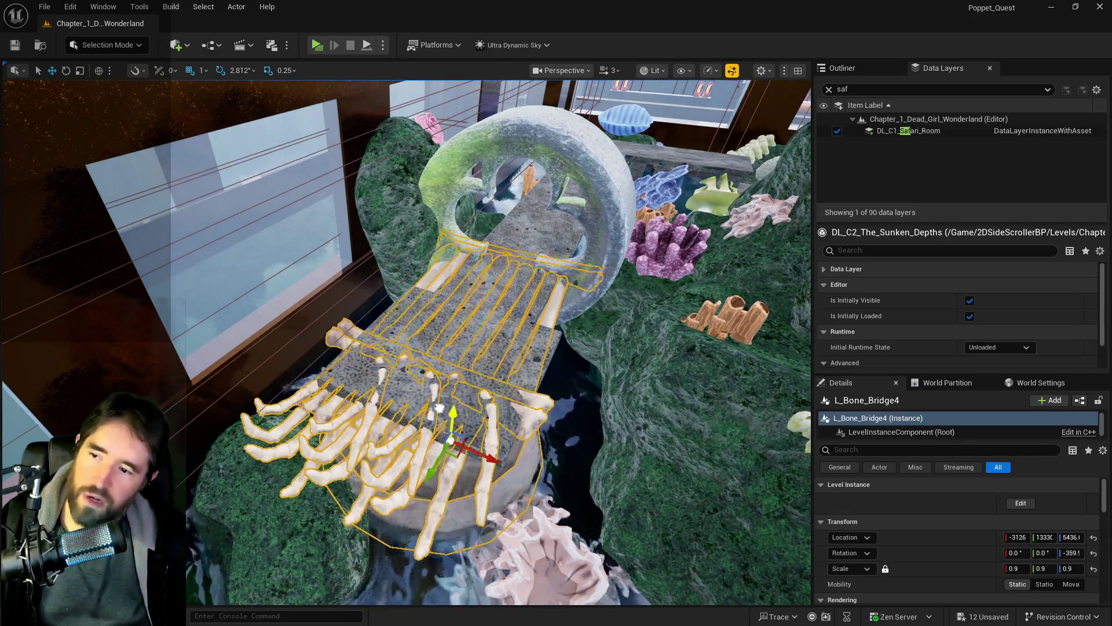
scroll(451, 429, up, 3)
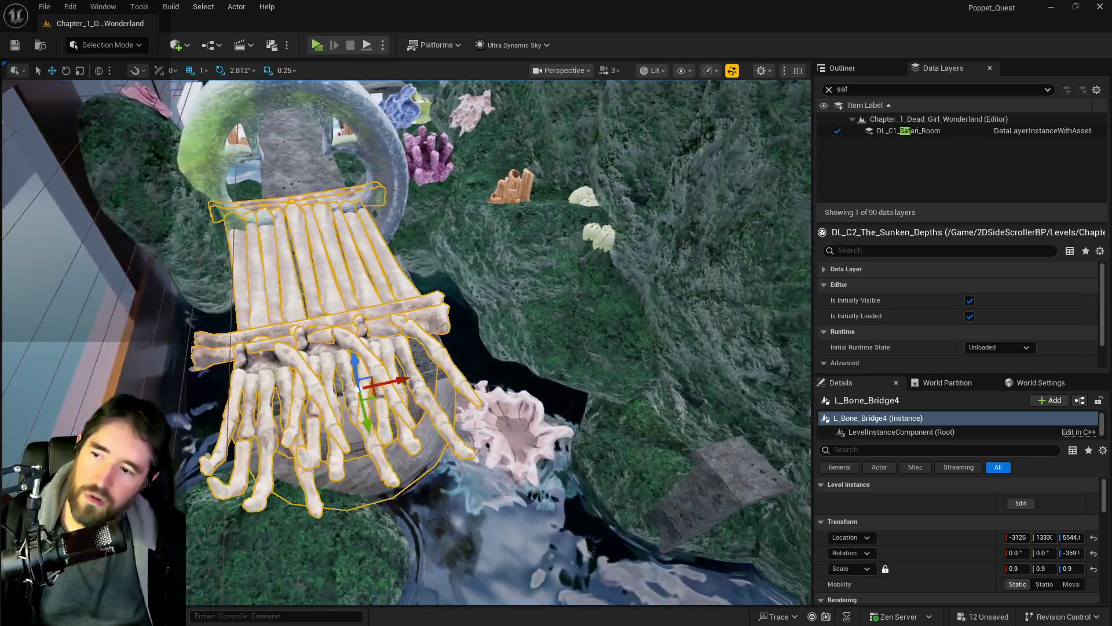
mouse_move(457, 362)
mouse_down()
mouse_move(468, 357)
mouse_move(447, 362)
mouse_move(760, 300)
mouse_up()
key(f)
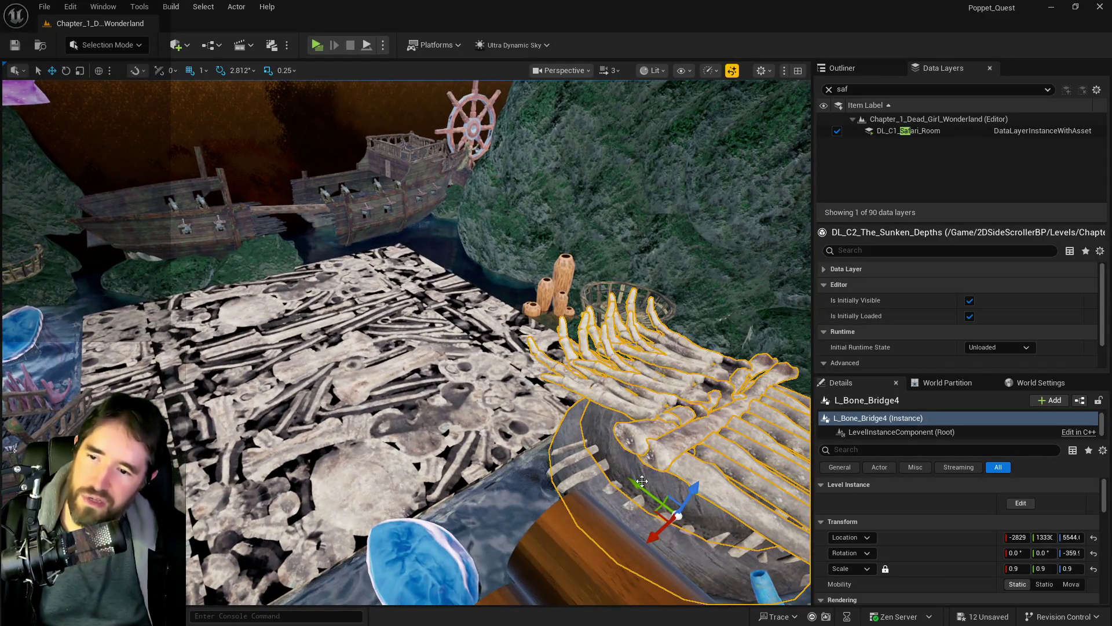
drag(631, 476, 204, 288)
mouse_move(344, 259)
mouse_down()
mouse_move(454, 331)
mouse_move(545, 413)
mouse_move(545, 429)
mouse_up()
key(f)
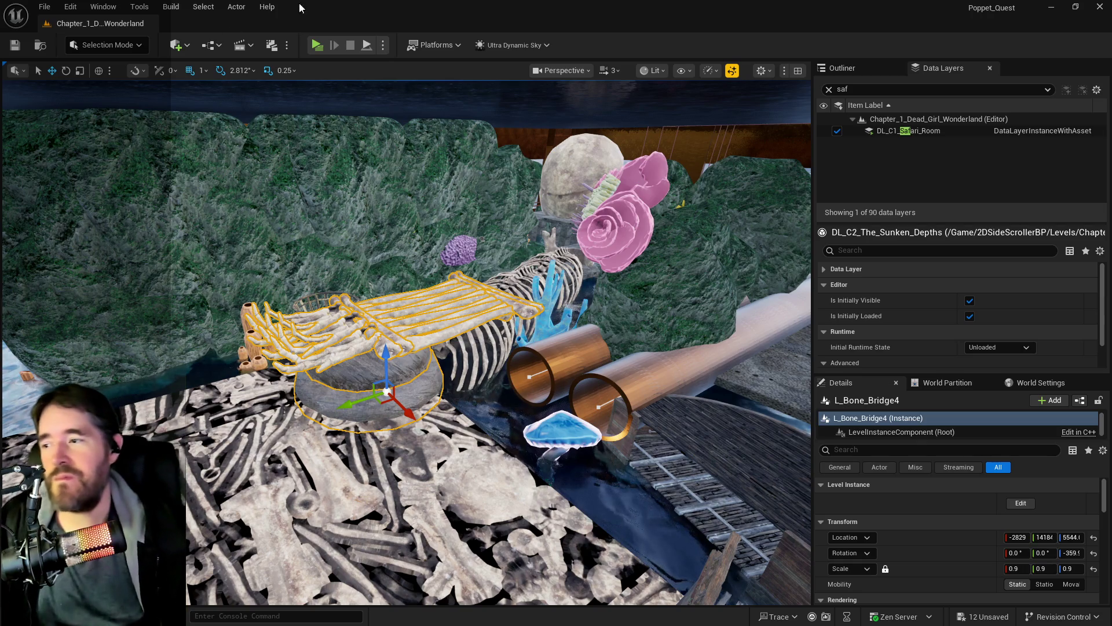
mouse_move(404, 402)
mouse_down()
mouse_move(498, 504)
mouse_move(620, 568)
mouse_move(504, 501)
mouse_move(394, 379)
mouse_move(433, 440)
mouse_up()
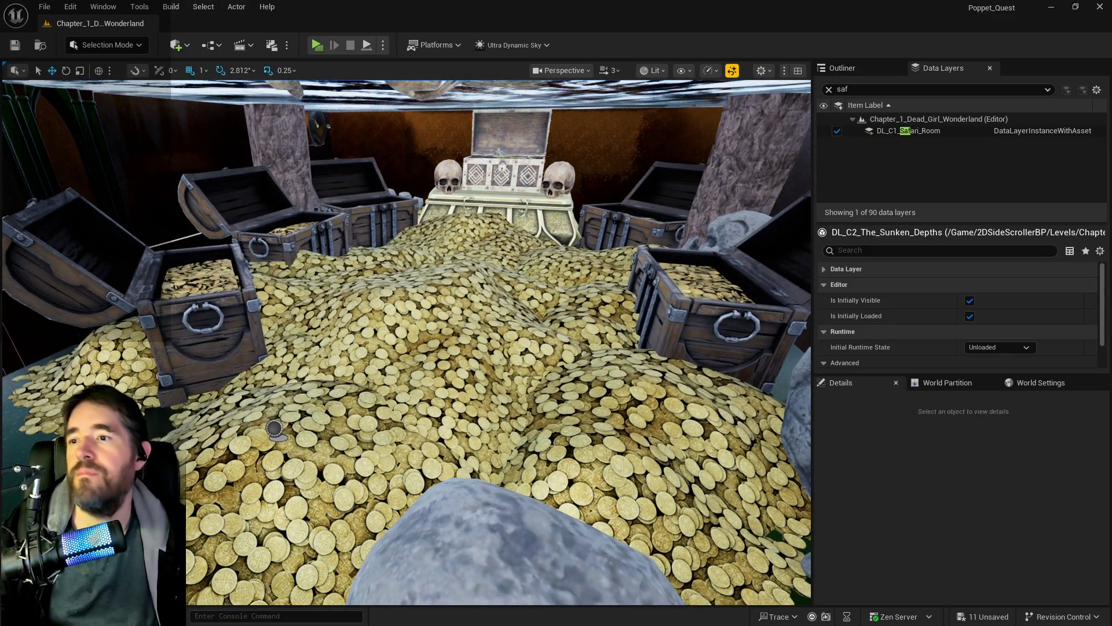
Select and frame the ornate chest on the coin pile.
click(457, 197)
scroll(457, 197, down, 3)
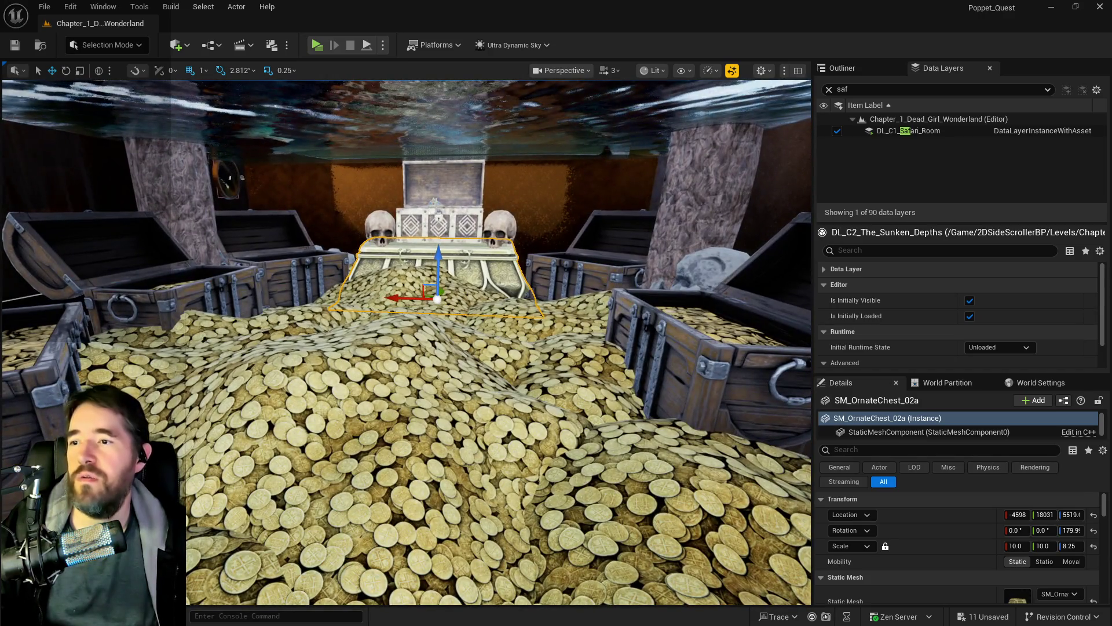
key(f)
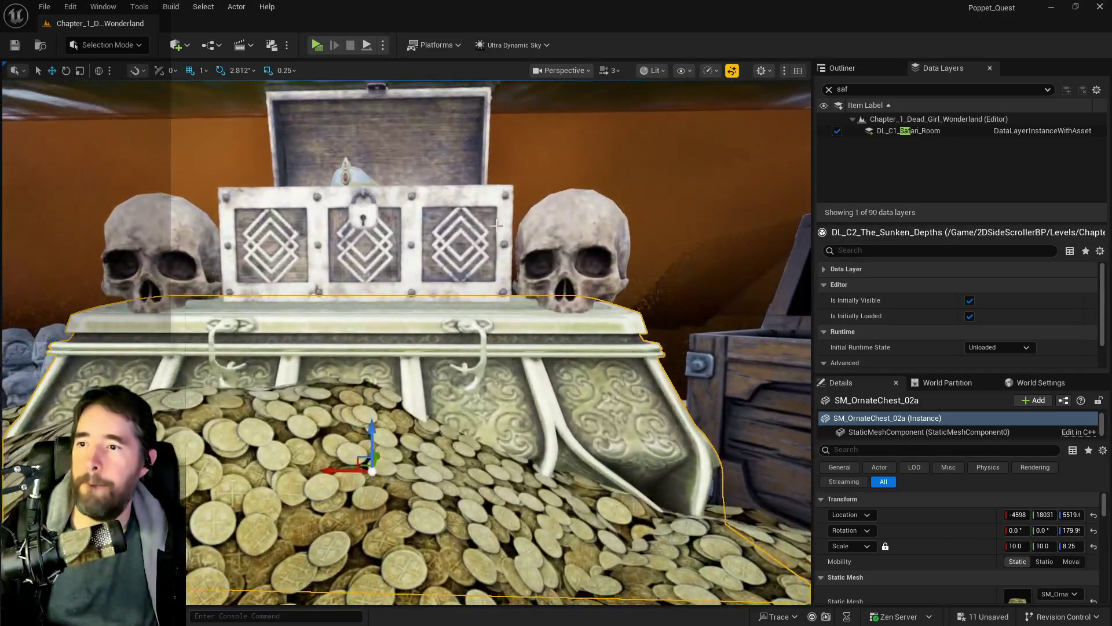
In the Outliner, select all 42 actors in the Treasure Room folder via Select > All Descendants.
click(850, 69)
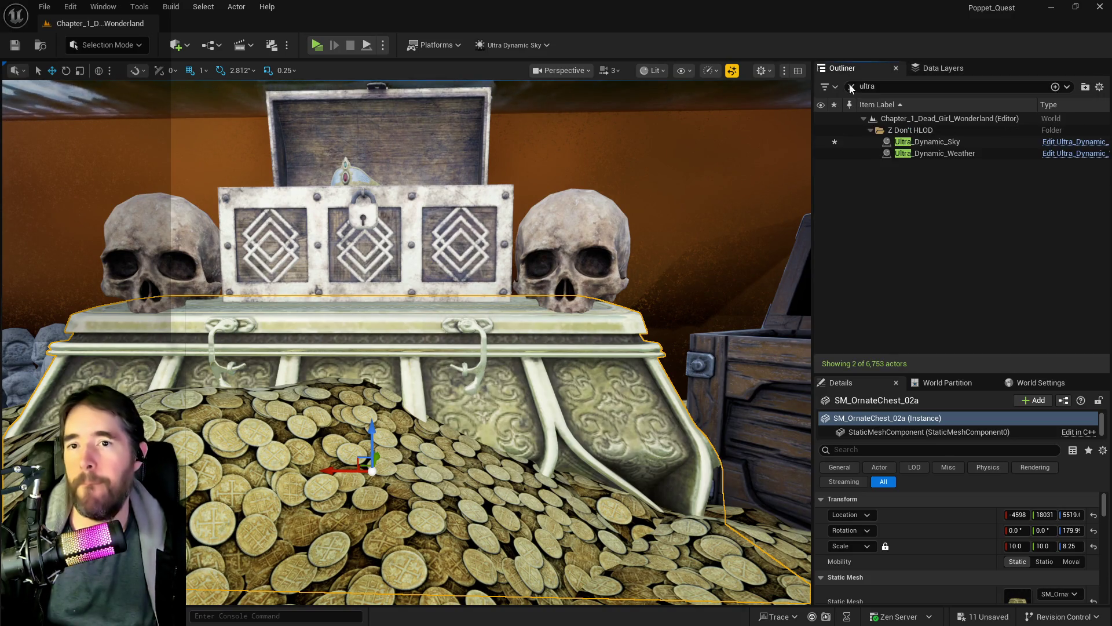
click(852, 86)
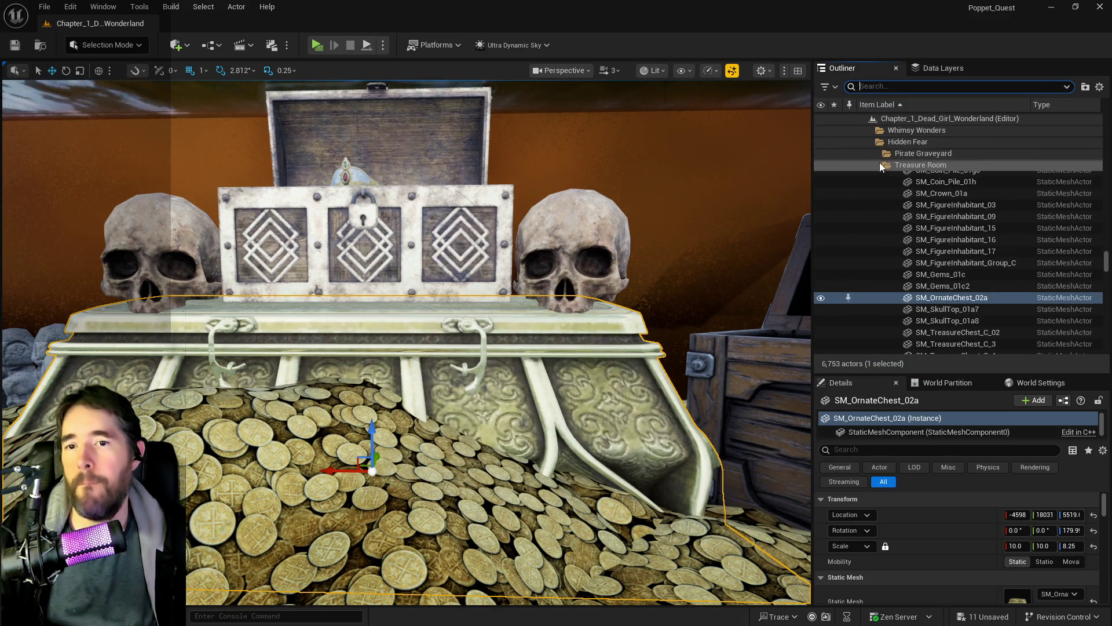
right_click(895, 168)
click(915, 256)
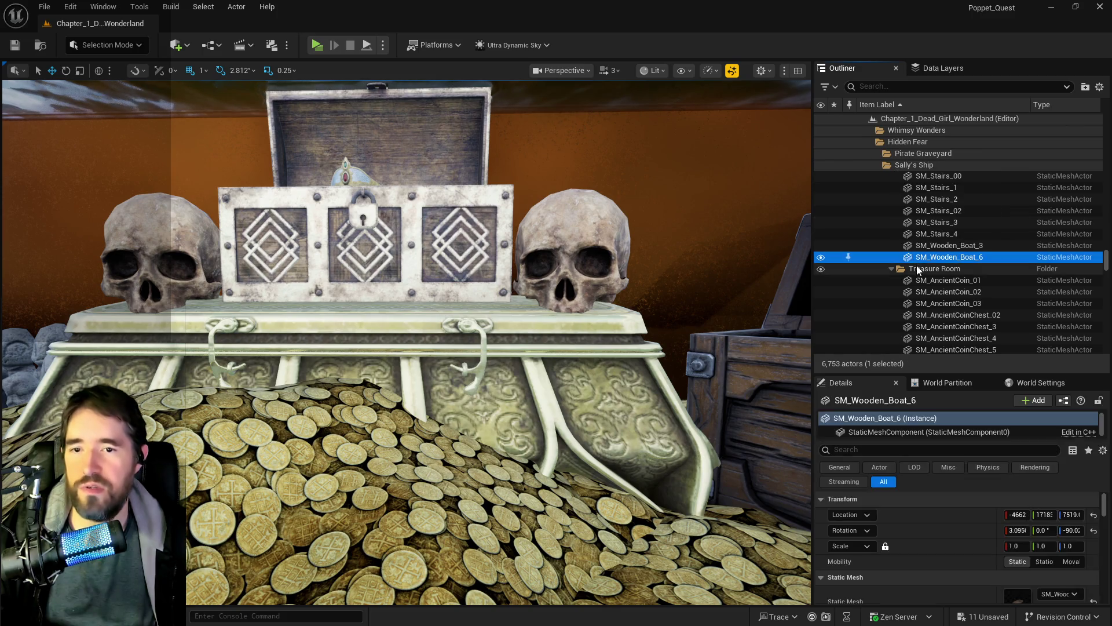
right_click(916, 268)
mouse_move(952, 328)
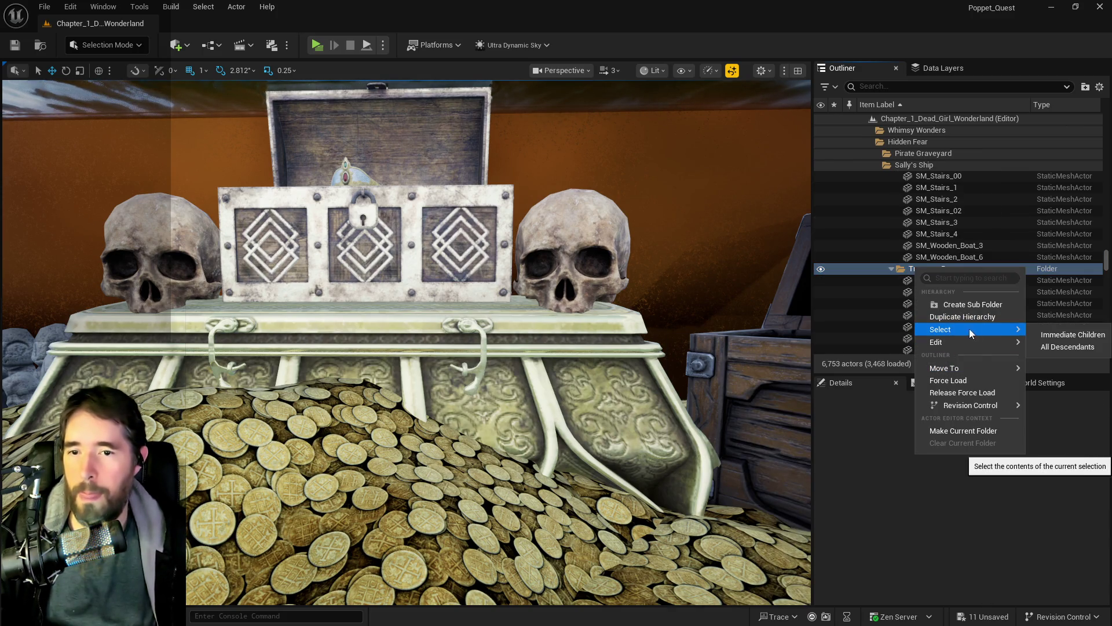
click(1049, 348)
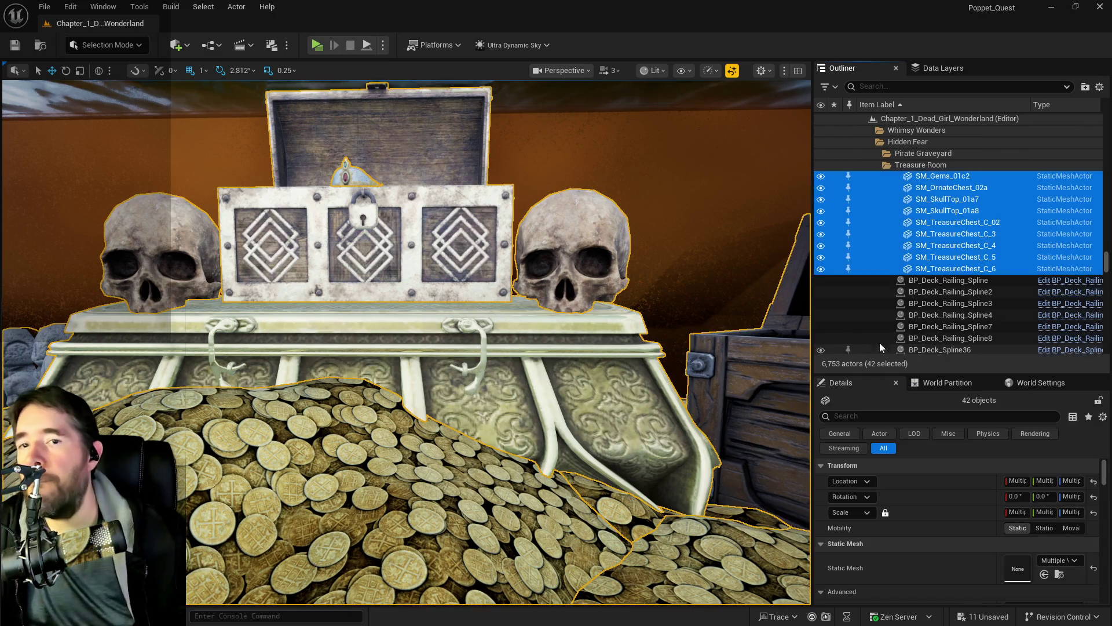
Frame the 42 treasure actors and drag them down-left onto the deck.
key(f)
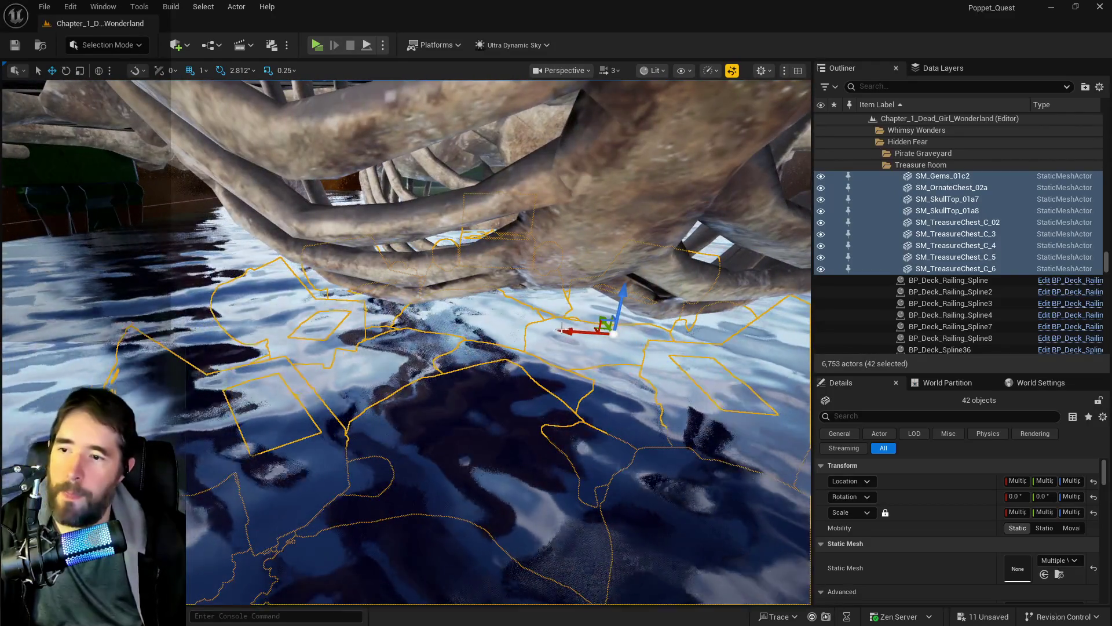
drag(580, 339, 564, 333)
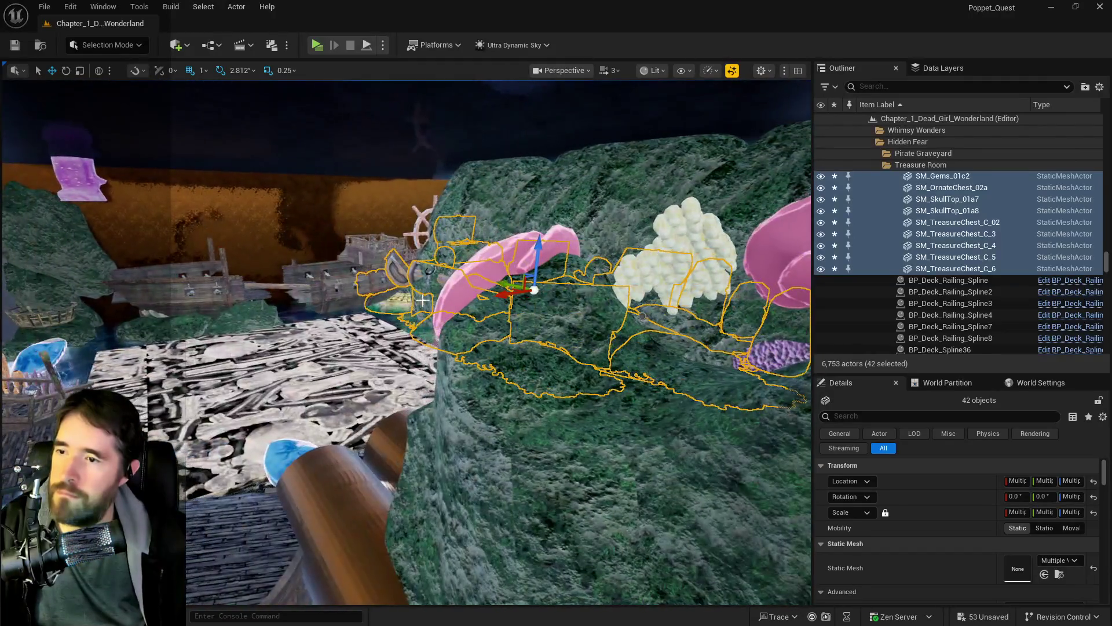
drag(499, 293, 278, 372)
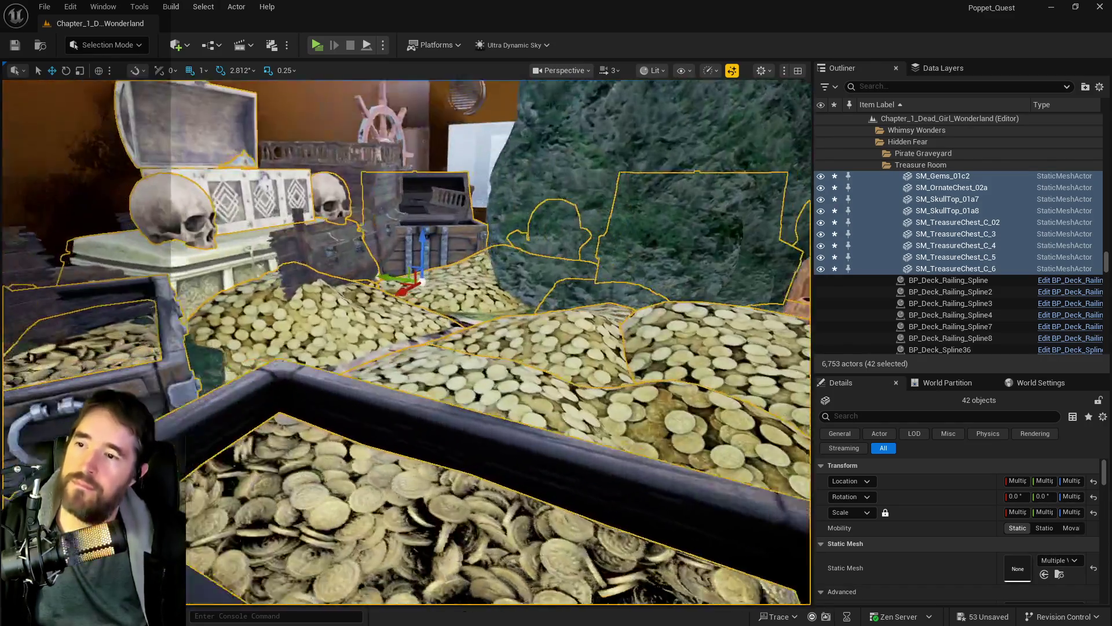
Rotate the 42-actor treasure selection by 90° with the rotate tool.
key(e)
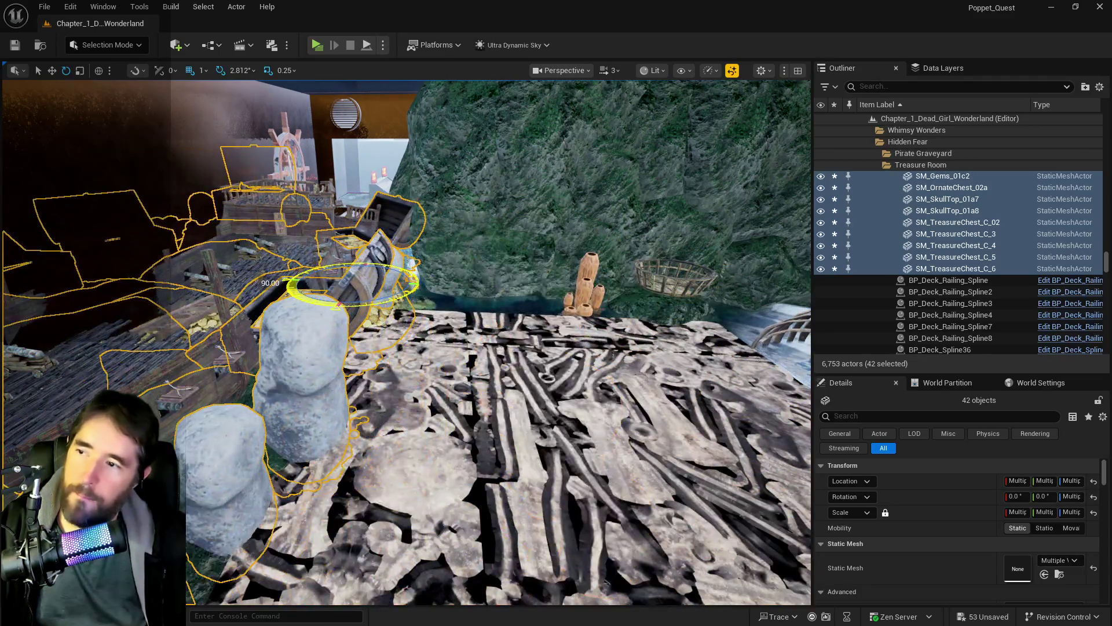
key(w)
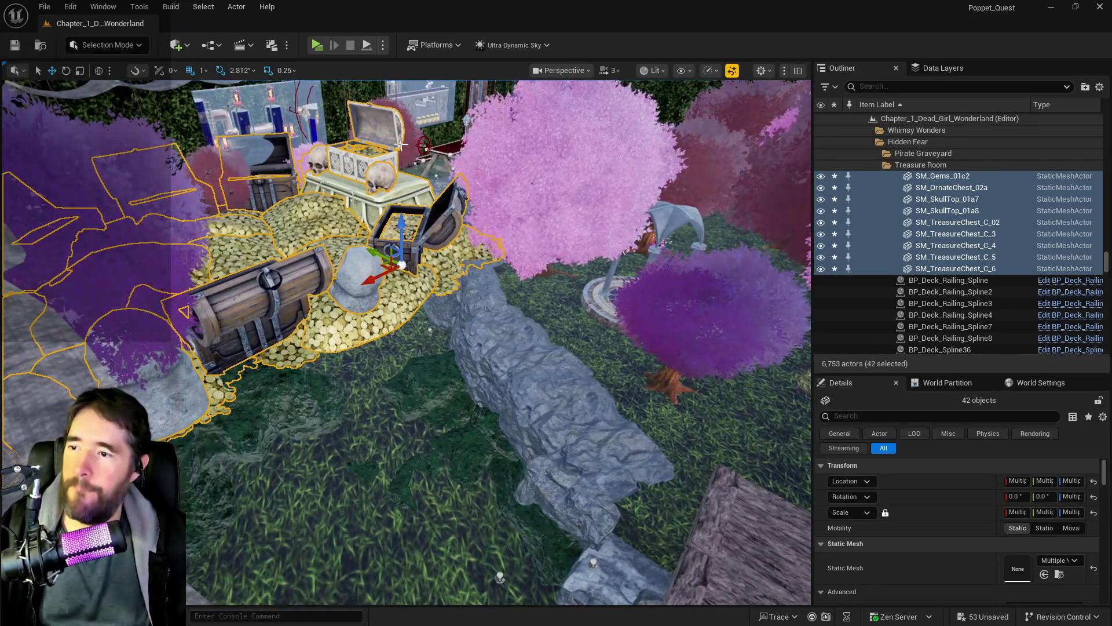
Undo the treasure props' recent moves and rotation, then frame them and fly to a coin chest.
key(ctrl+z)
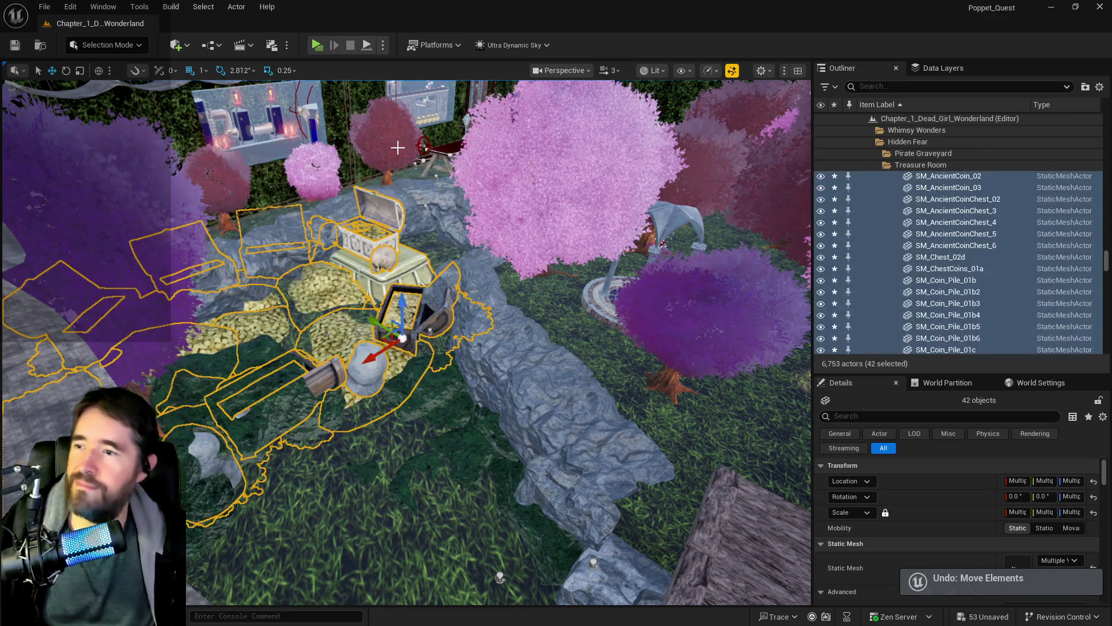
key(ctrl+z)
key(ctrl+z)
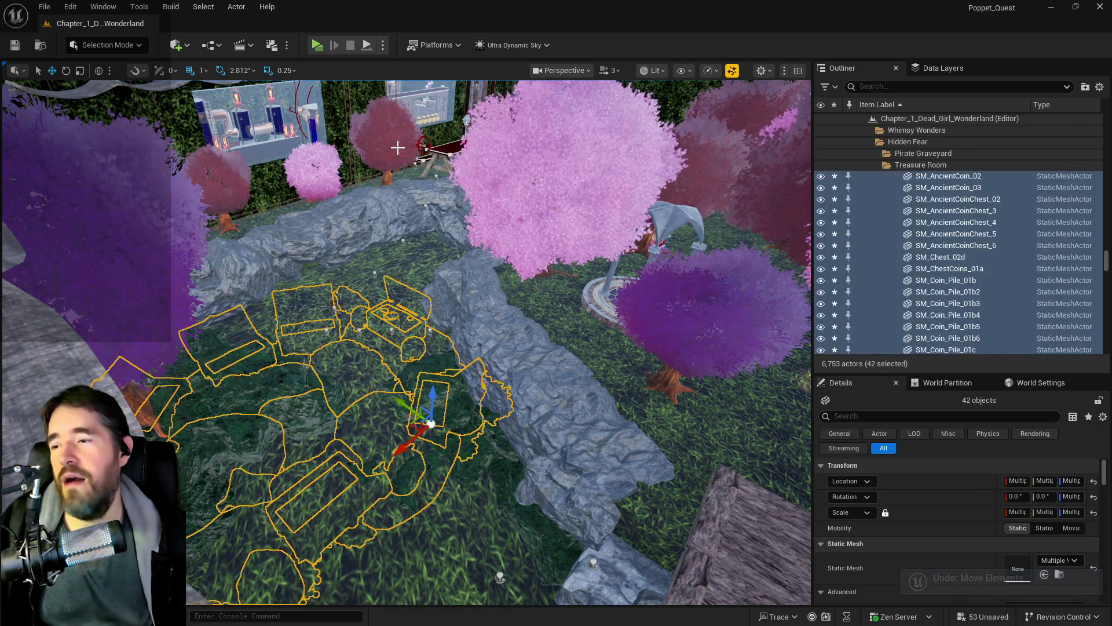
key(ctrl+z)
key(ctrl+z)
key(ctrl+z)
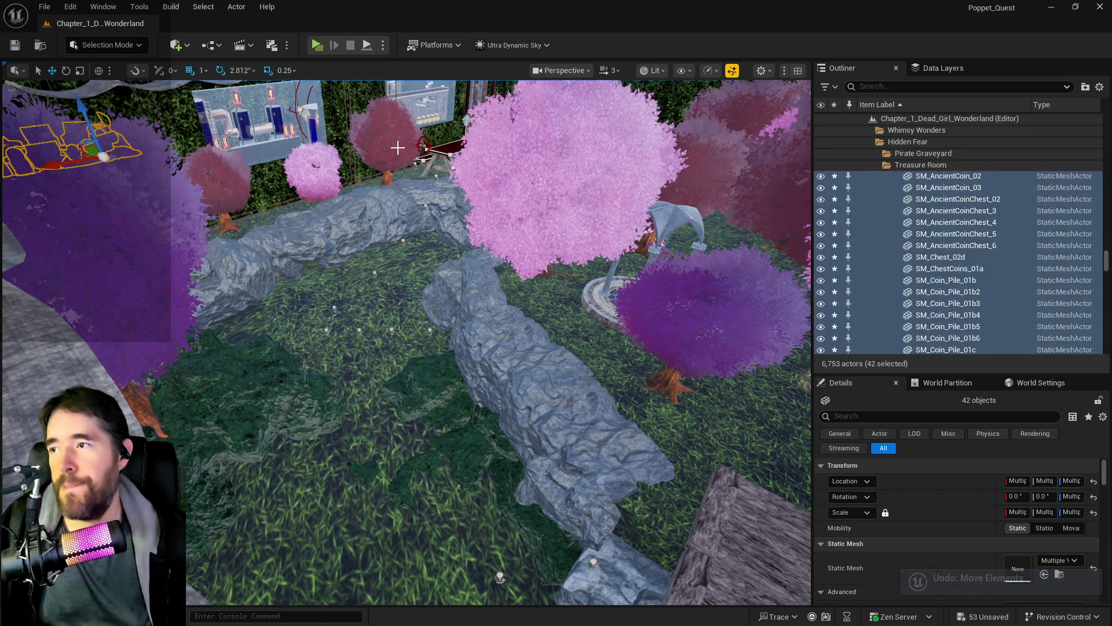
key(ctrl+z)
key(ctrl+z)
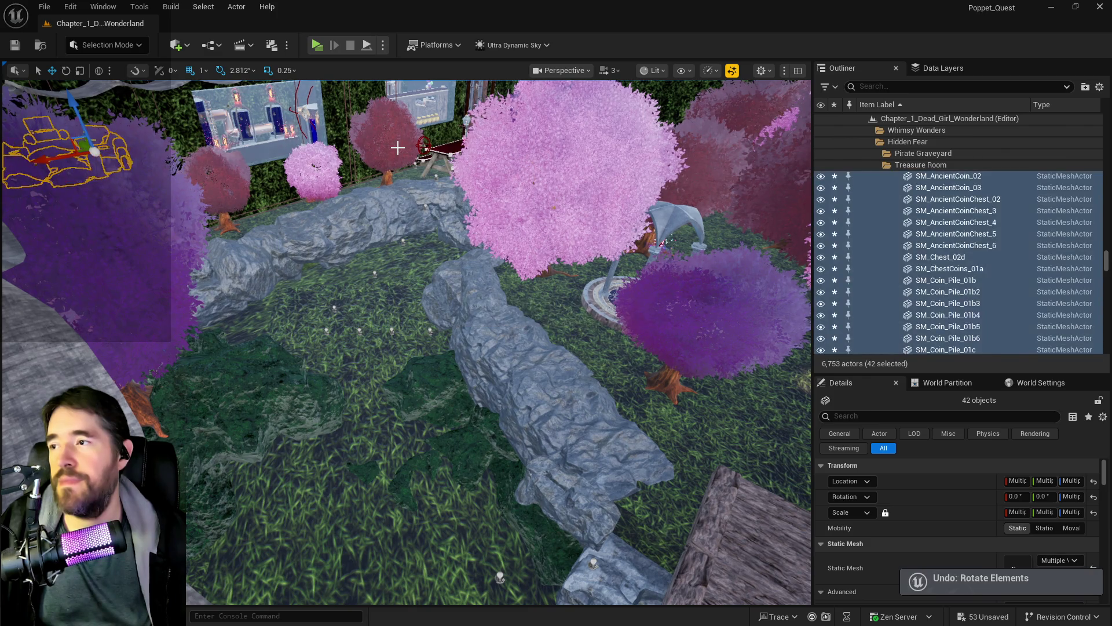
key(ctrl+z)
key(ctrl+z)
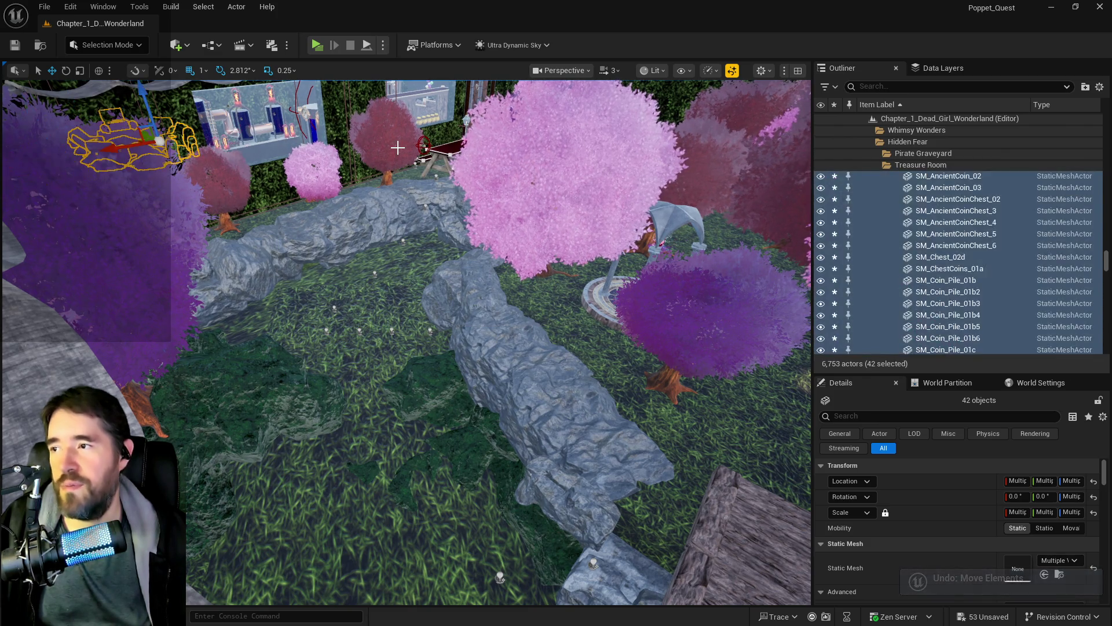
key(ctrl+z)
key(ctrl+z)
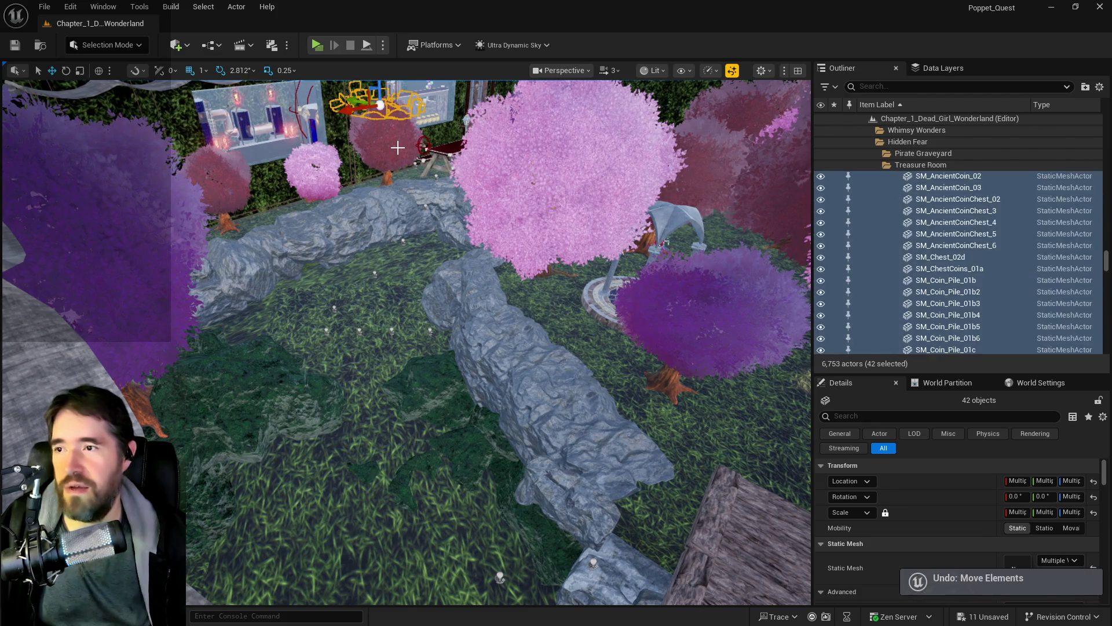
key(f)
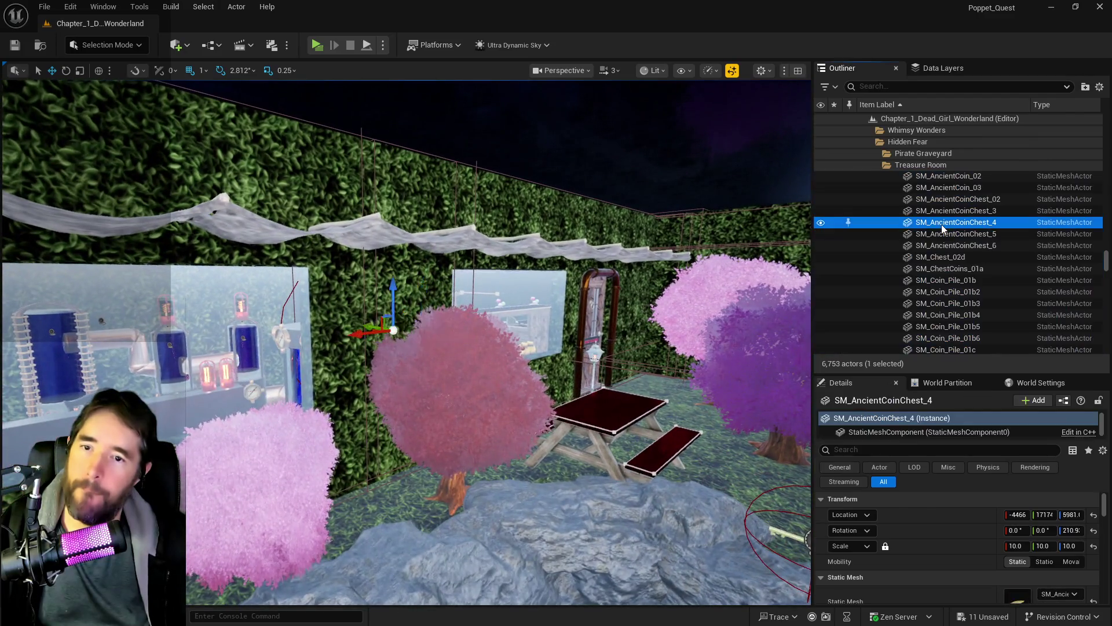
double_click(956, 222)
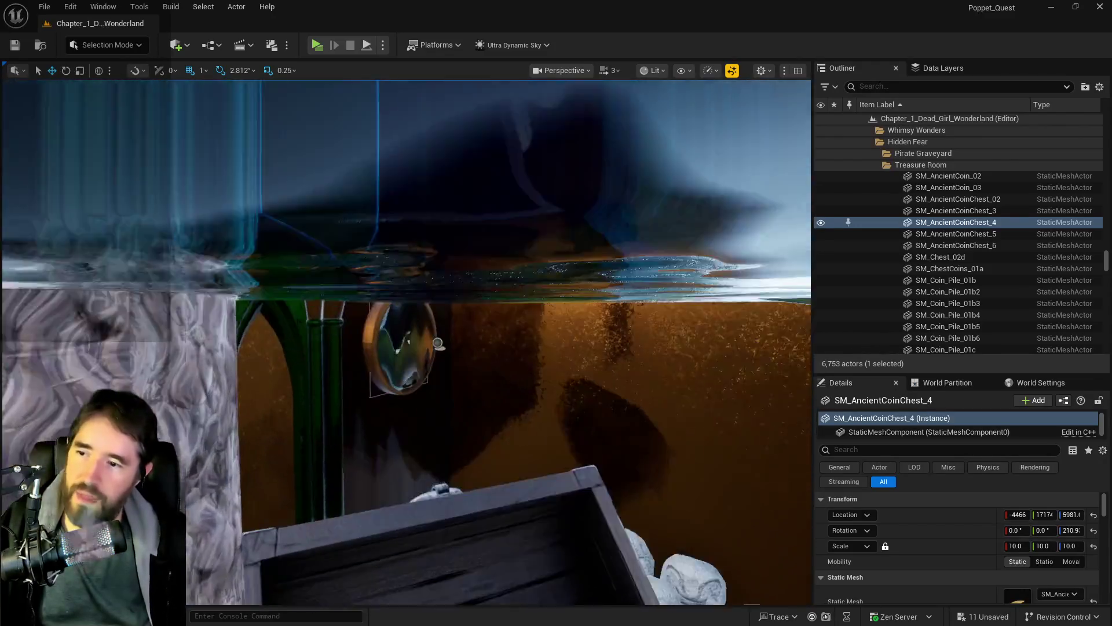
key(f)
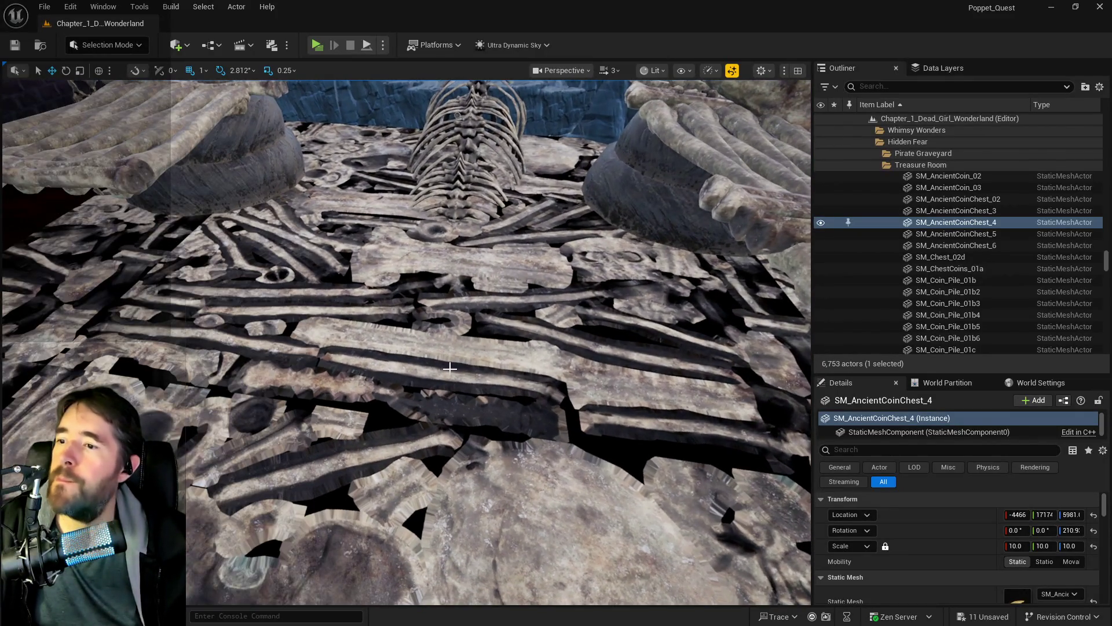
click(450, 367)
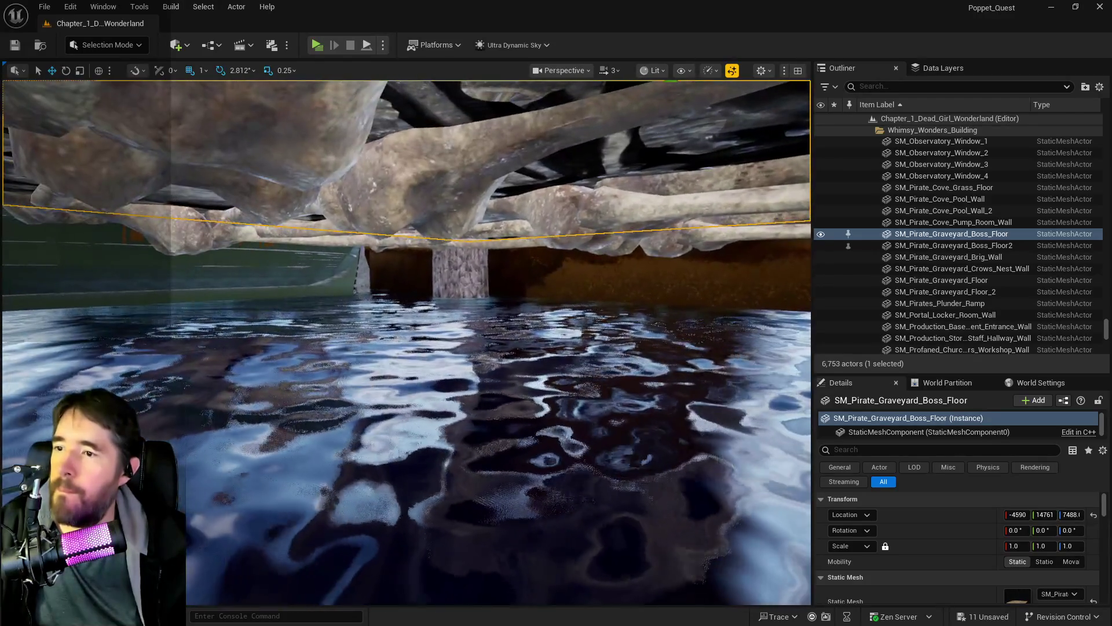
key(f)
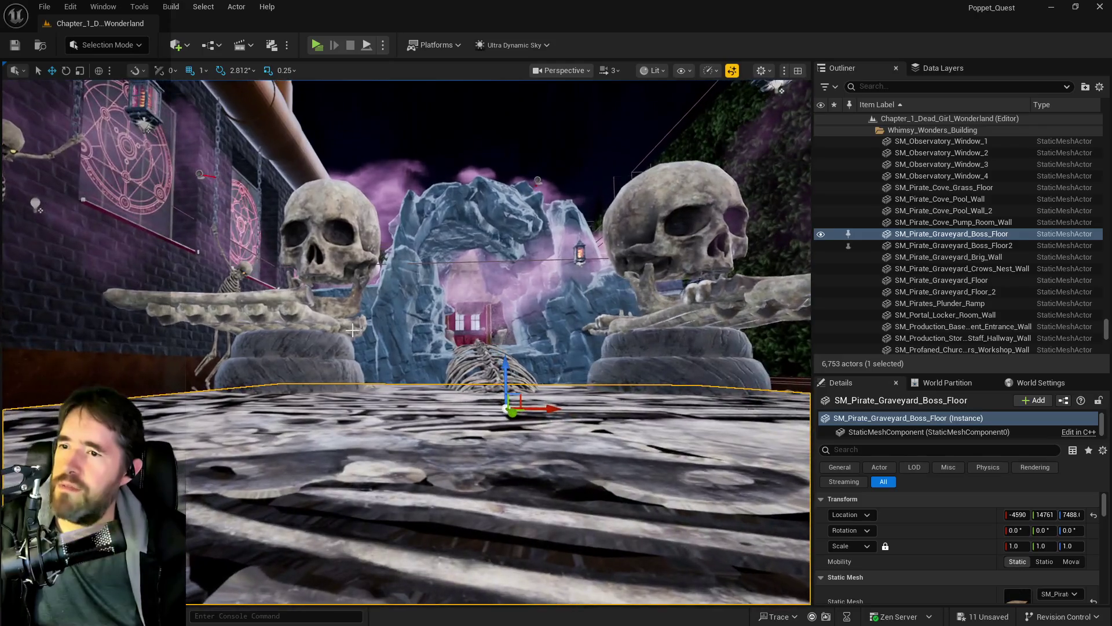
click(199, 173)
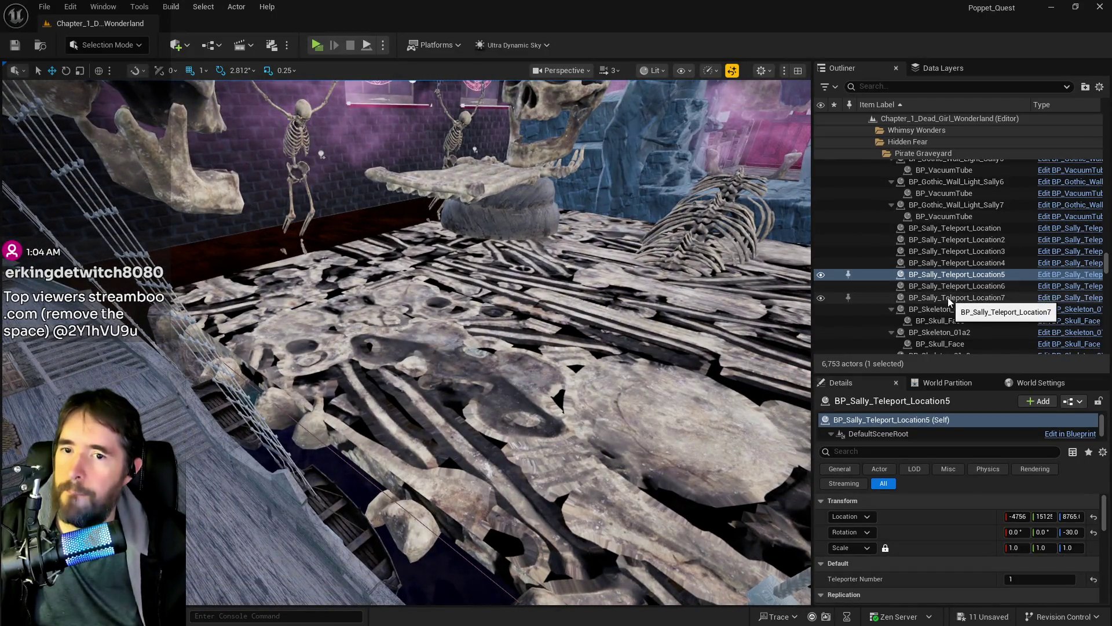
click(924, 154)
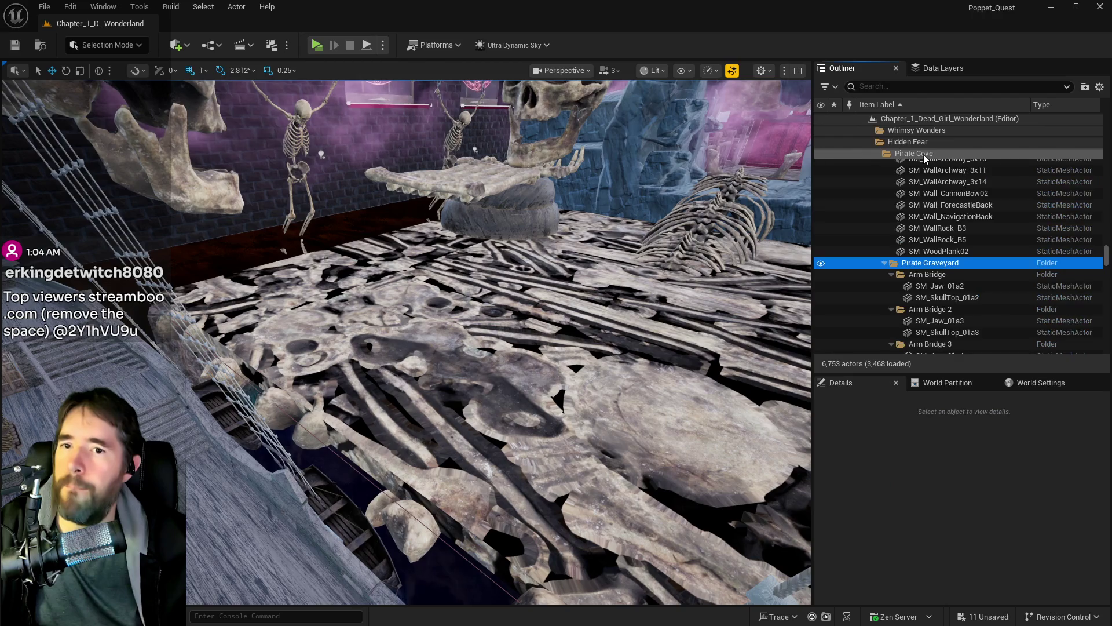
Filter the Outliner for 'enemy' and fly the view to the Pirate Graveyard BP_Enemy_Spawner.
click(928, 86)
text(een)
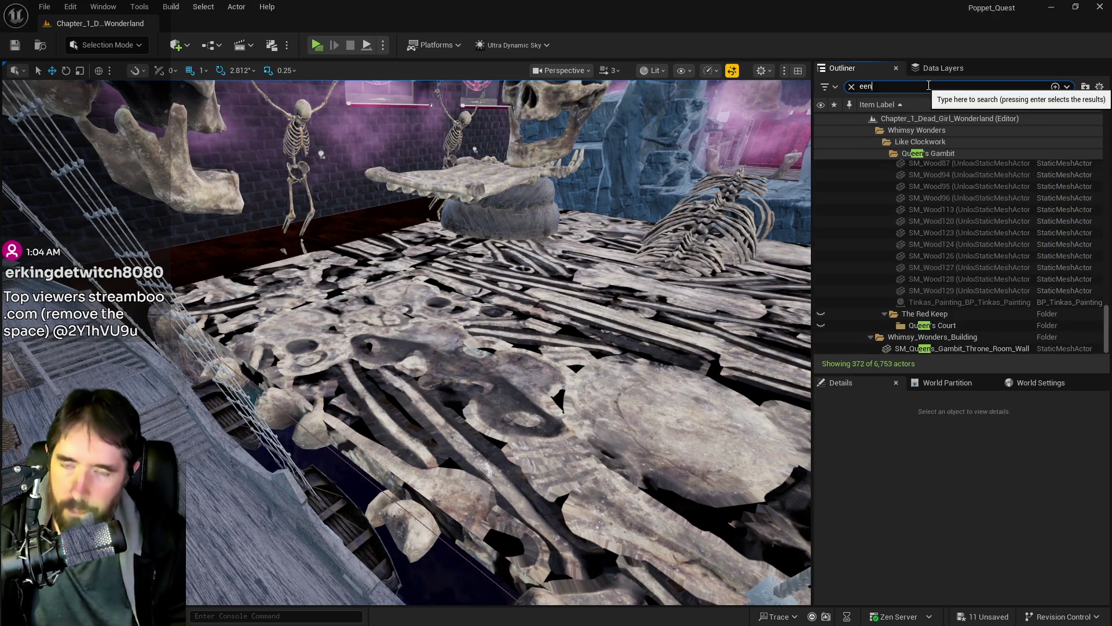
key(BackSpace)
text(nemy spaw)
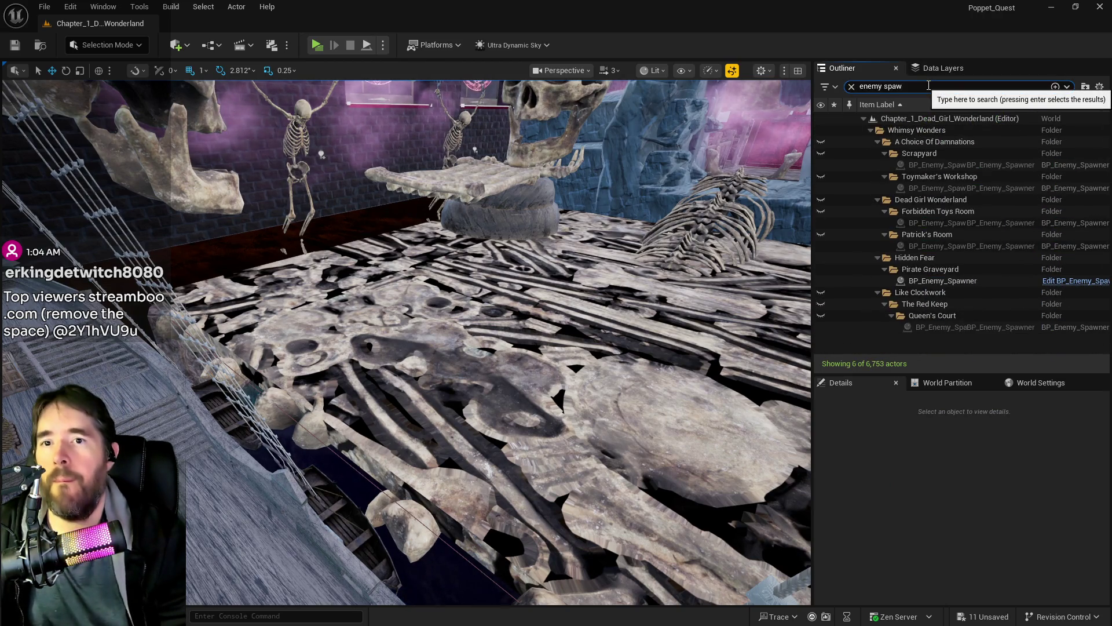
click(921, 281)
double_click(921, 282)
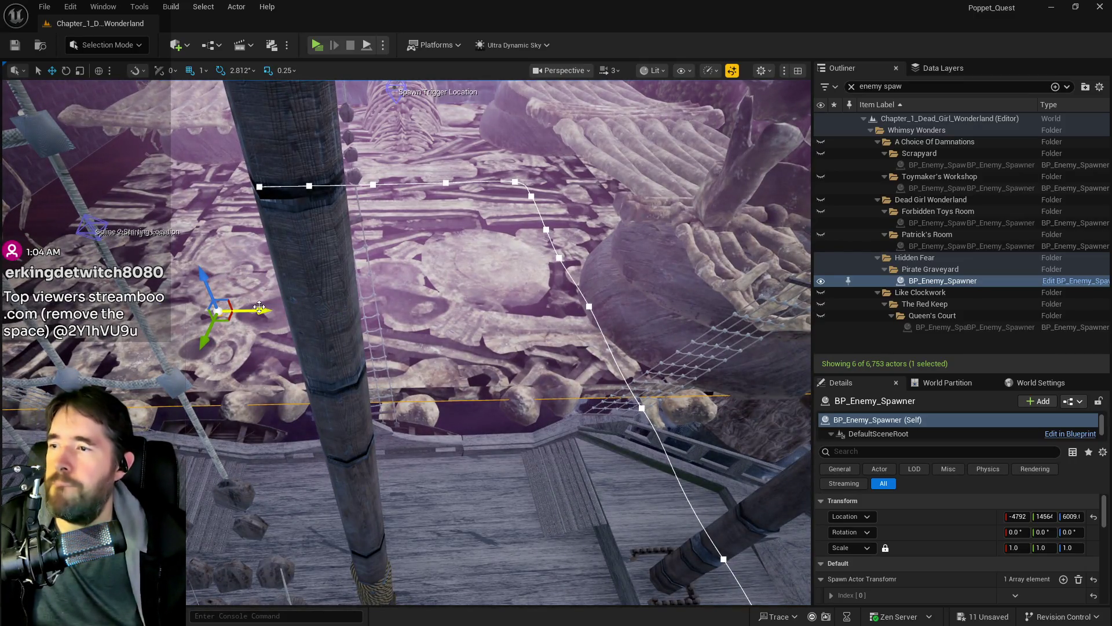
Duplicate the spawner and move BP_Enemy_Spawner2 along X to about X -2704, Y 13300 beside the bone floor.
mouse_move(260, 309)
alt+mouse_down()
mouse_move(708, 320)
mouse_move(800, 304)
alt+mouse_up()
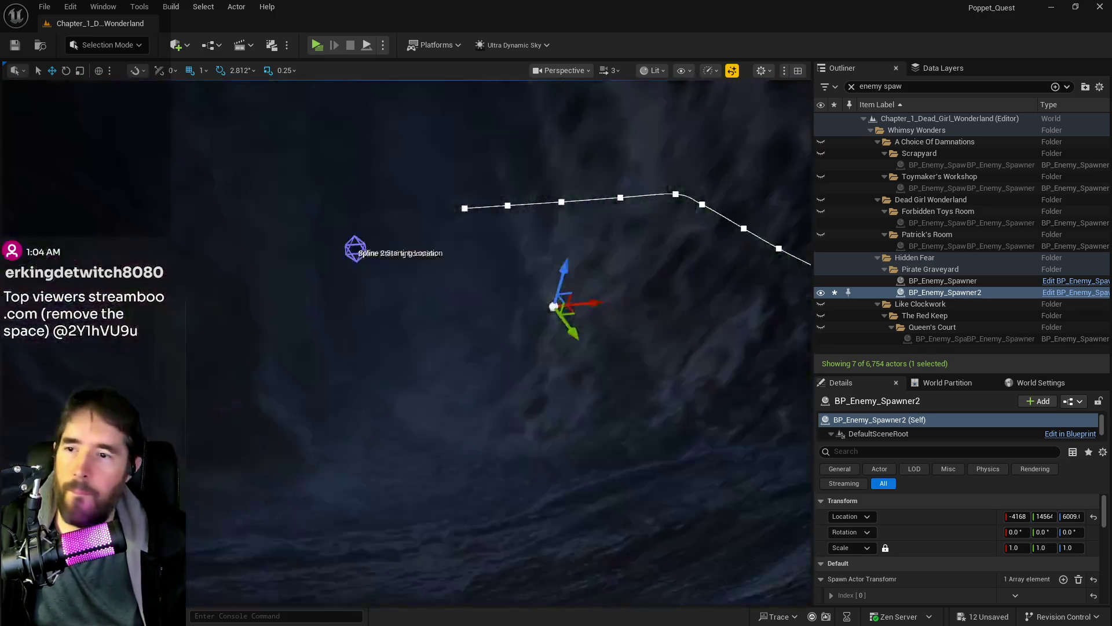
drag(541, 315, 541, 315)
drag(206, 339, 649, 359)
drag(541, 315, 541, 315)
drag(408, 302, 407, 302)
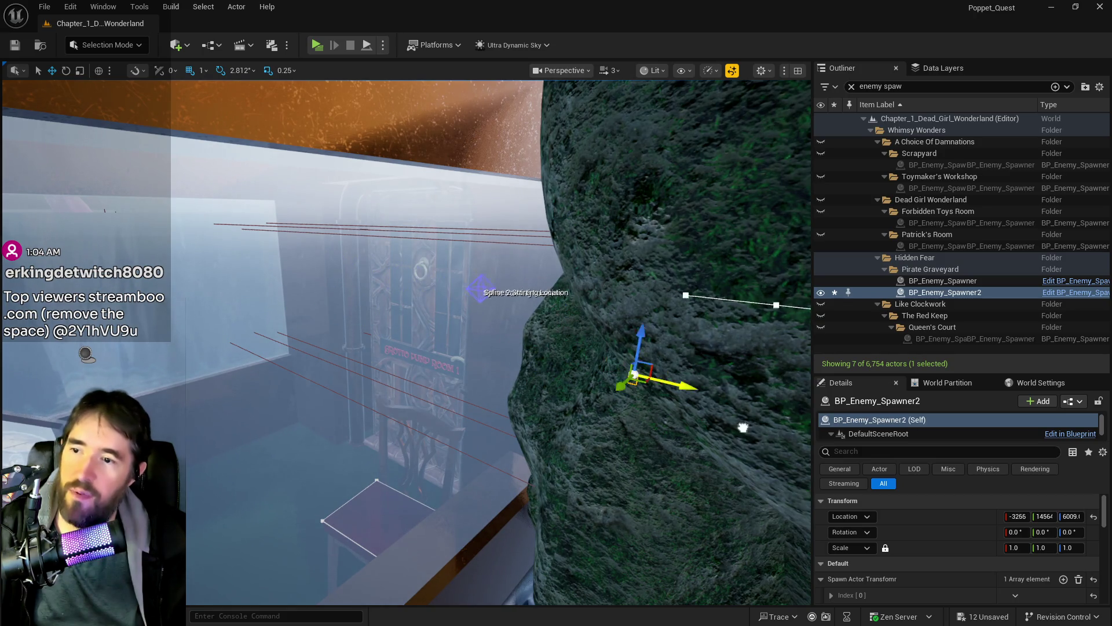
drag(636, 436, 636, 436)
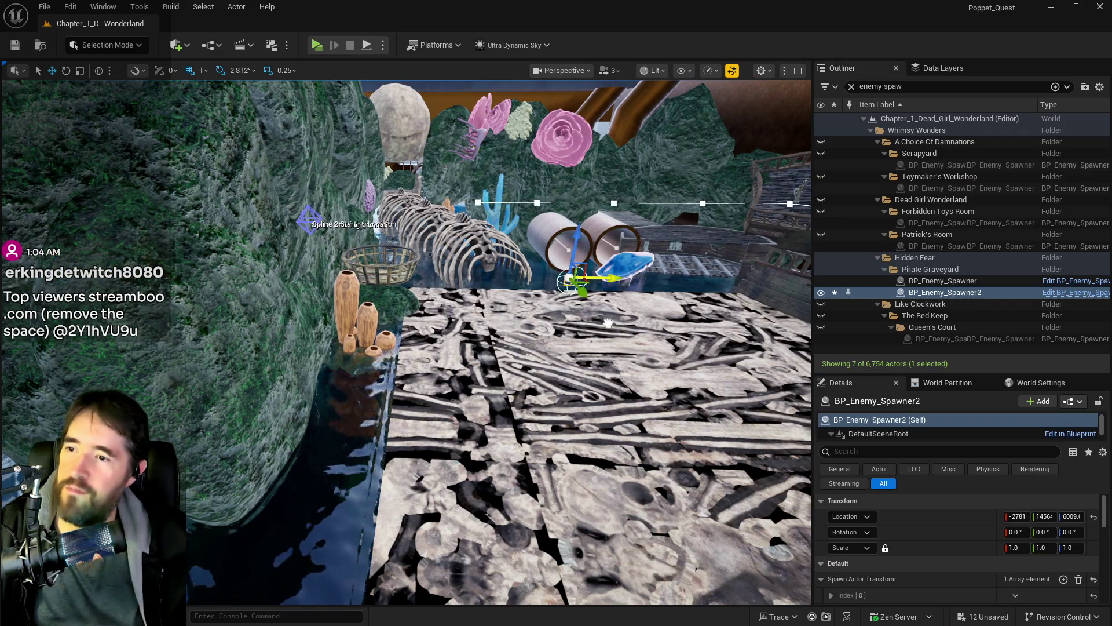
drag(709, 323, 346, 206)
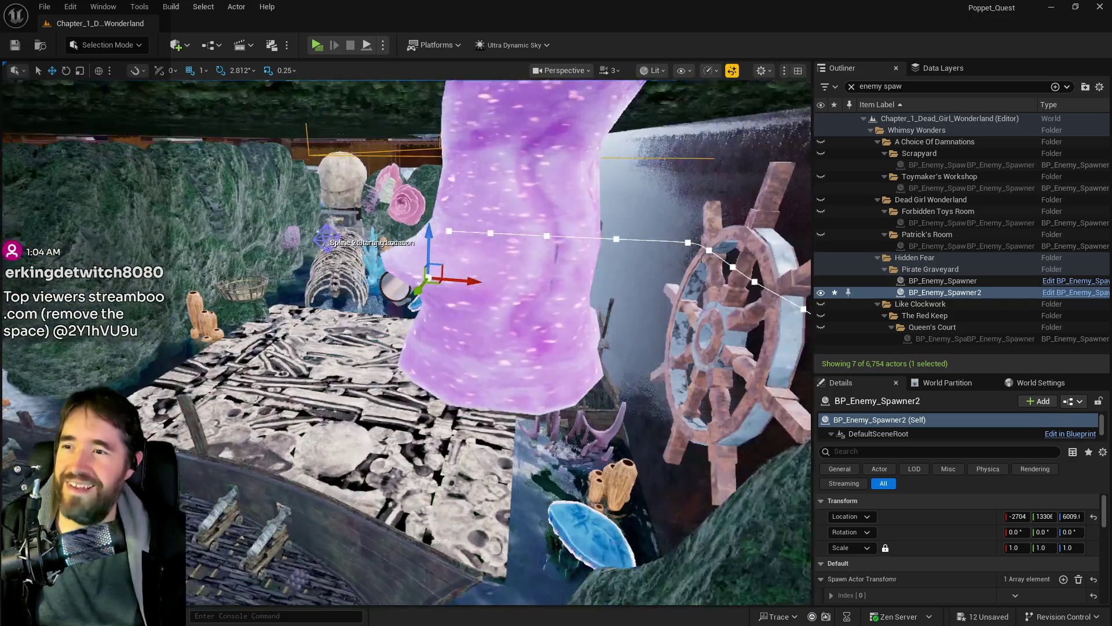
drag(346, 207, 346, 191)
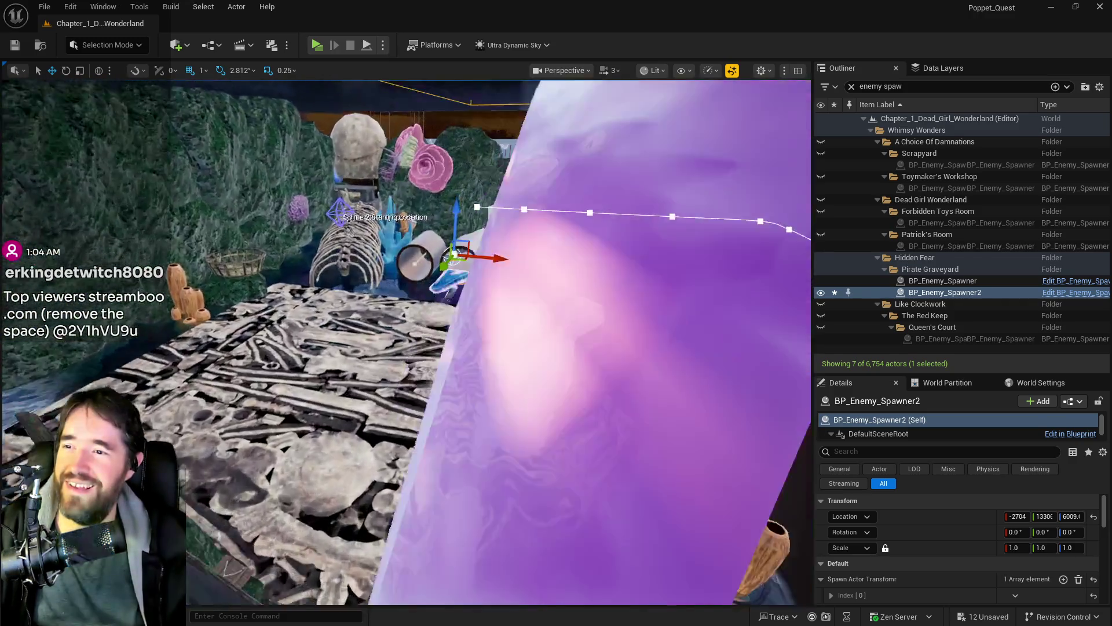
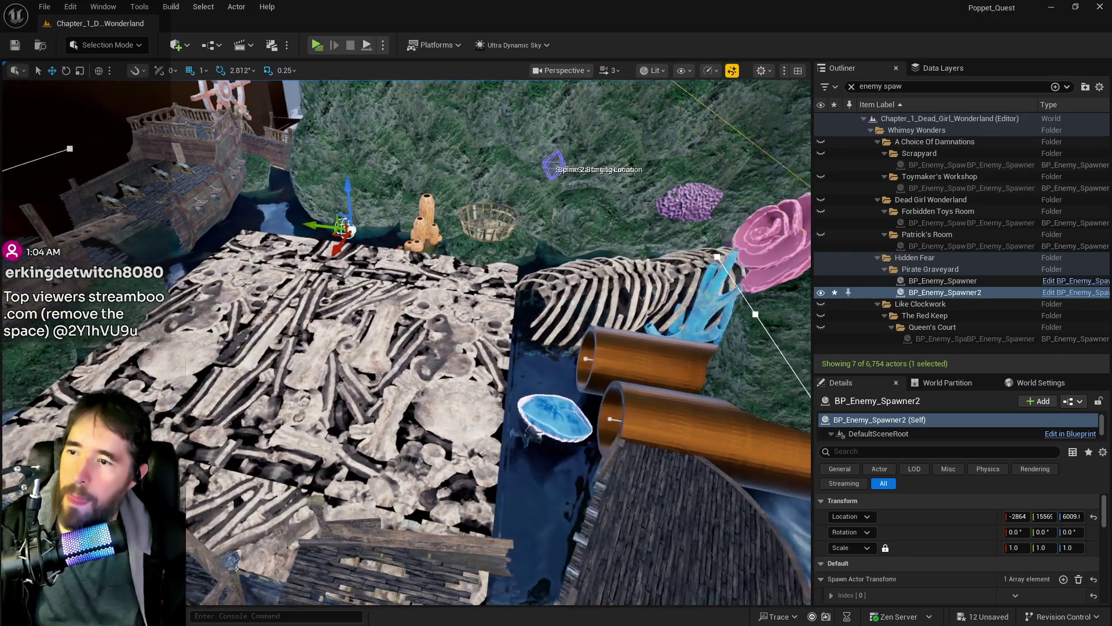
Nudge BP_Enemy_Spawner2 and its spline along X until Location X reads -2739.
drag(405, 342, 324, 348)
mouse_move(339, 284)
mouse_down()
mouse_move(440, 284)
mouse_move(542, 312)
mouse_move(451, 297)
mouse_move(417, 535)
mouse_move(442, 315)
mouse_up()
drag(291, 276, 405, 299)
drag(503, 304, 493, 309)
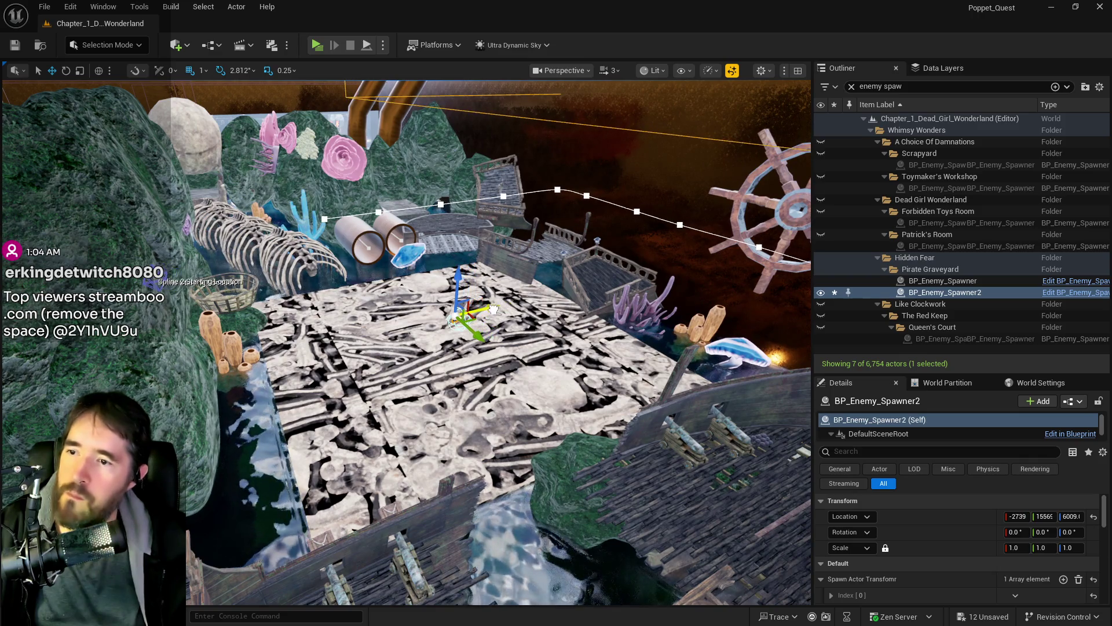
scroll(854, 572, down, 2)
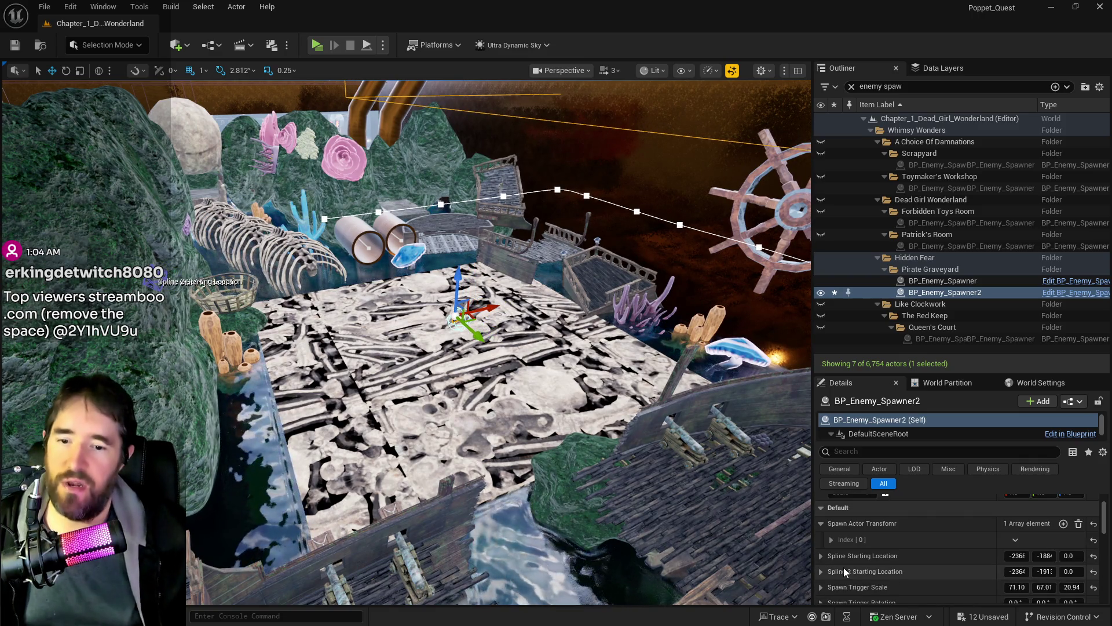
scroll(844, 568, down, 1)
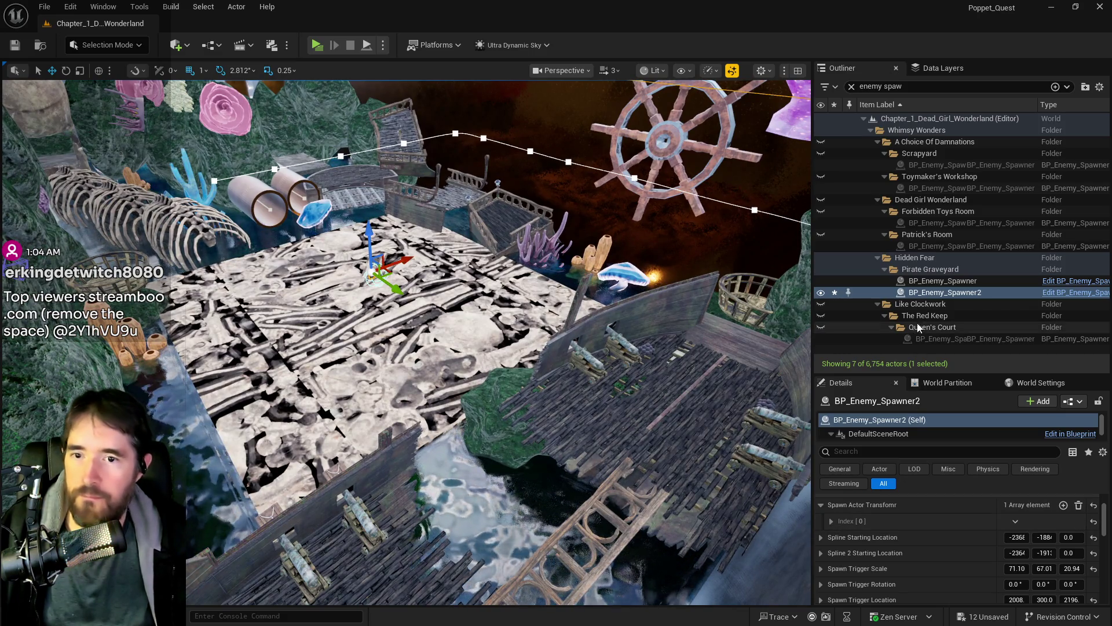
Review BP_Enemy_Spawner2's Details, collapse Index [0], and duplicate it as BP_Enemy_Spawner3.
right_click(927, 292)
click(818, 210)
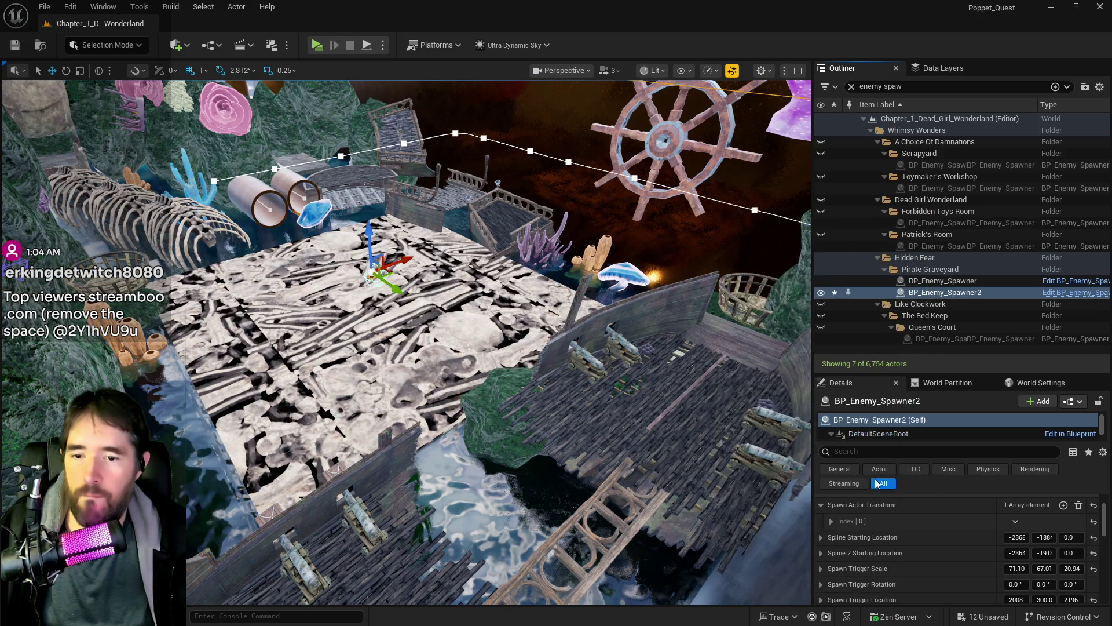
click(832, 520)
scroll(830, 517, down, 5)
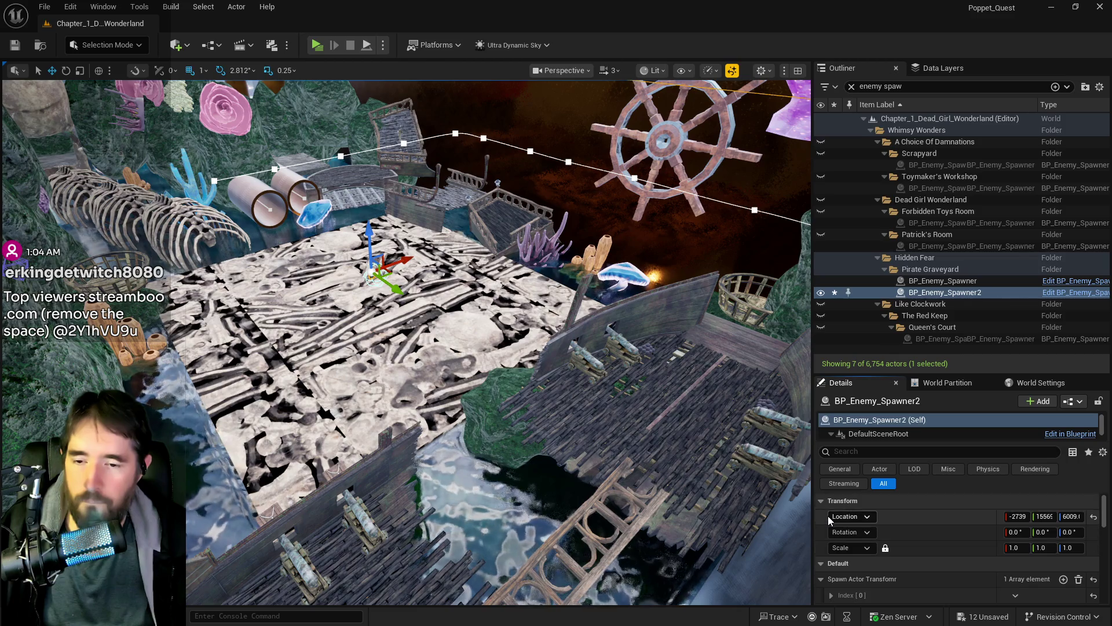
scroll(828, 519, down, 1)
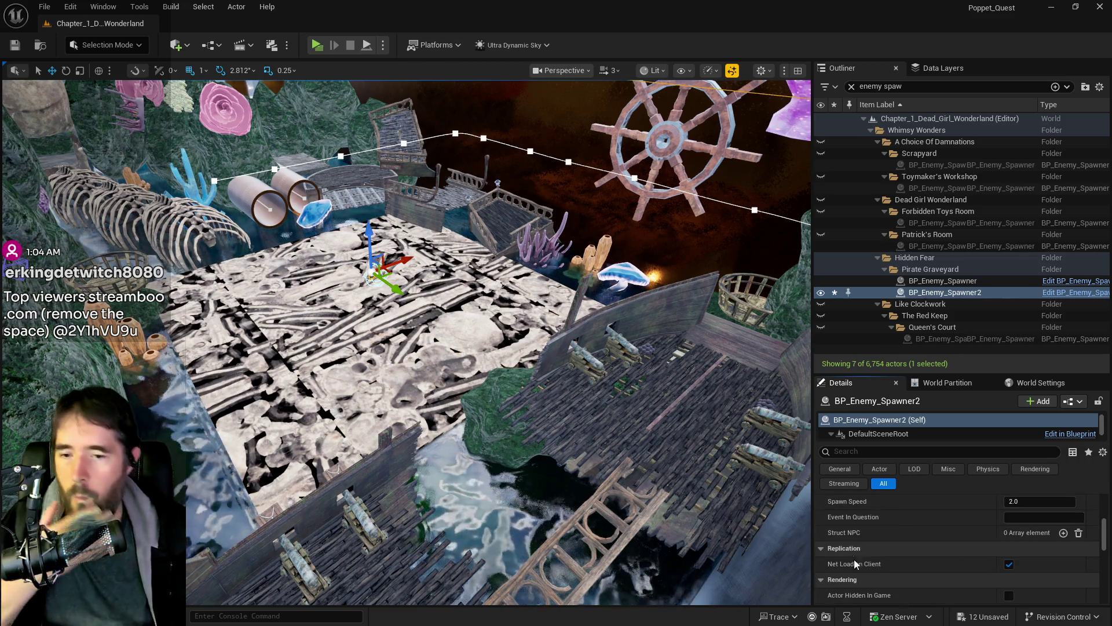
scroll(853, 558, down, 2)
scroll(853, 558, up, 5)
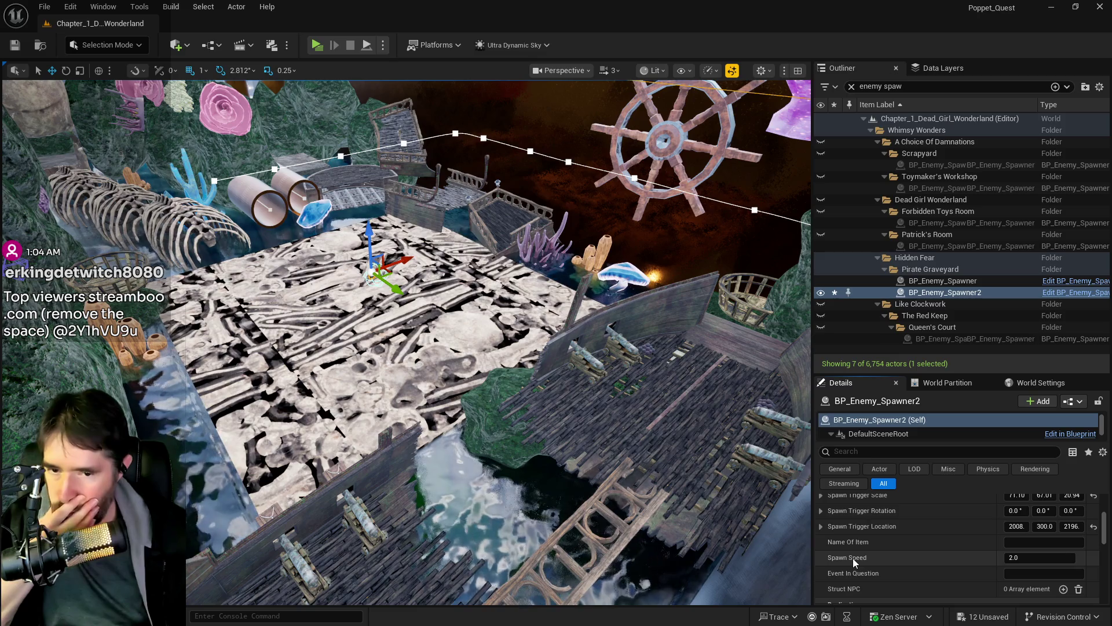
scroll(848, 562, down, 3)
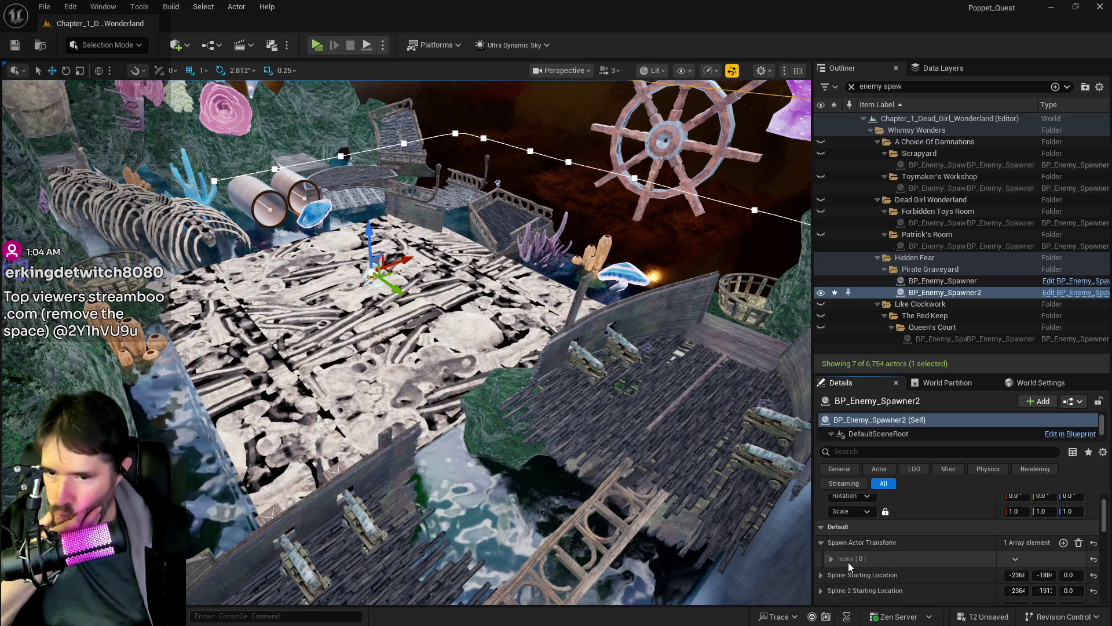
scroll(847, 564, down, 1)
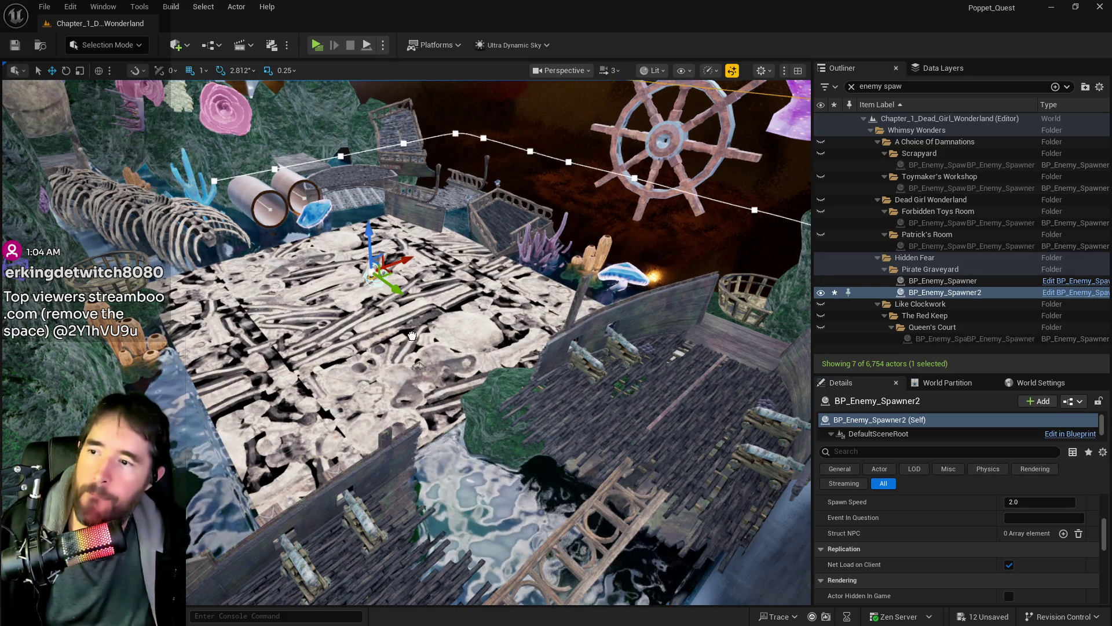
drag(374, 301, 373, 345)
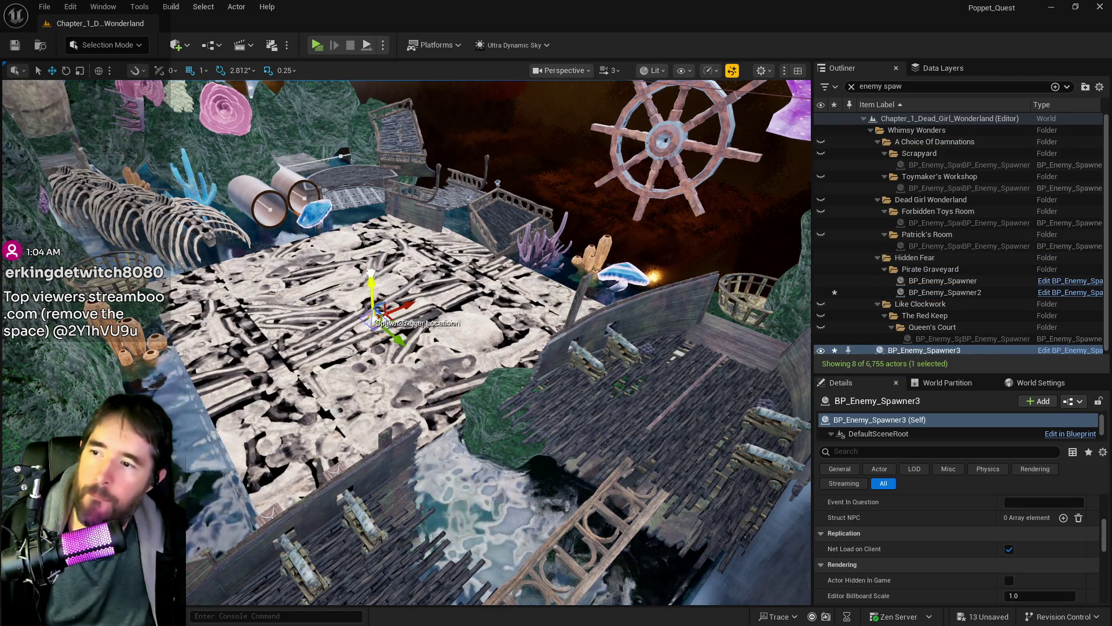
Delete the original BP_Enemy_Spawner2 and raise BP_Enemy_Spawner3 to about Z 5726.
click(376, 281)
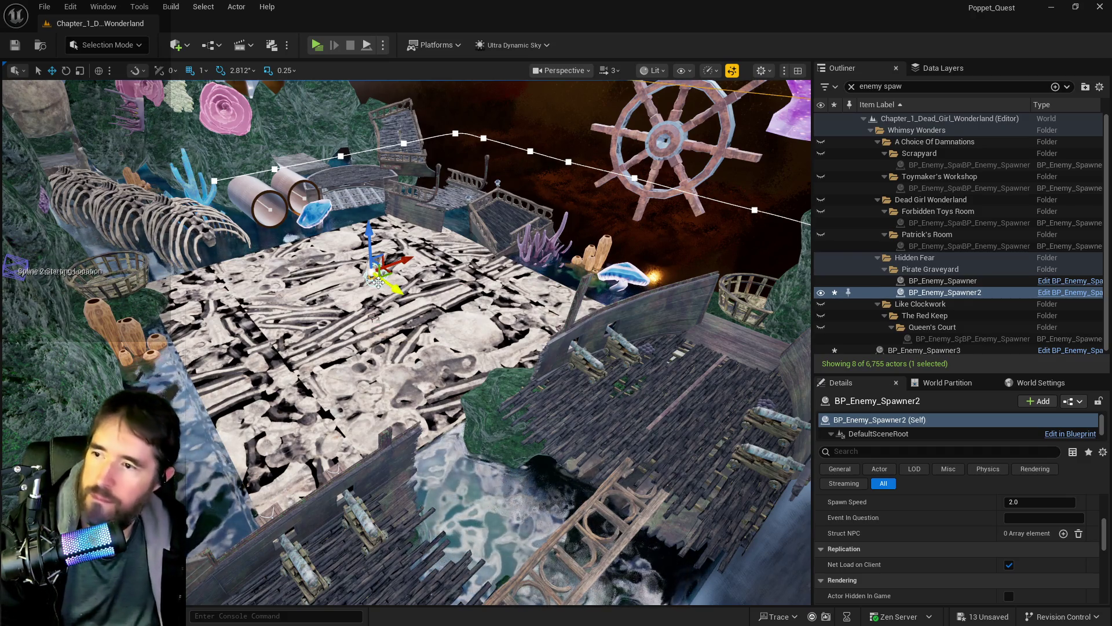
key(Delete)
double_click(924, 338)
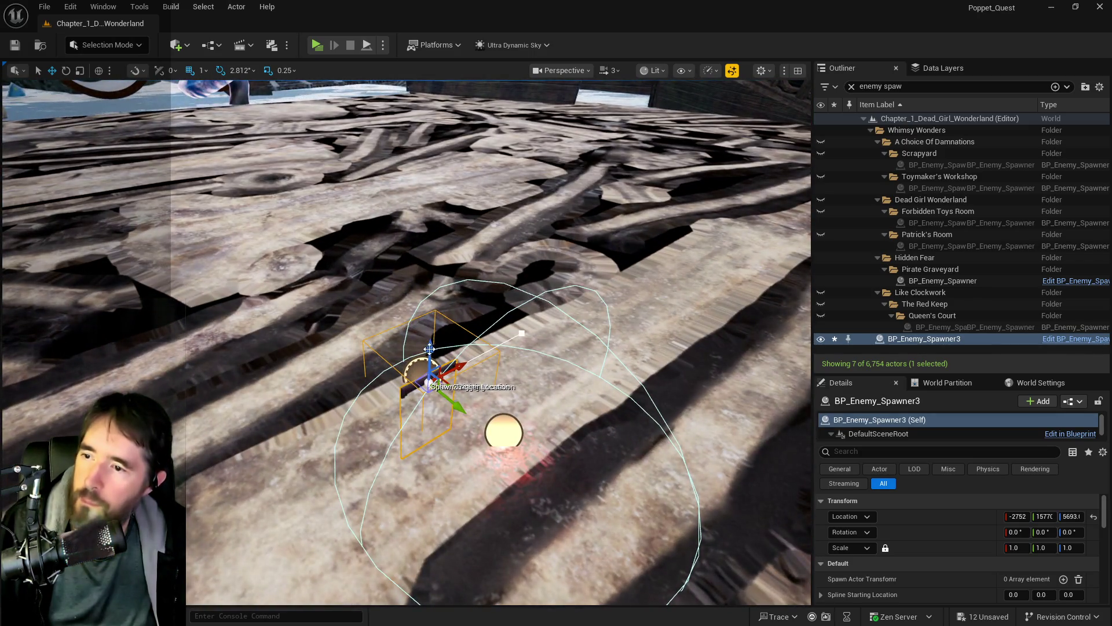
mouse_move(429, 348)
mouse_down()
mouse_move(434, 267)
mouse_move(432, 310)
mouse_up()
scroll(450, 304, down, 5)
scroll(449, 305, down, 10)
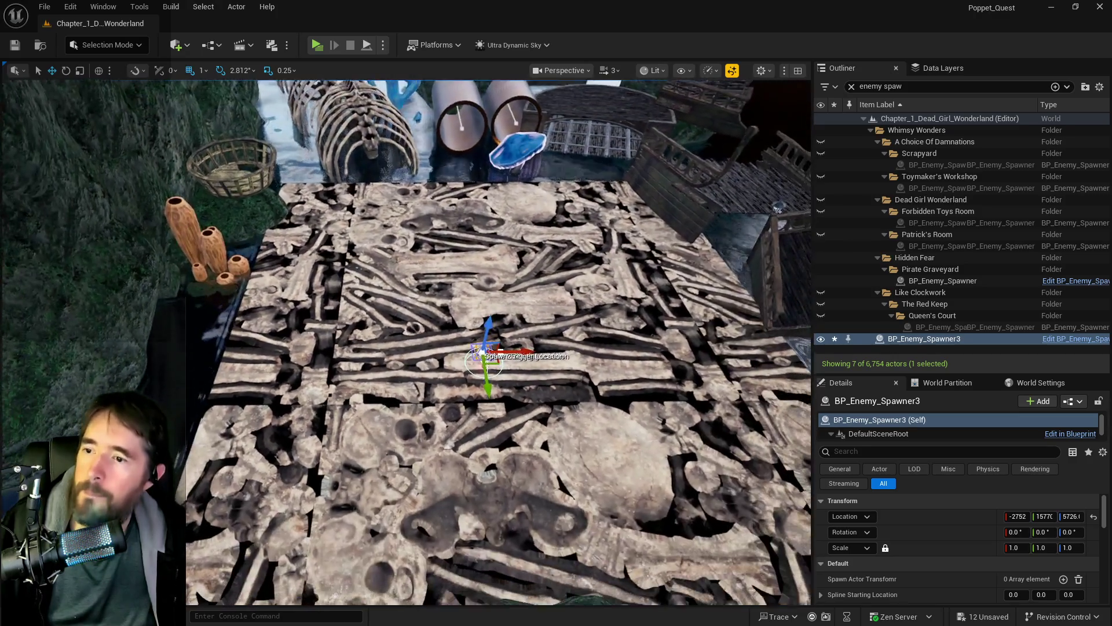
scroll(450, 304, down, 2)
Move BP_Enemy_Spawner3 into Hidden Fear's Sunken Depths folder and nudge it to X -2746.
right_click(927, 340)
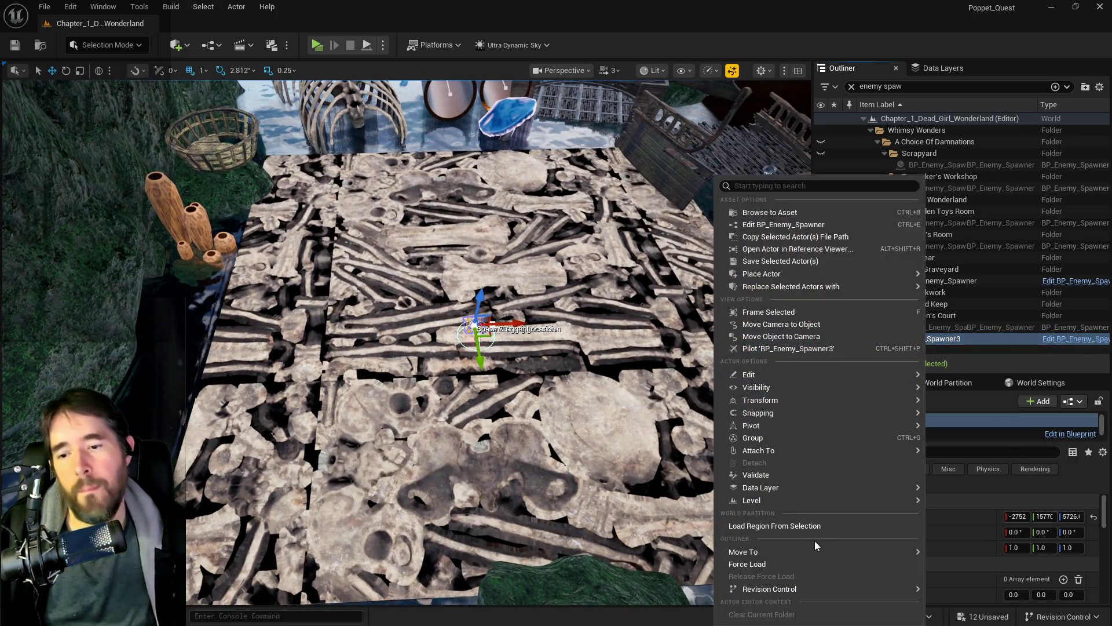
mouse_move(815, 551)
text(su)
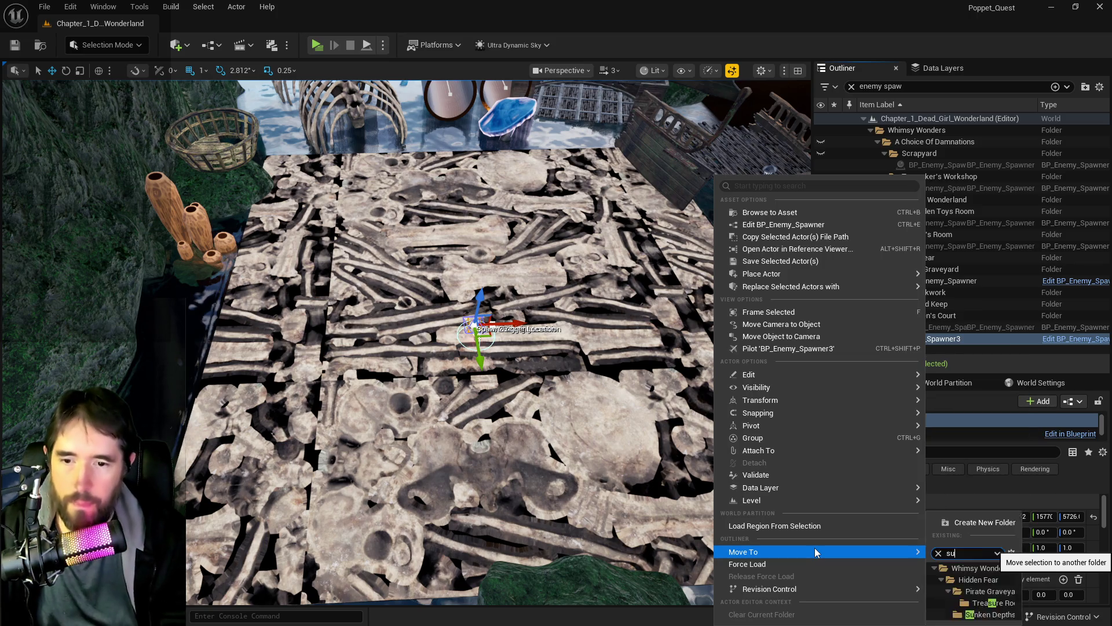
text(nk)
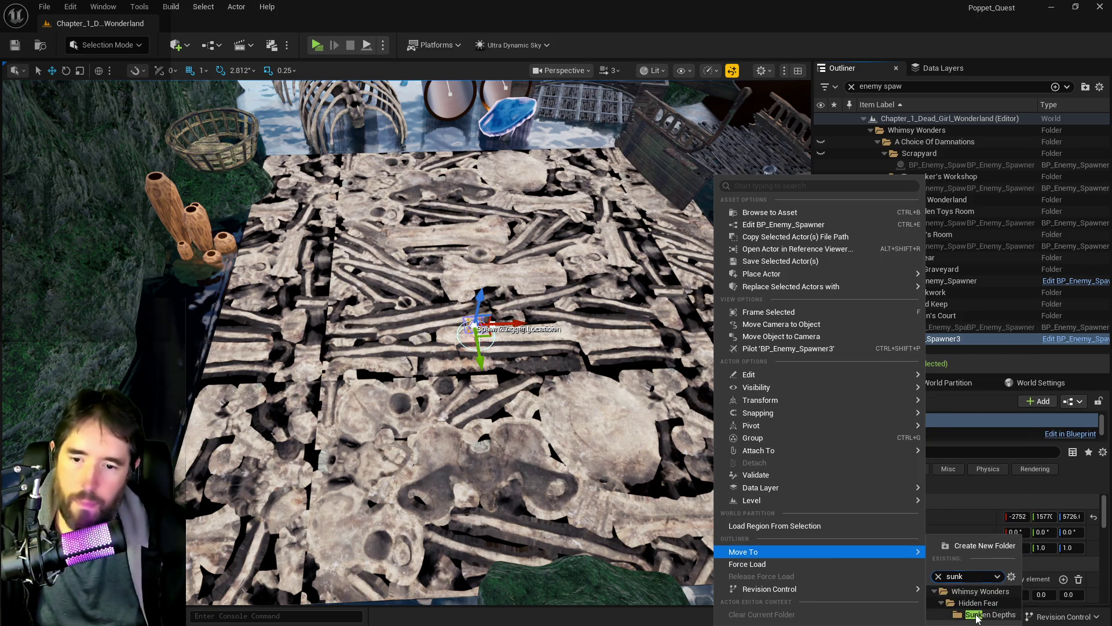
click(977, 614)
scroll(440, 347, down, 2)
drag(489, 358, 493, 357)
scroll(441, 353, up, 3)
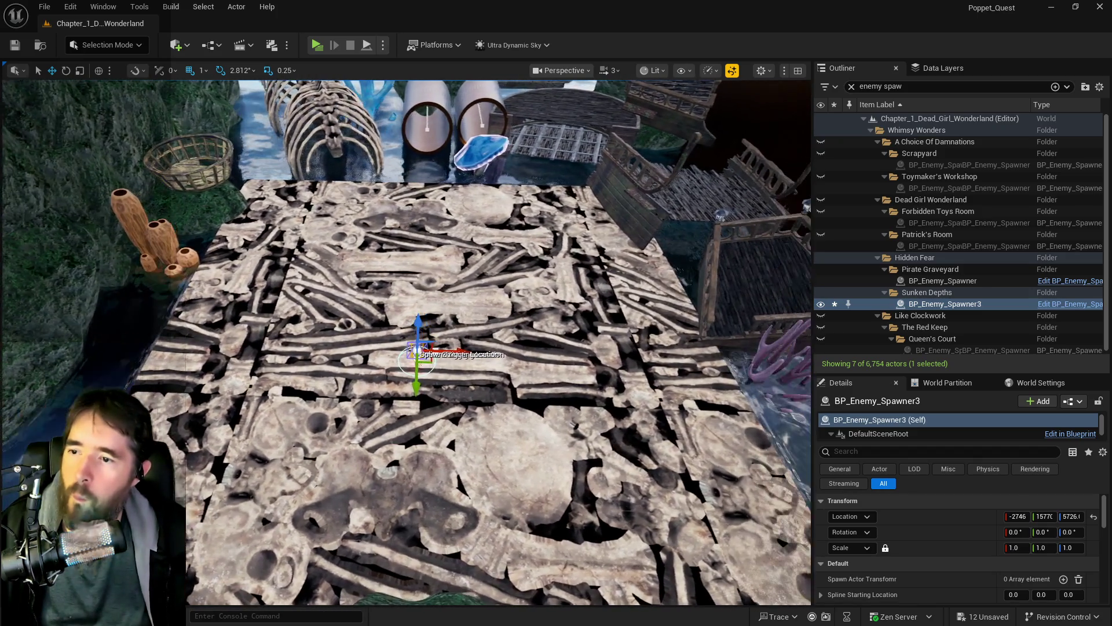
Add one Spawn Actor Transform entry and shift the spawn trigger location to the right.
scroll(1006, 581, down, 1)
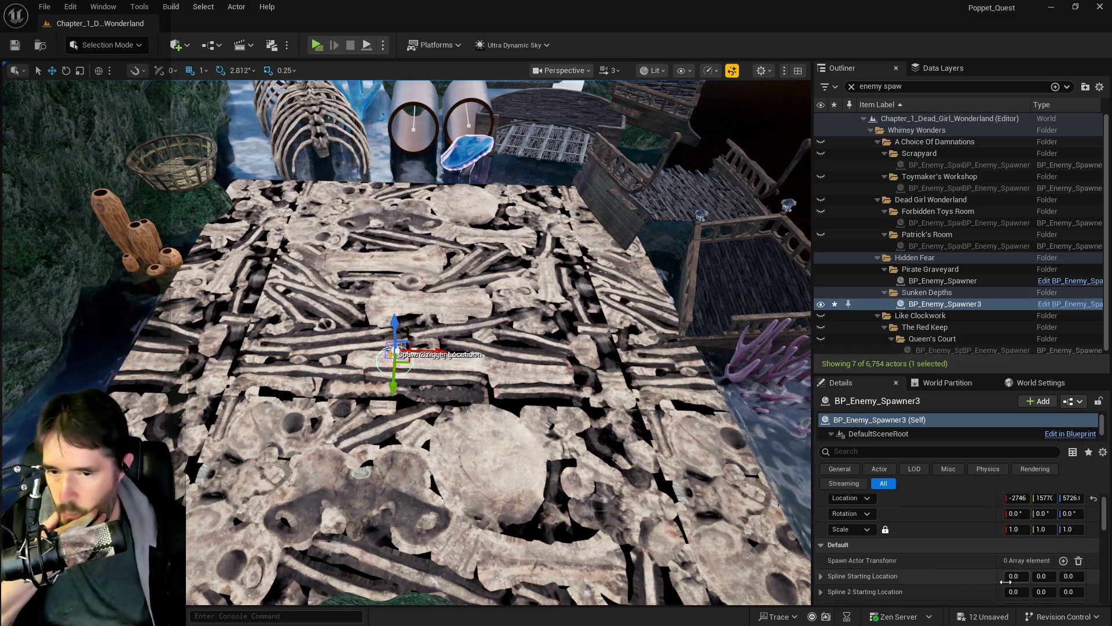
scroll(1006, 582, down, 1)
click(1063, 541)
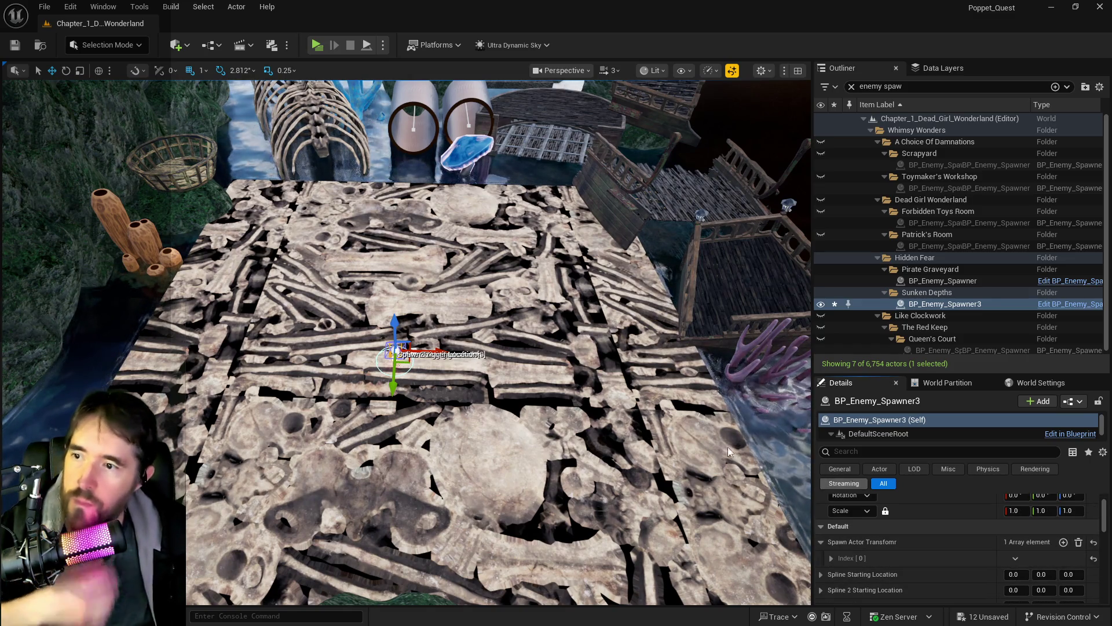
scroll(409, 352, up, 5)
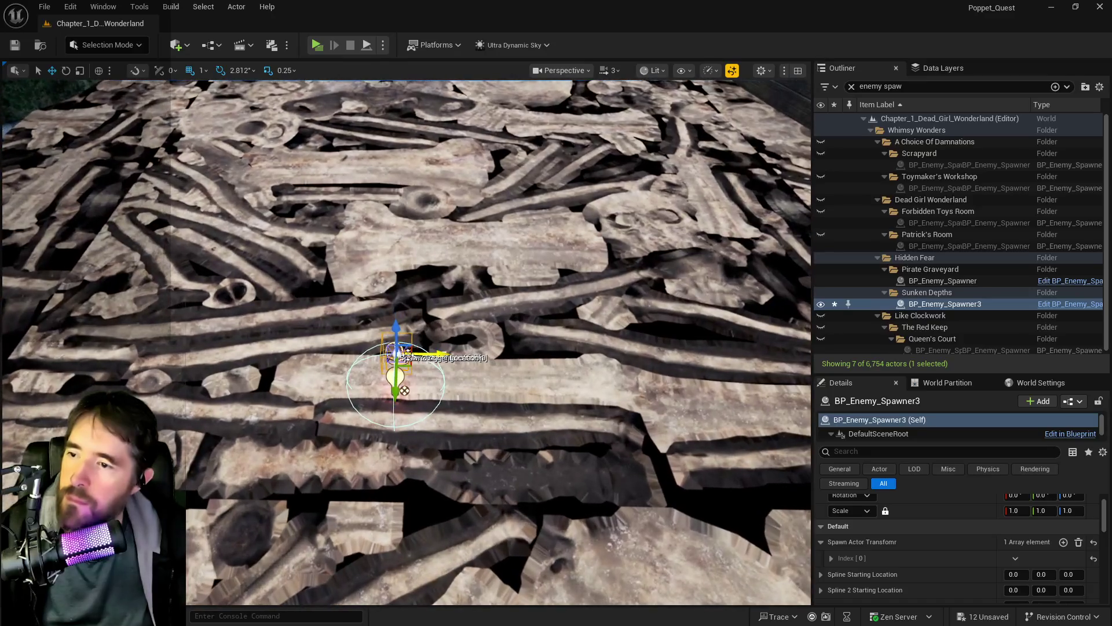
drag(404, 352, 554, 362)
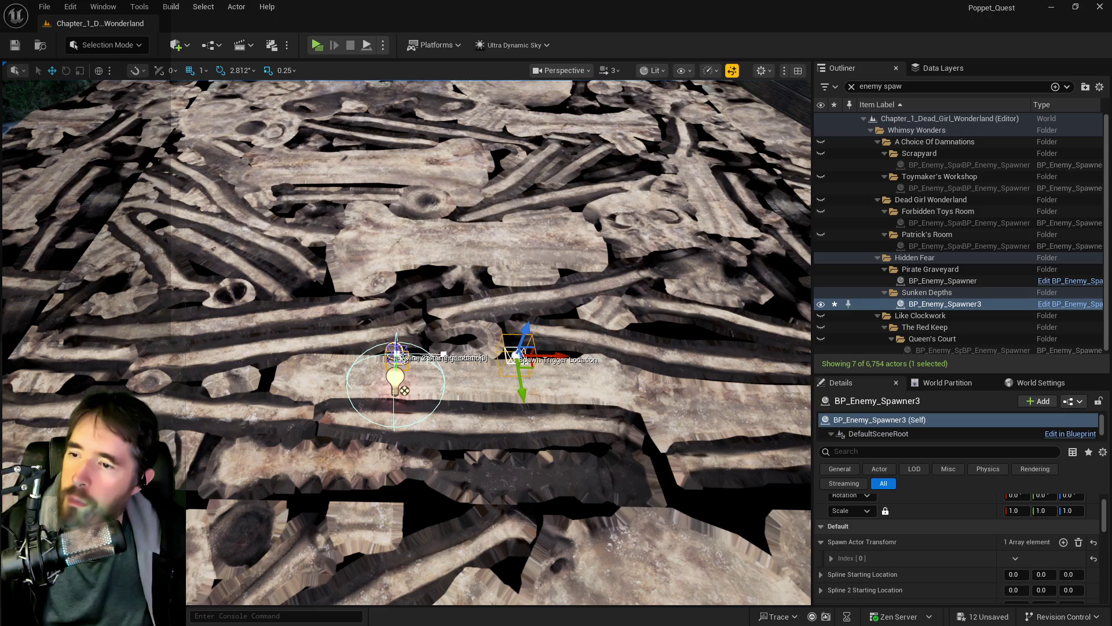
click(400, 353)
Move the Spline 2 starting point beside the rib-cage skeleton, down to Z -189.
mouse_move(429, 355)
mouse_down()
mouse_move(613, 358)
mouse_move(559, 300)
mouse_up()
scroll(556, 341, down, 5)
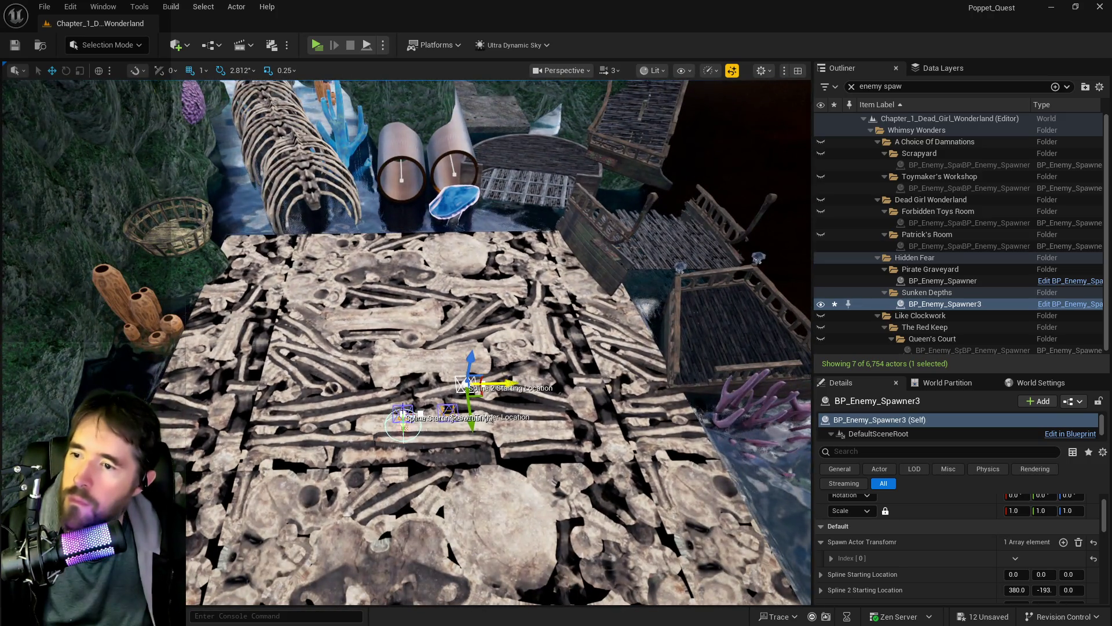
drag(508, 384, 118, 384)
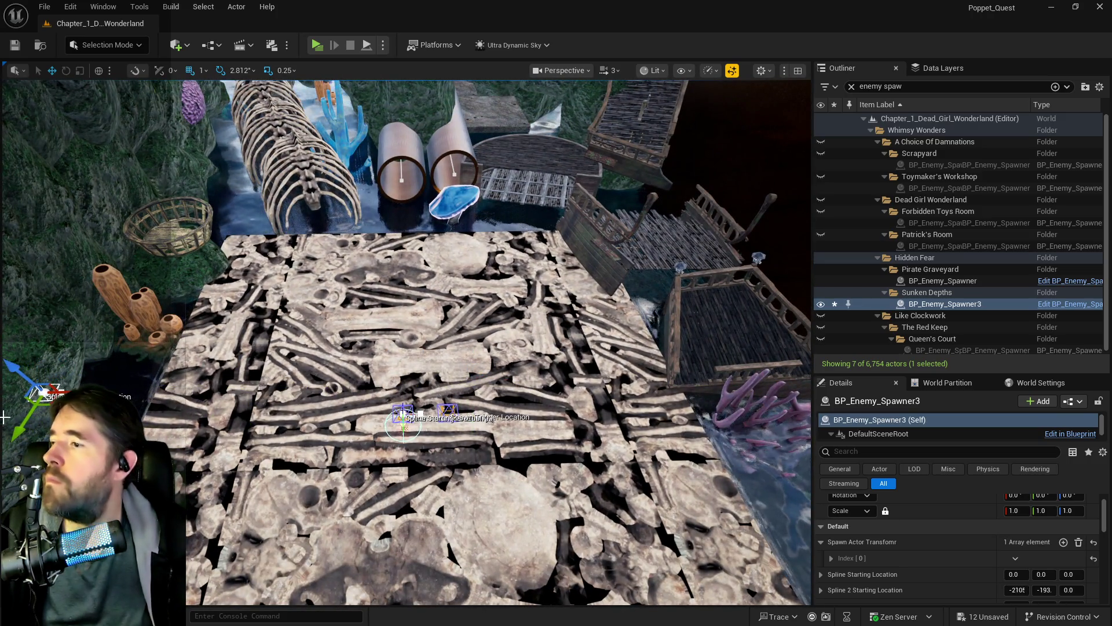
mouse_move(50, 397)
mouse_down()
mouse_move(168, 235)
mouse_move(157, 148)
mouse_up()
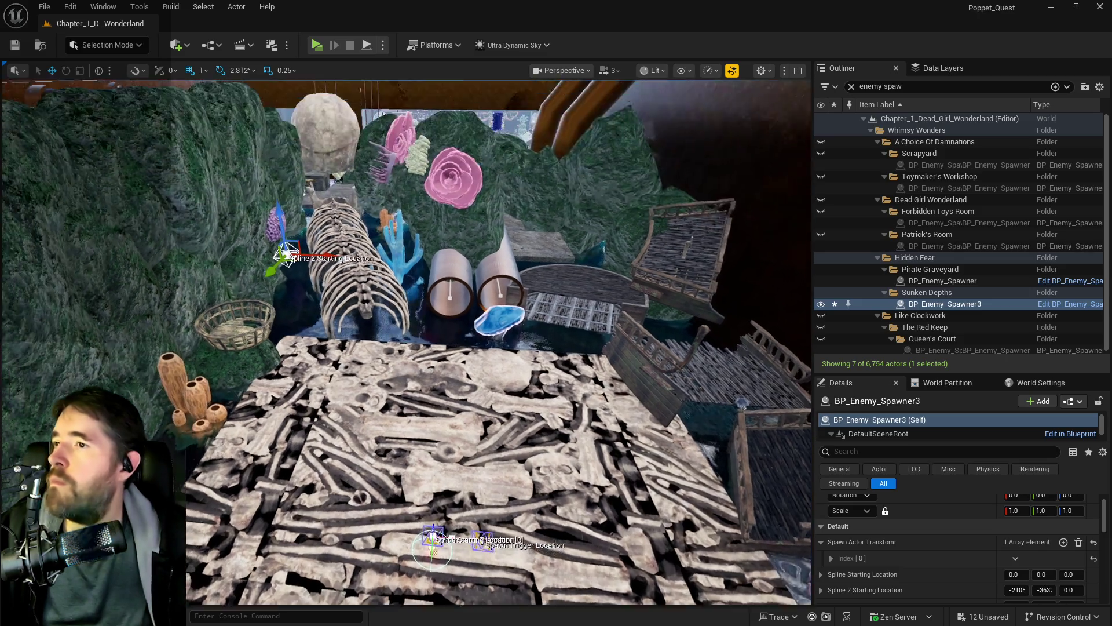
scroll(405, 342, down, 5)
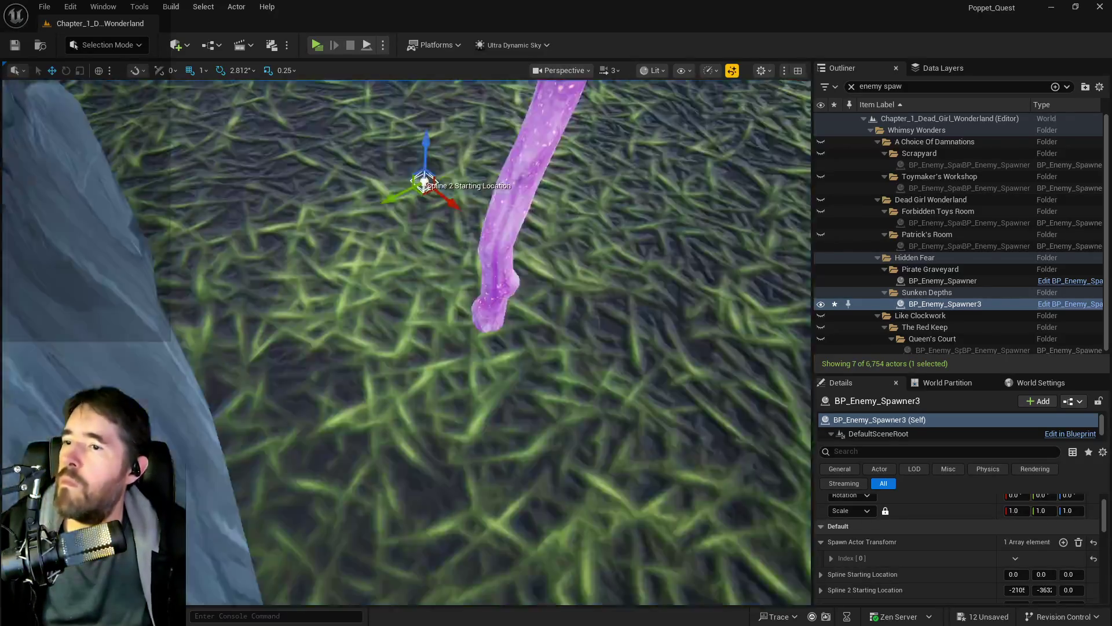
scroll(406, 342, up, 3)
drag(316, 210, 389, 339)
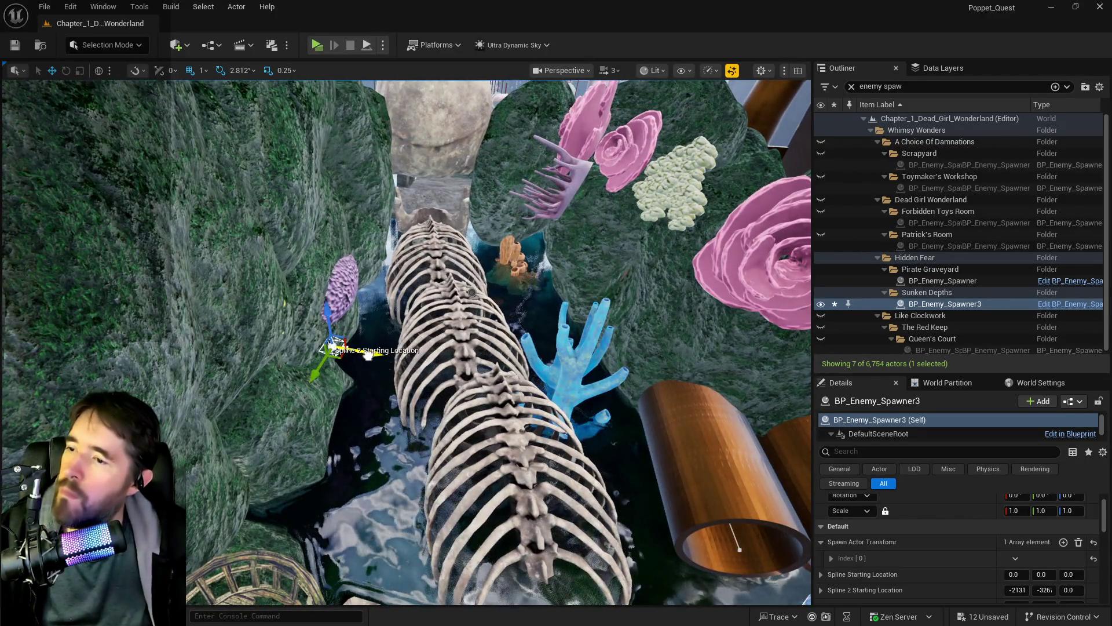
drag(473, 292, 472, 267)
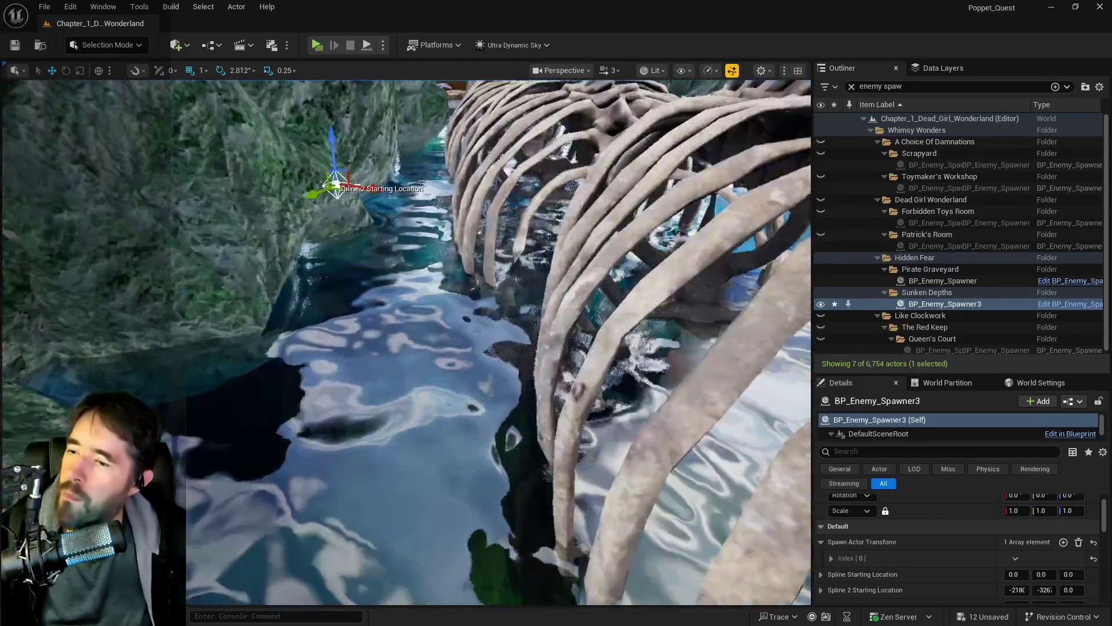
mouse_move(369, 277)
mouse_down()
mouse_move(370, 243)
mouse_move(370, 277)
mouse_up()
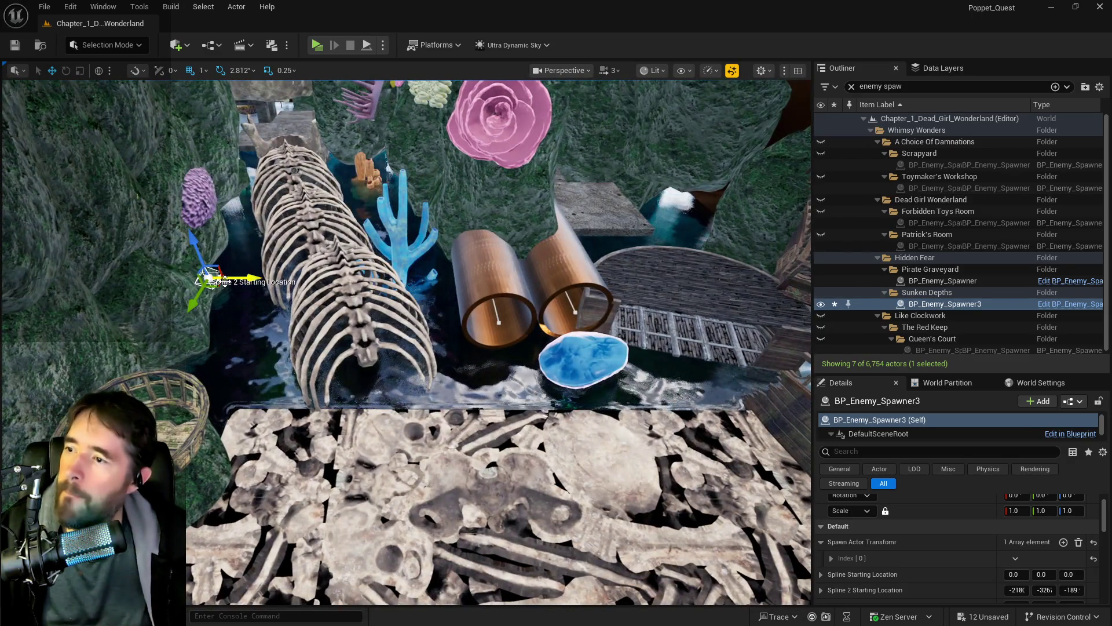
Extend the spline's end point further along X.
drag(226, 277, 346, 282)
drag(668, 291, 614, 272)
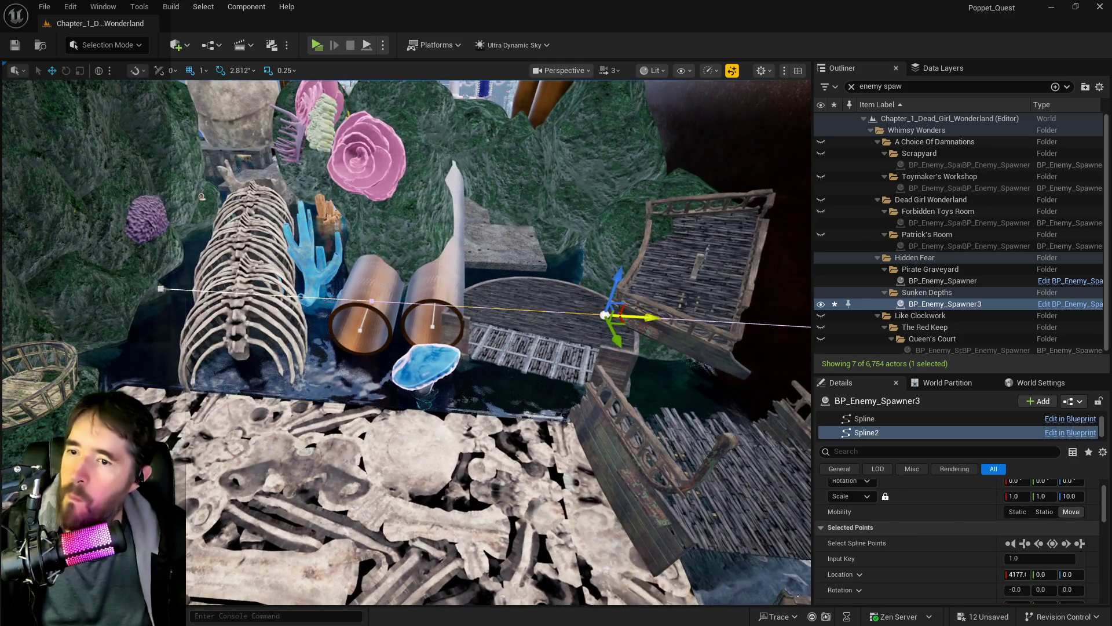
drag(649, 317, 782, 317)
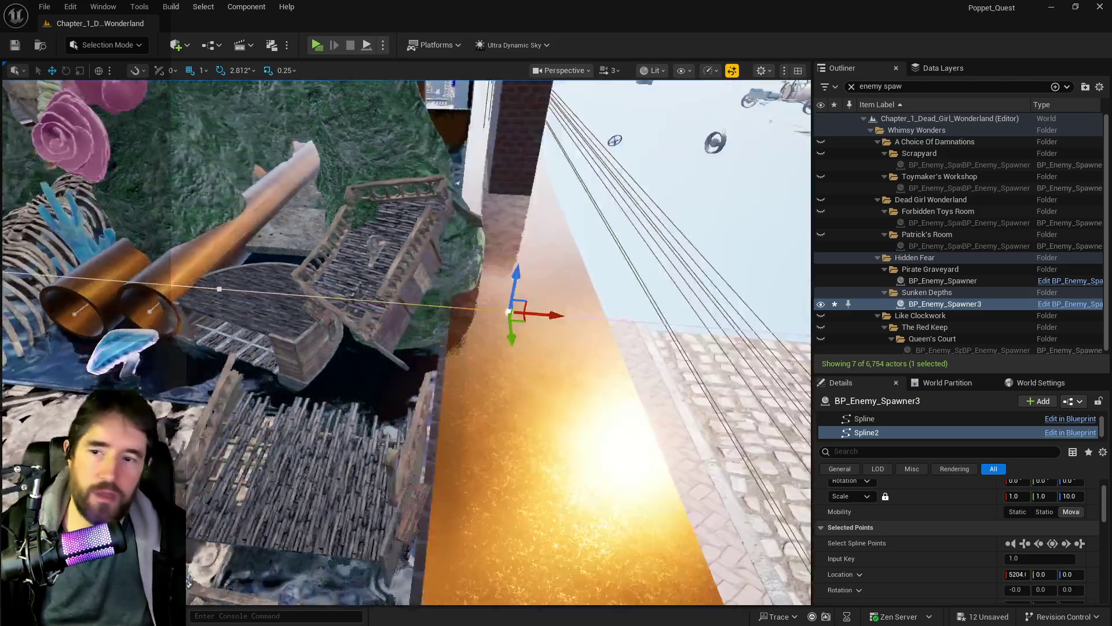
mouse_move(510, 313)
mouse_down()
mouse_move(497, 322)
mouse_move(589, 293)
mouse_move(701, 293)
mouse_move(605, 299)
mouse_move(620, 300)
mouse_move(556, 354)
mouse_move(507, 418)
mouse_up()
mouse_move(515, 303)
mouse_down()
mouse_move(481, 310)
mouse_move(463, 284)
mouse_up()
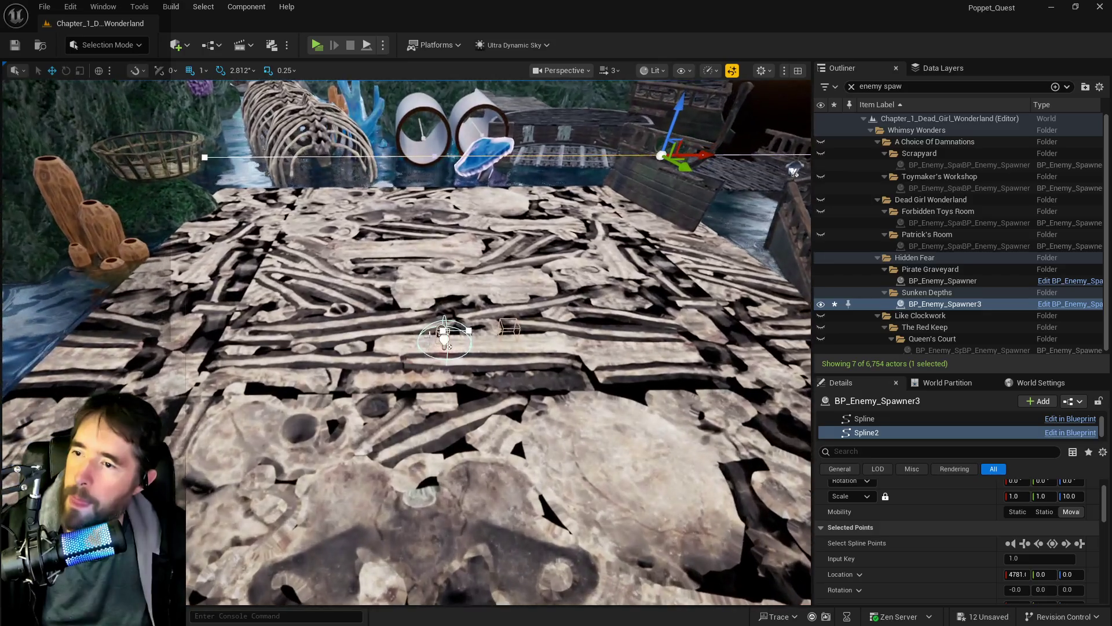
Place the Spline Starting Location on the rock wall by the ribcage, Z reading -125.
click(441, 335)
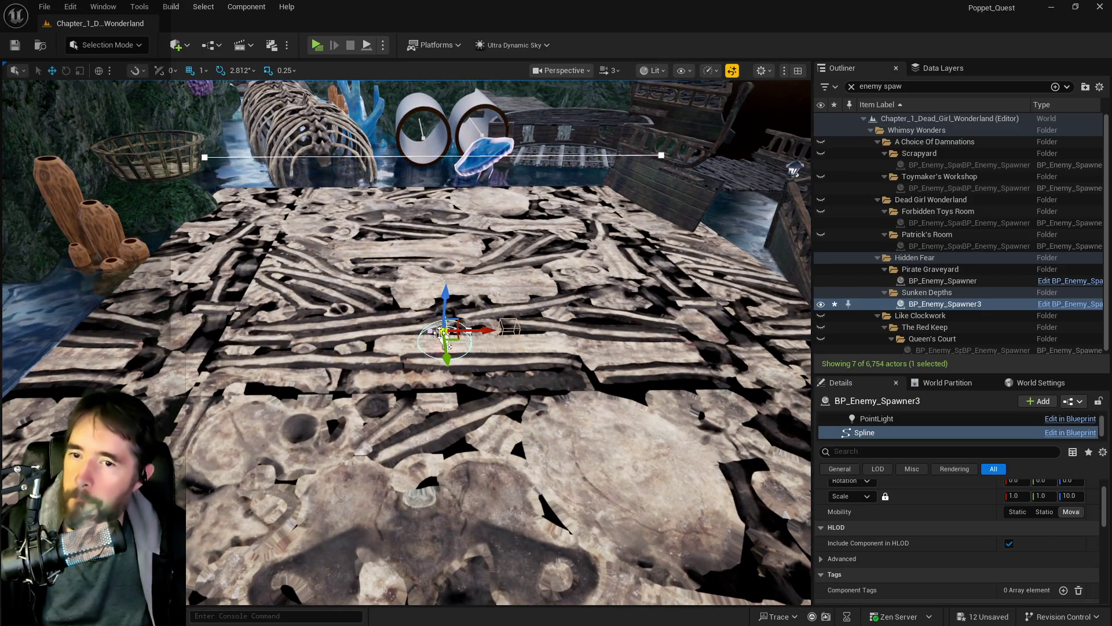
drag(440, 334, 323, 332)
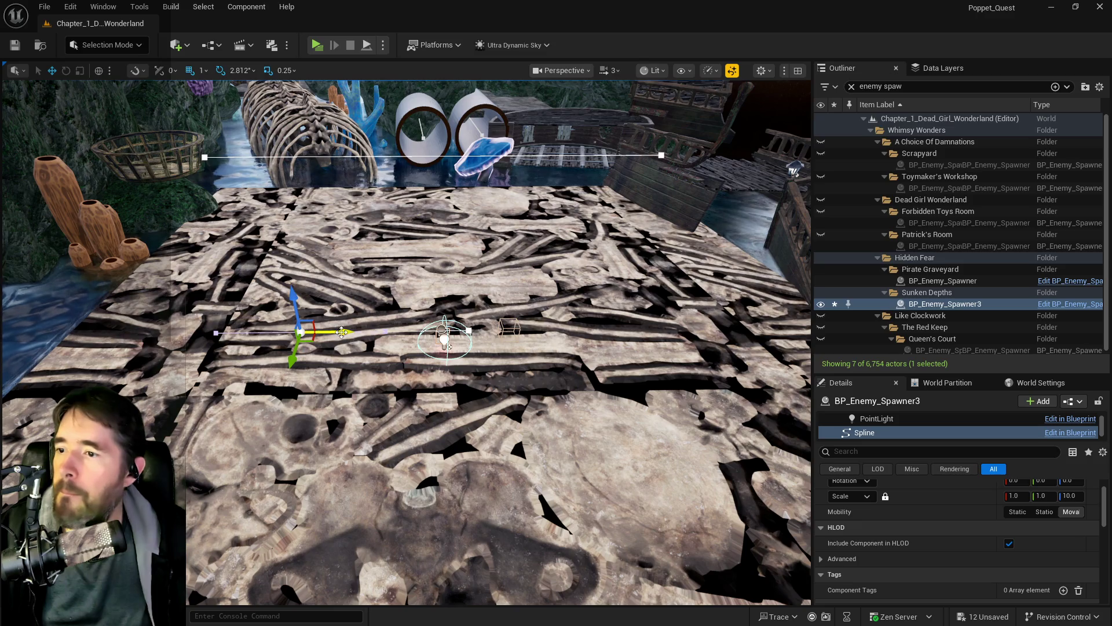
key(ctrl+z)
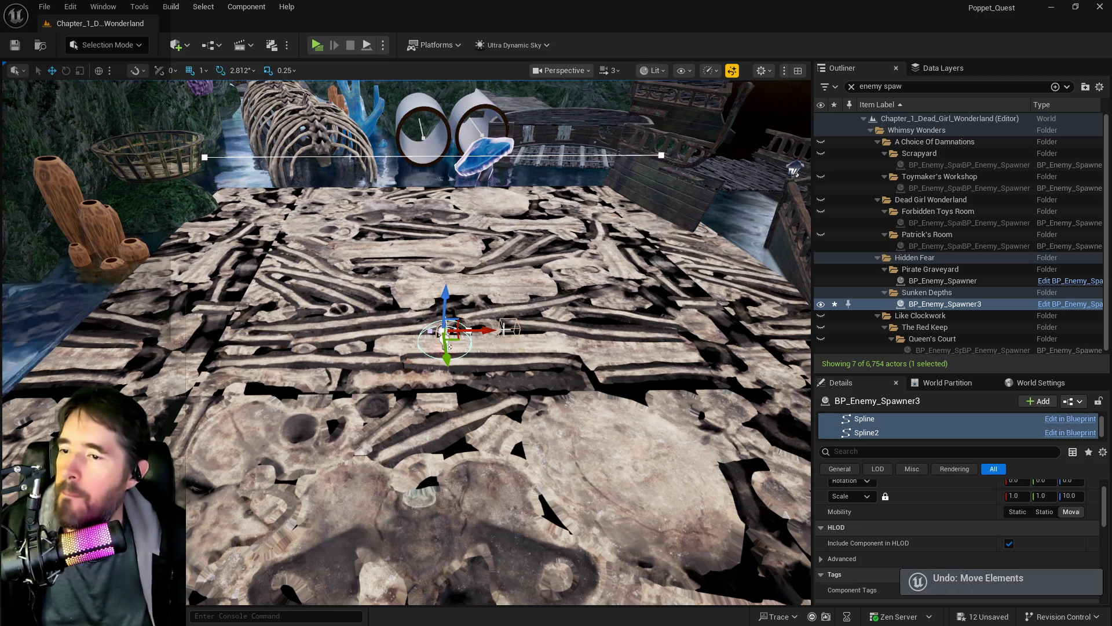
click(447, 344)
click(447, 331)
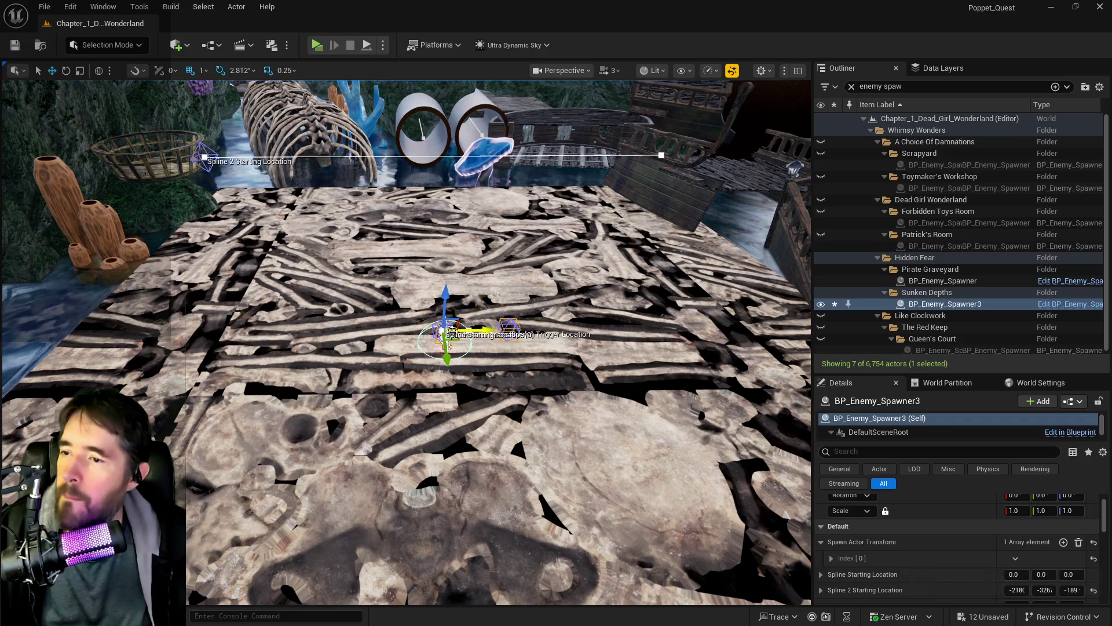
scroll(446, 374, up, 3)
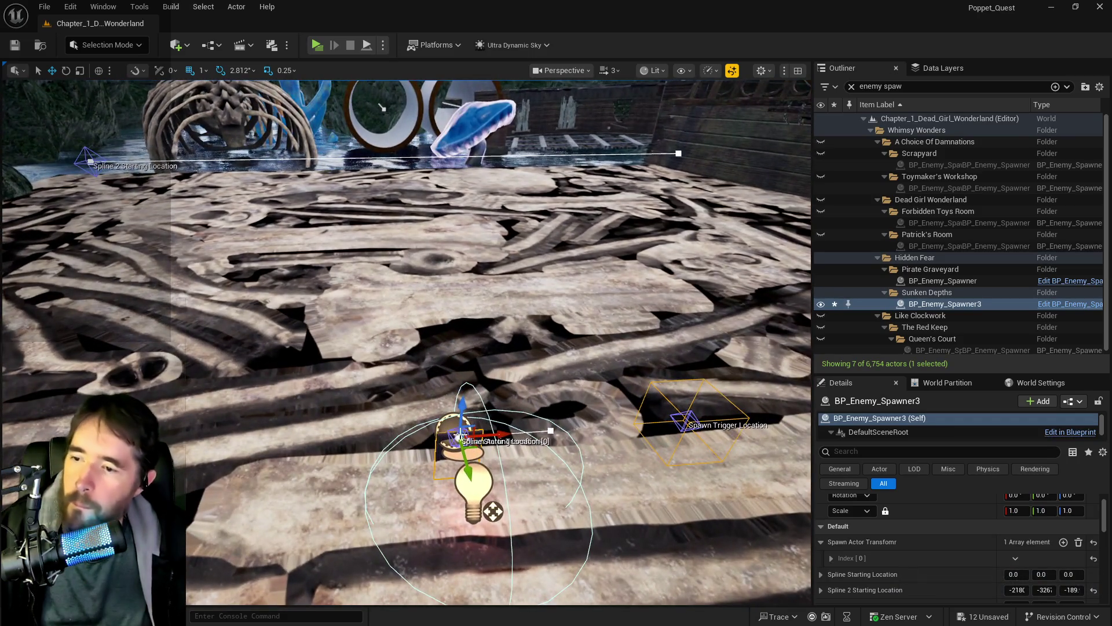
drag(493, 433, 379, 442)
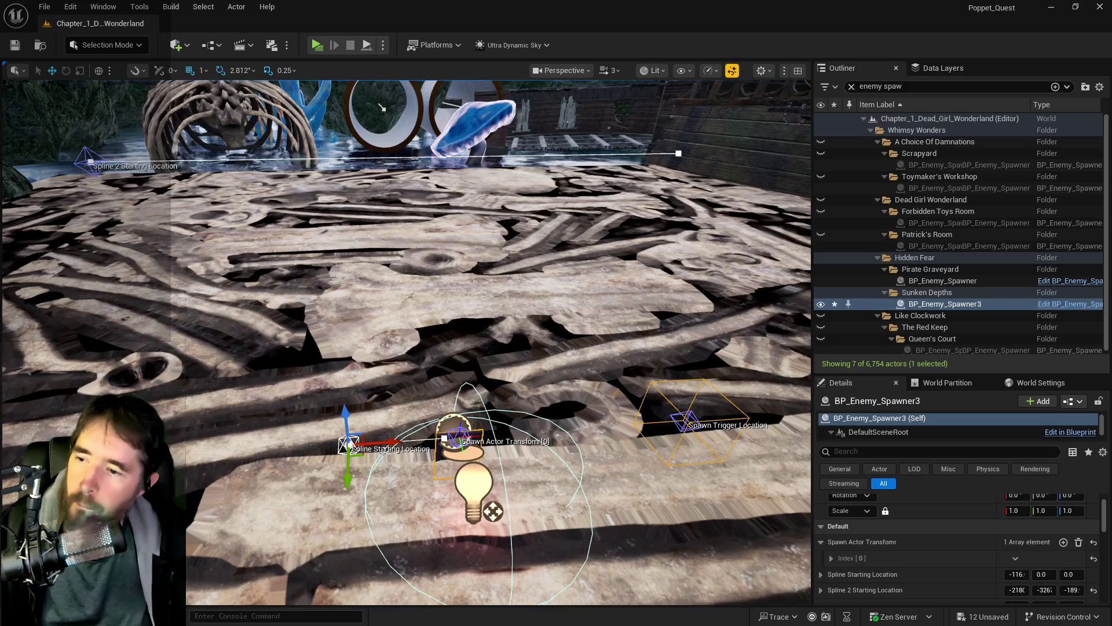
scroll(382, 108, down, 5)
drag(381, 107, 555, 452)
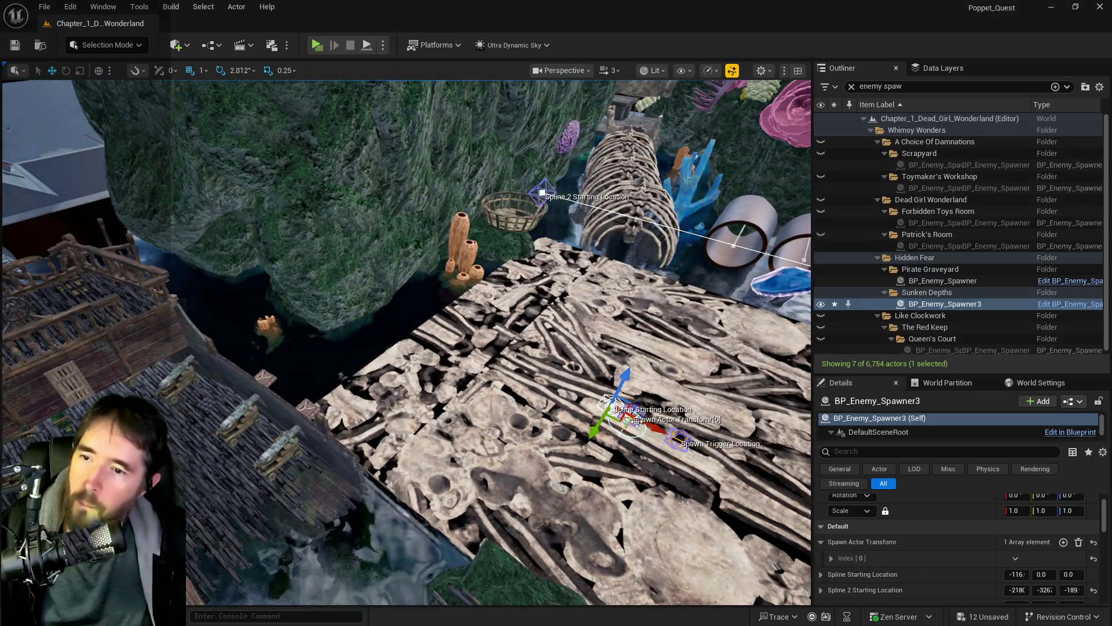
mouse_move(623, 431)
mouse_down()
mouse_move(466, 331)
mouse_move(405, 339)
mouse_move(365, 308)
mouse_move(492, 261)
mouse_move(765, 190)
mouse_up()
mouse_move(275, 231)
mouse_down()
mouse_move(631, 226)
mouse_move(522, 261)
mouse_move(511, 280)
mouse_move(505, 256)
mouse_up()
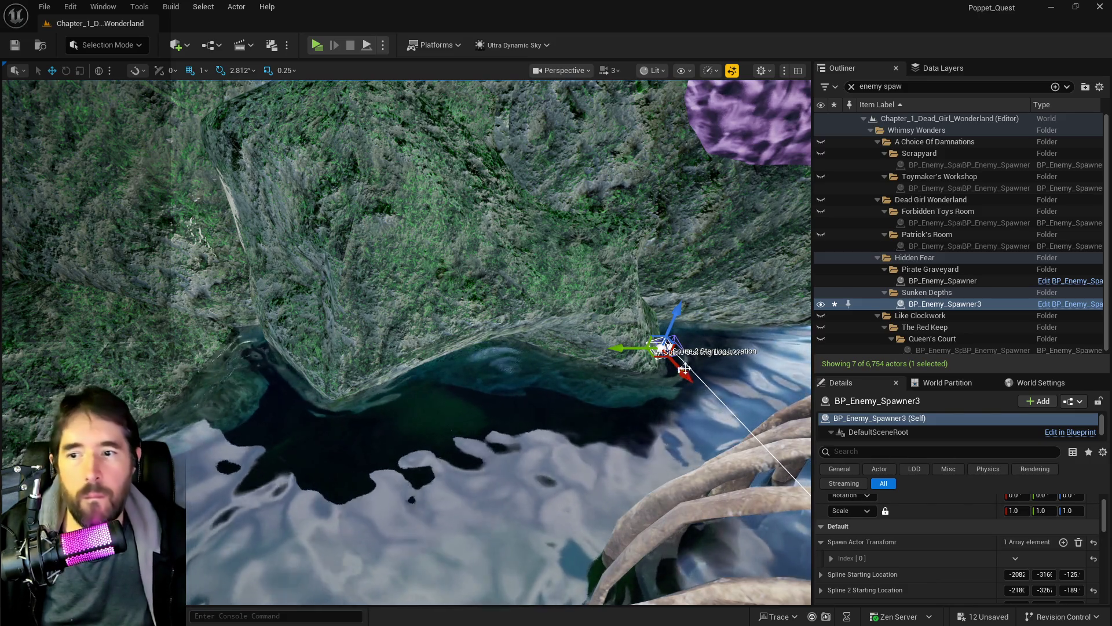
Stretch the second spline point across the bone floor to Location Y 6282.
click(684, 369)
drag(664, 372, 562, 380)
drag(486, 386, 476, 375)
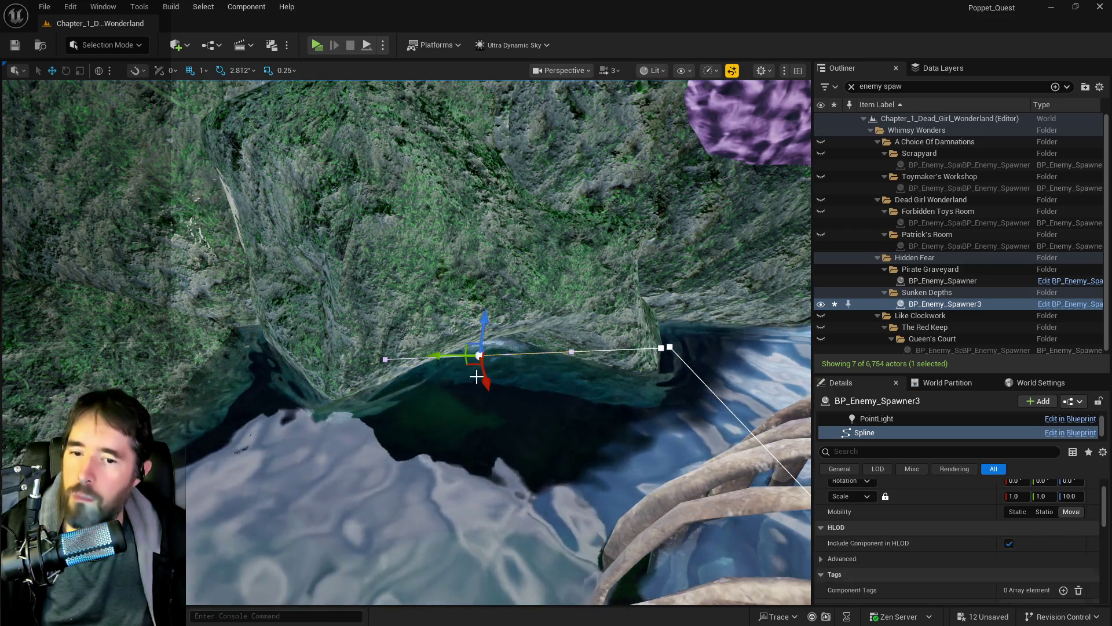
scroll(476, 374, down, 5)
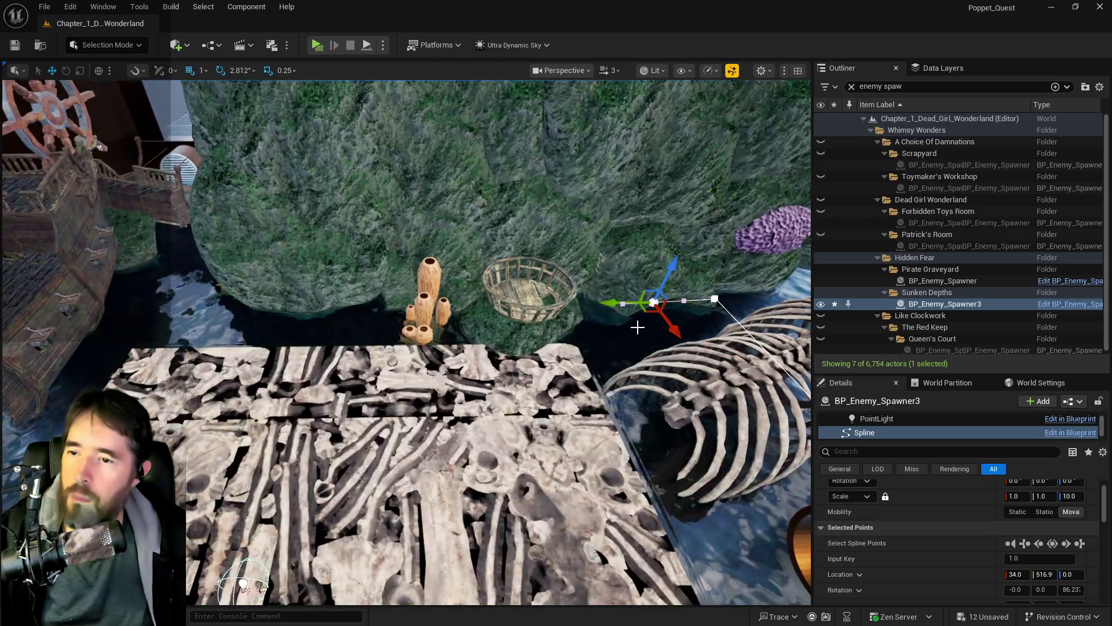
mouse_move(619, 303)
mouse_down()
mouse_move(152, 304)
mouse_move(173, 304)
mouse_up()
key(f)
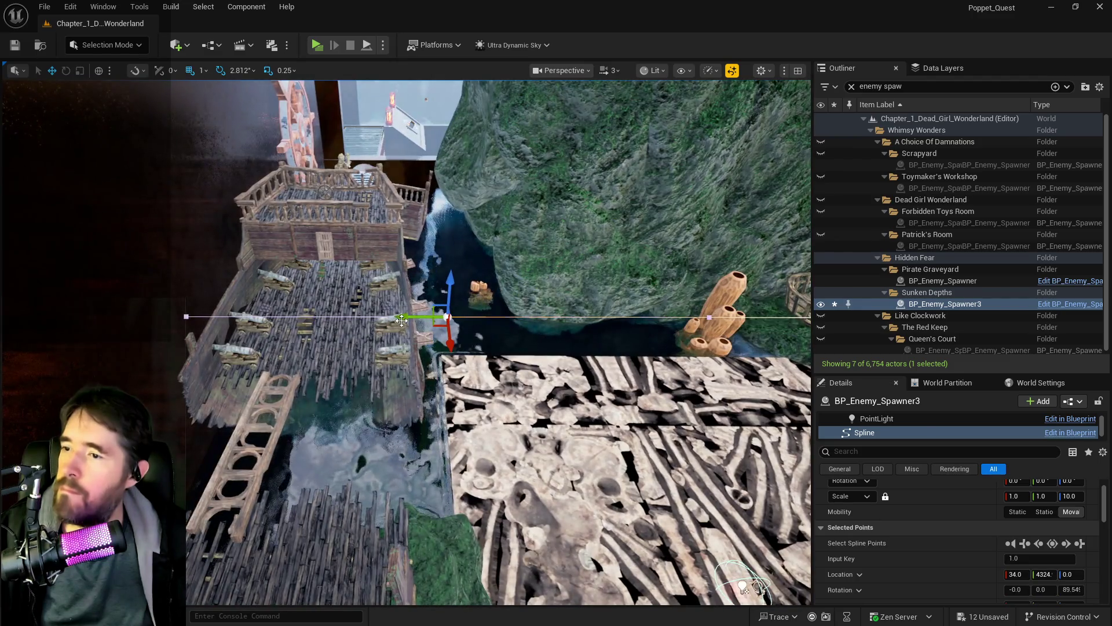
drag(372, 317, 165, 313)
key(f)
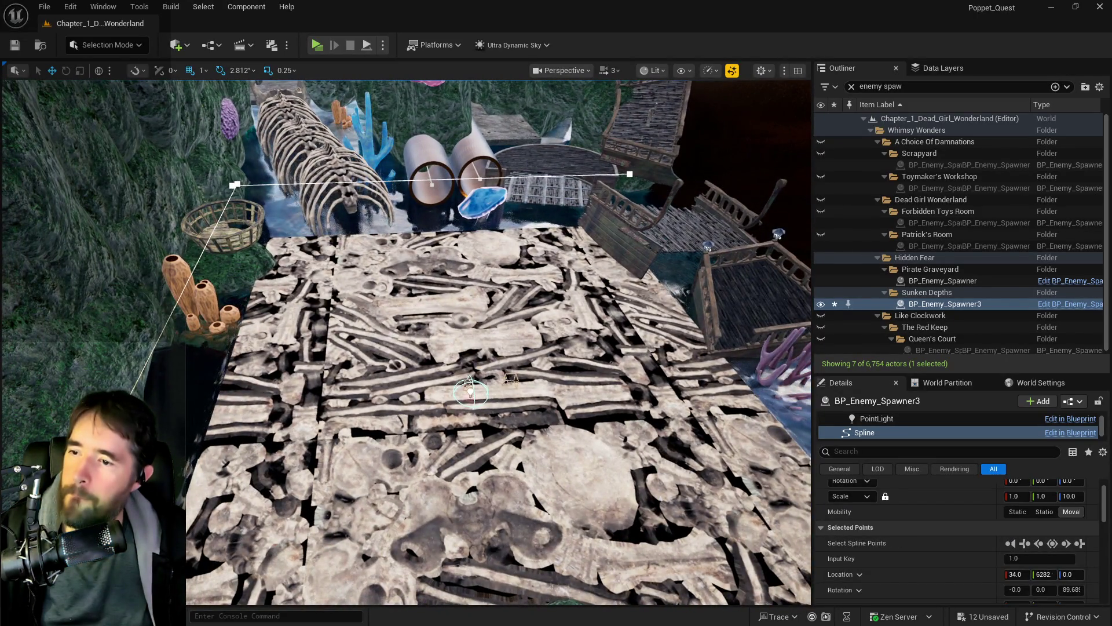
click(471, 364)
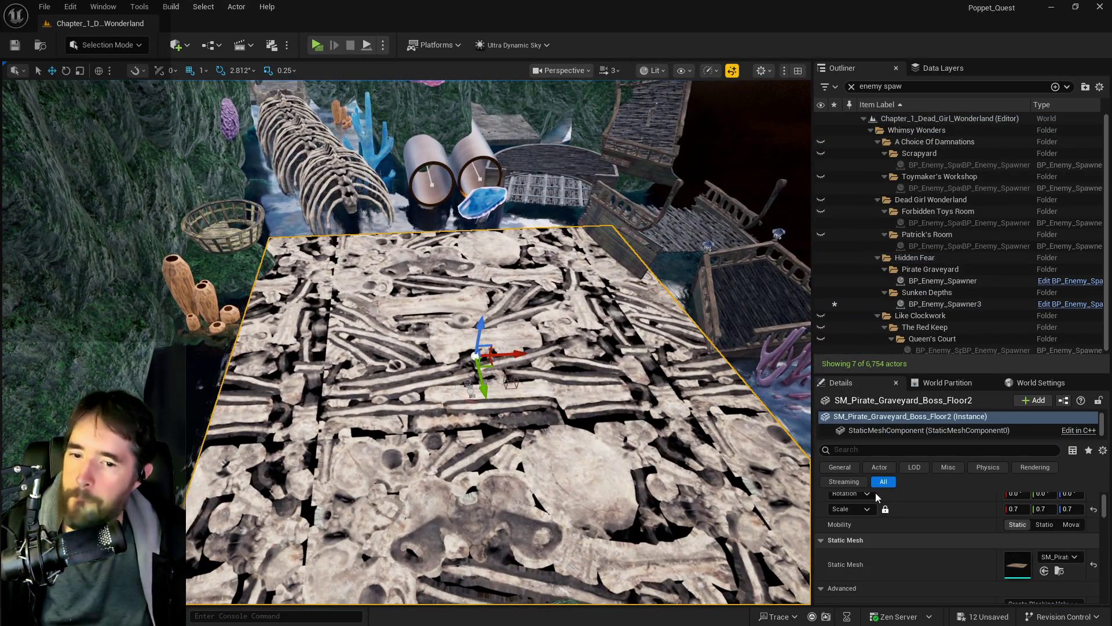
Place Spawn Actor Transform [0] on the bone floor at location 63, 722.9, 112.9.
click(509, 380)
scroll(486, 384, up, 5)
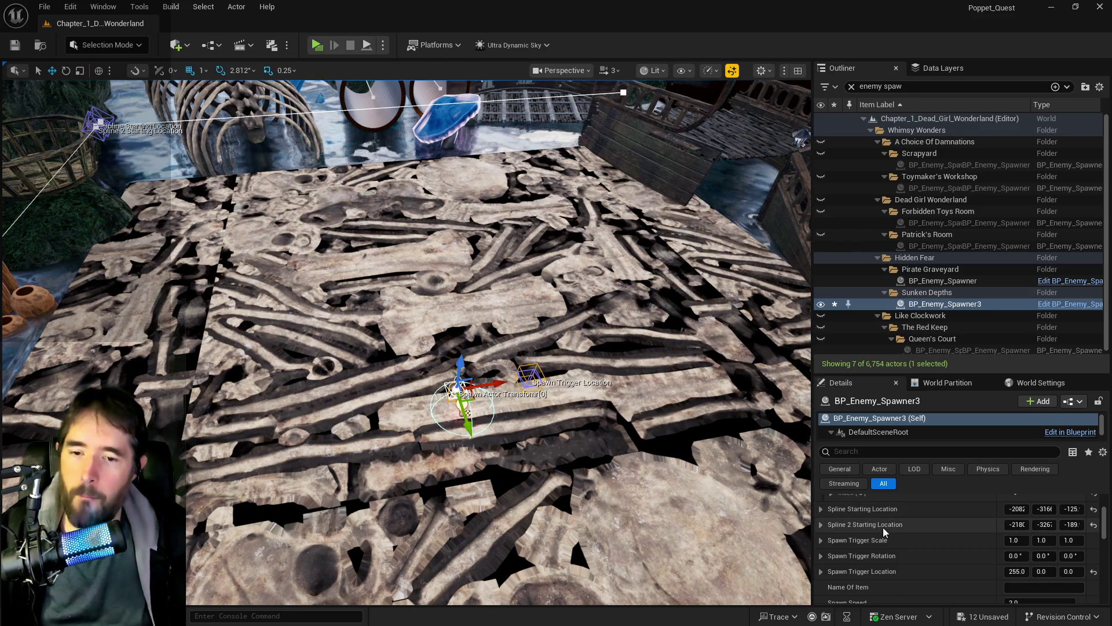
scroll(940, 569, up, 3)
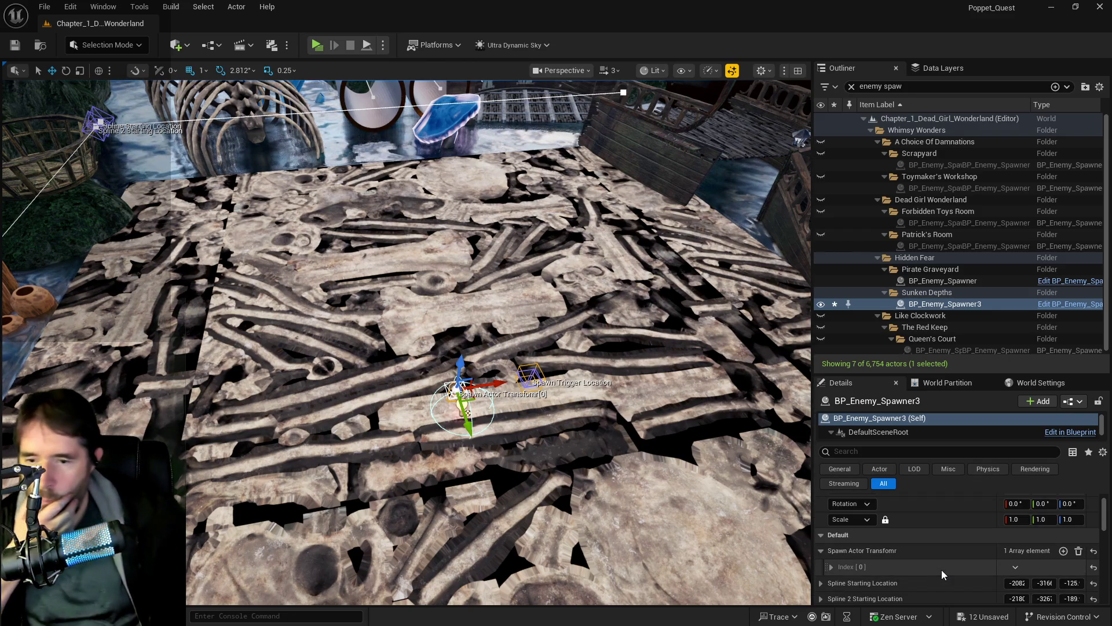
click(832, 567)
mouse_move(487, 382)
mouse_down()
mouse_move(485, 400)
mouse_move(440, 330)
mouse_move(386, 318)
mouse_move(504, 324)
mouse_move(691, 382)
mouse_move(805, 293)
mouse_up()
mouse_move(482, 277)
mouse_down()
mouse_move(463, 212)
mouse_move(460, 231)
mouse_move(498, 235)
mouse_move(394, 243)
mouse_up()
mouse_move(572, 288)
mouse_down()
mouse_move(388, 272)
mouse_move(291, 281)
mouse_move(265, 273)
mouse_move(263, 255)
mouse_move(244, 302)
mouse_move(231, 294)
mouse_move(243, 279)
mouse_move(366, 280)
mouse_move(380, 332)
mouse_up()
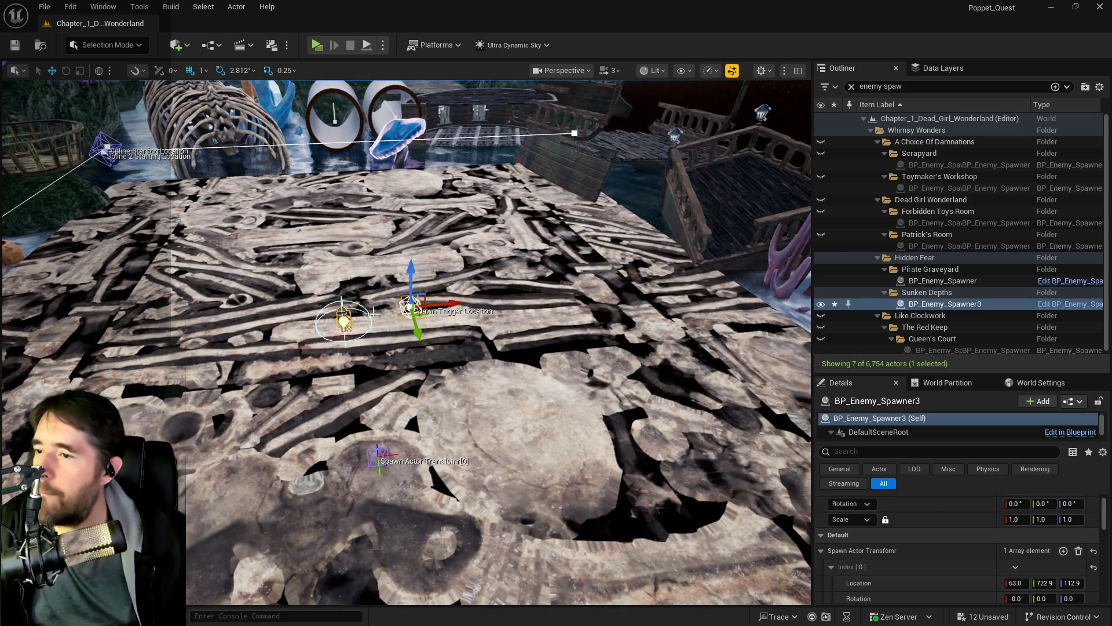
mouse_move(452, 303)
mouse_down()
mouse_move(396, 304)
mouse_move(437, 312)
mouse_up()
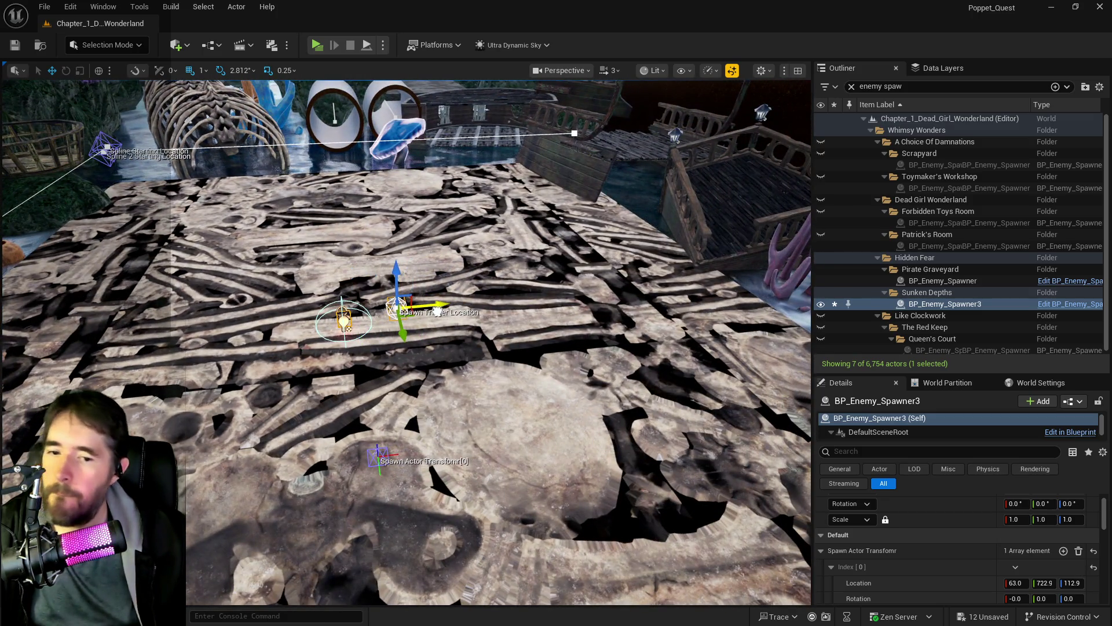
Widen the spawner's trigger box along X and Y and make it taller.
scroll(933, 581, down, 5)
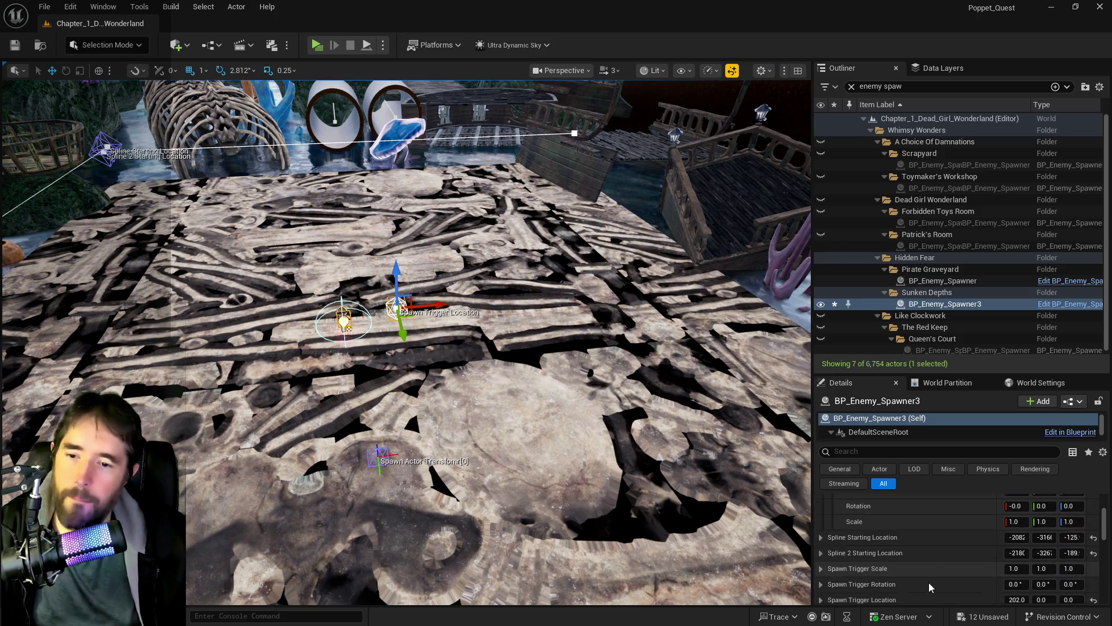
scroll(880, 565, down, 2)
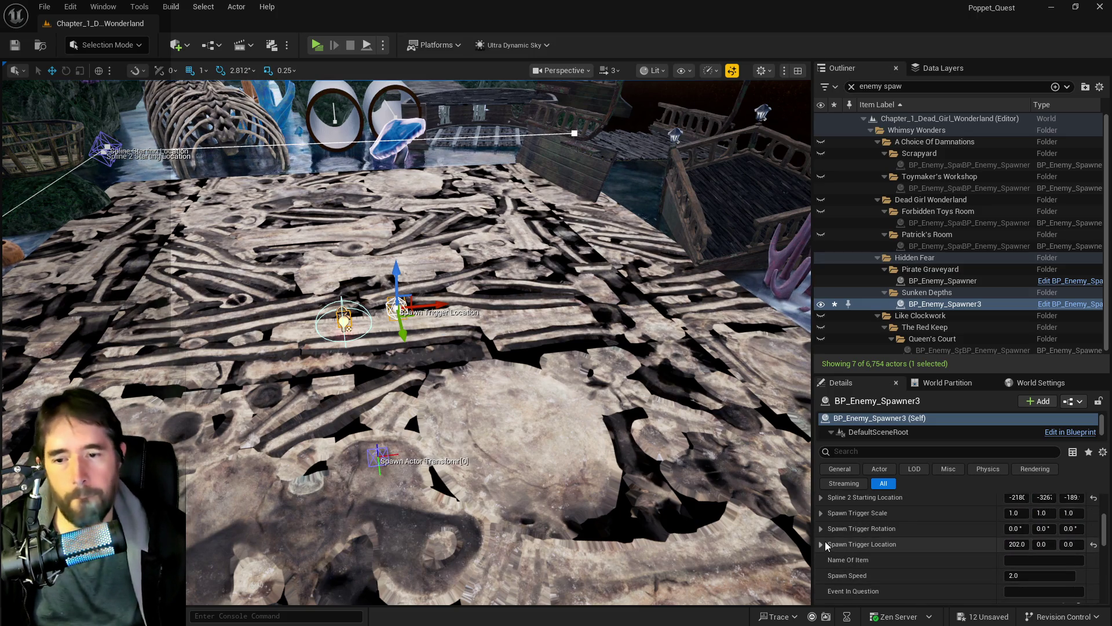
click(821, 513)
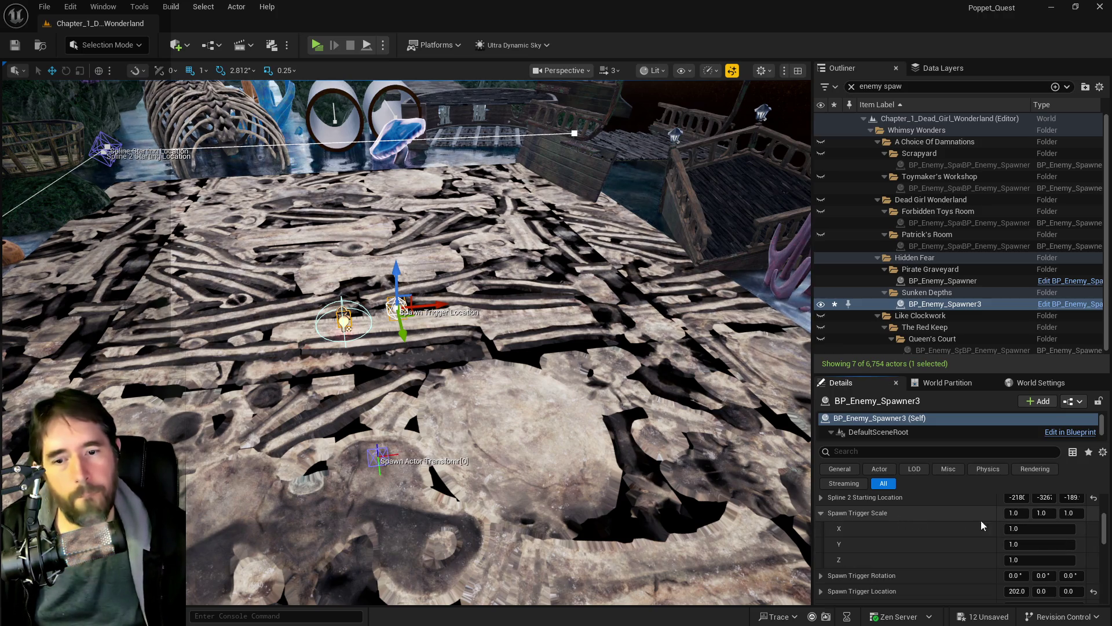
mouse_move(1018, 513)
mouse_down()
mouse_move(1043, 513)
mouse_move(1009, 512)
mouse_up()
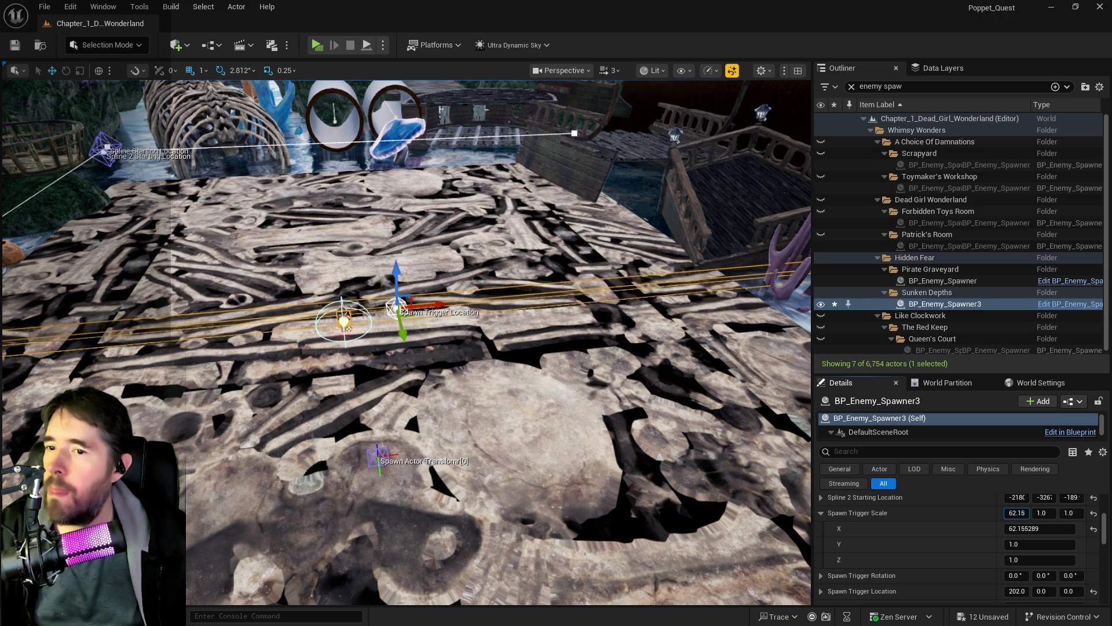
scroll(1005, 541, up, 2)
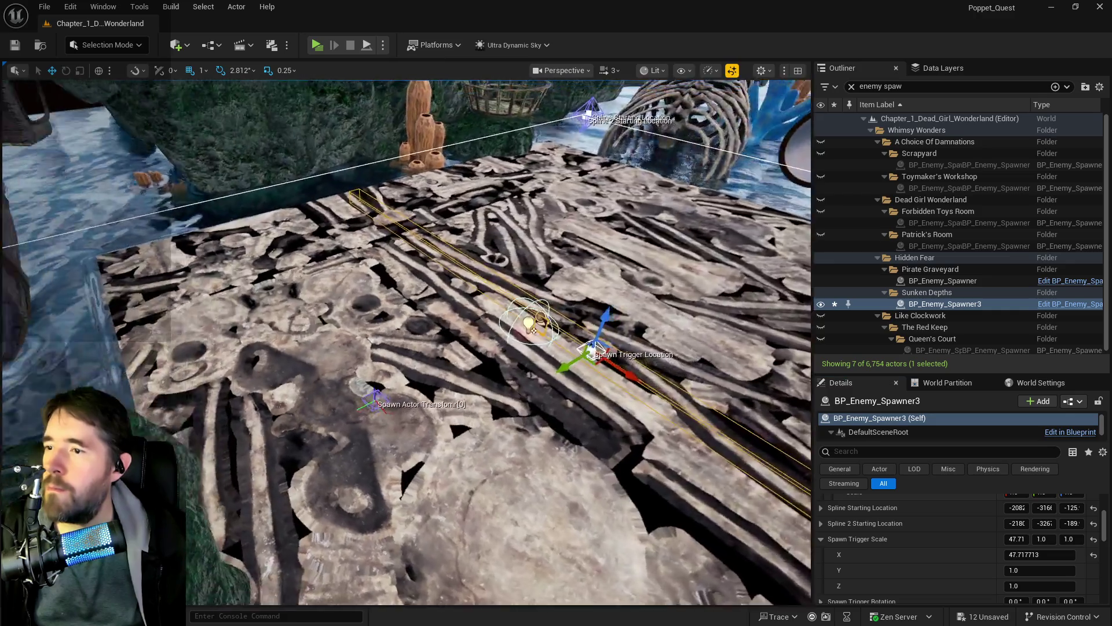
mouse_move(337, 374)
mouse_down()
mouse_move(359, 365)
mouse_move(338, 374)
mouse_move(347, 371)
mouse_up()
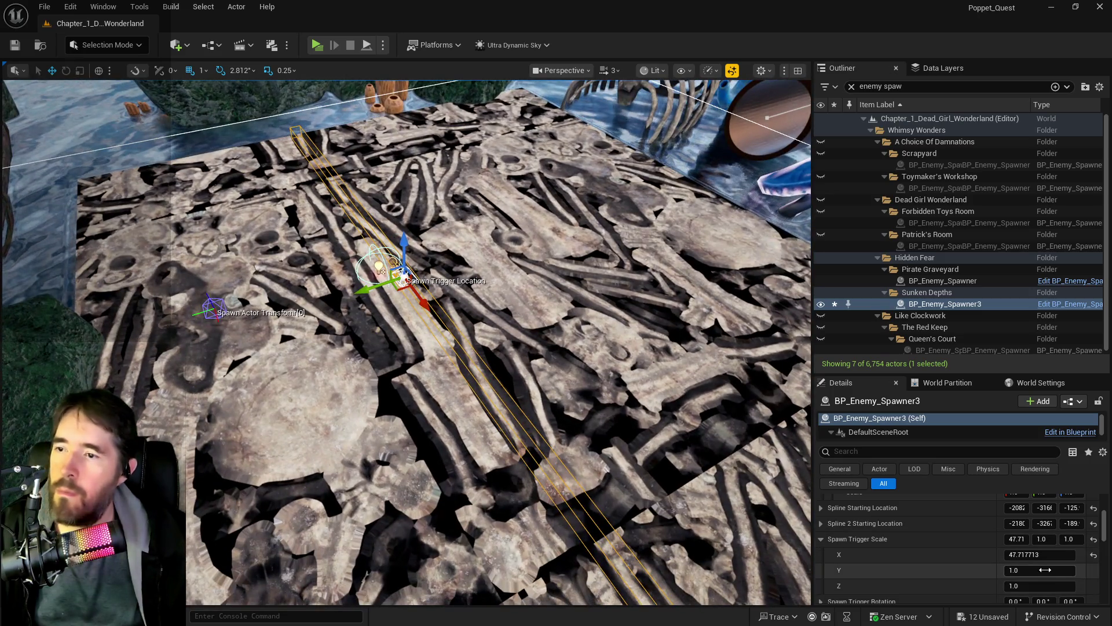
click(1041, 538)
drag(1041, 539, 1083, 539)
drag(378, 293, 442, 283)
drag(1072, 539, 1080, 539)
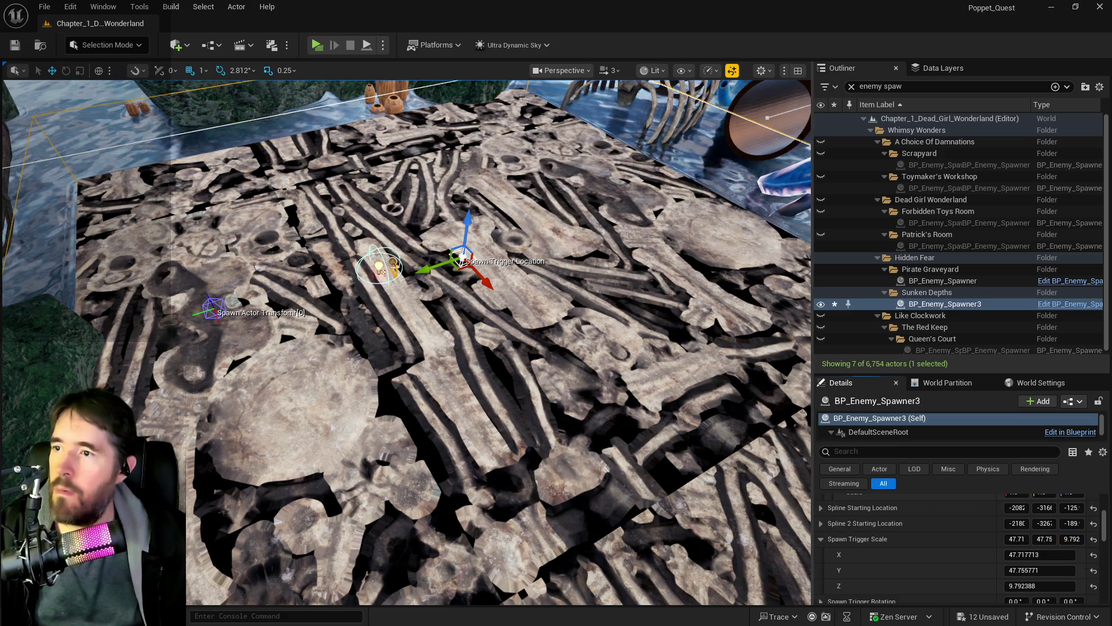
Raise the trigger box, finish its scale at 74.14 × 58.26 × 9.79, and save.
scroll(406, 342, up, 2)
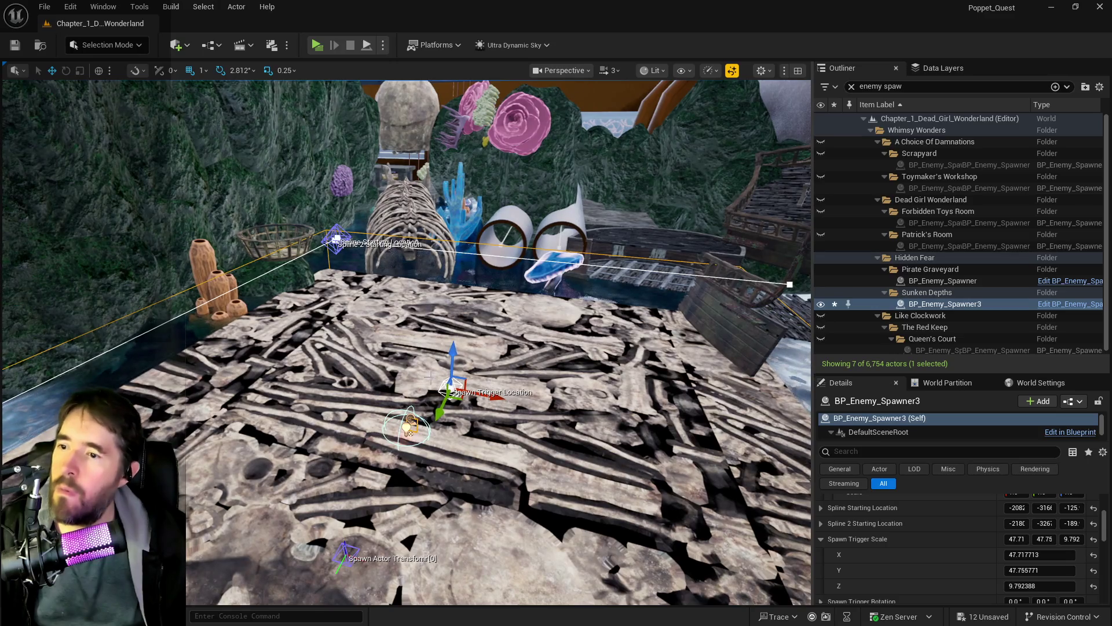
drag(457, 315, 457, 300)
drag(473, 401, 783, 415)
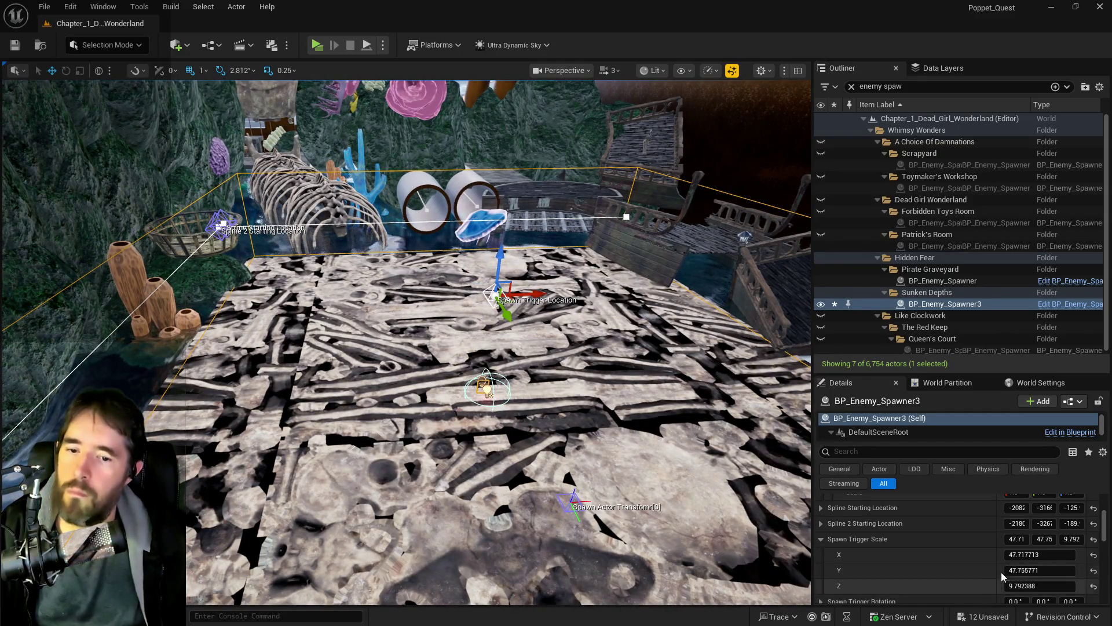
drag(1043, 570, 1077, 570)
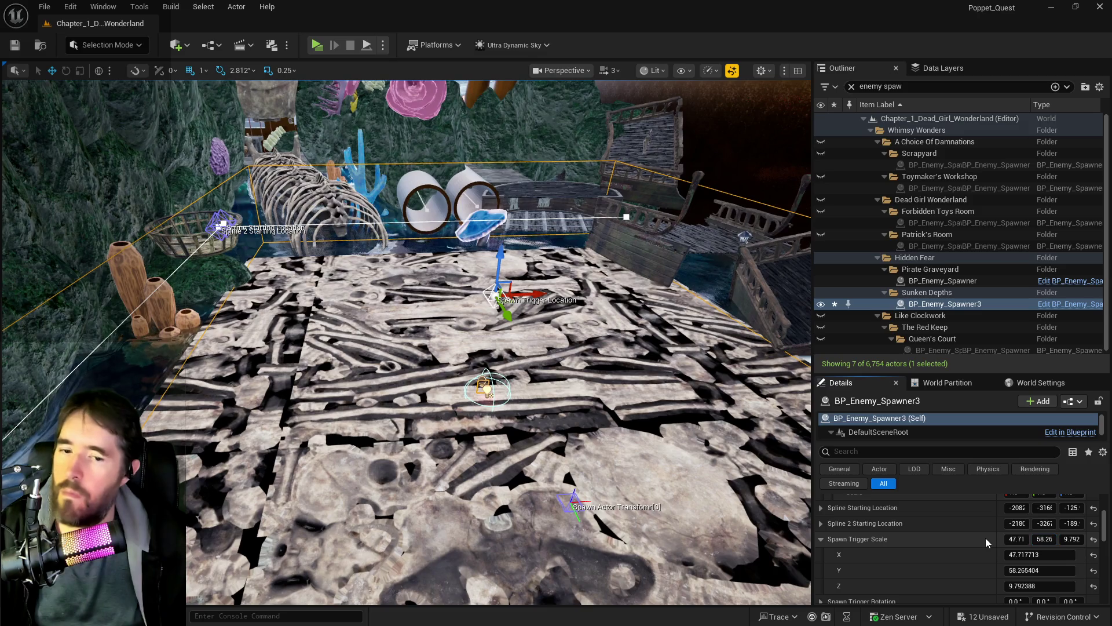
mouse_move(1016, 539)
mouse_down()
mouse_move(1043, 539)
mouse_move(1015, 539)
mouse_up()
drag(498, 348, 570, 342)
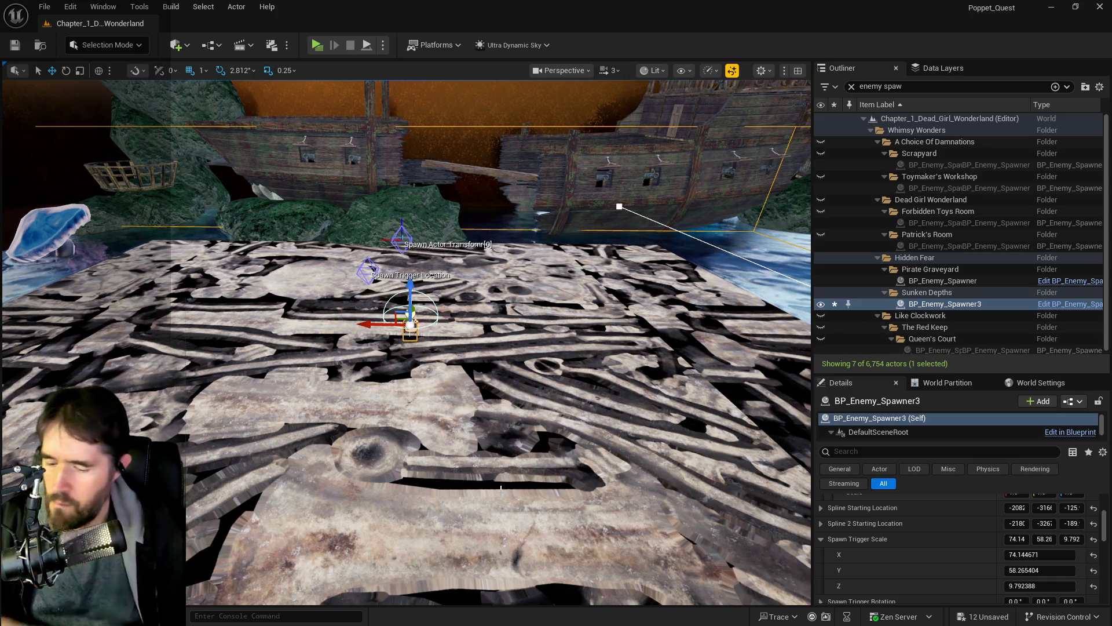
key(ctrl+s)
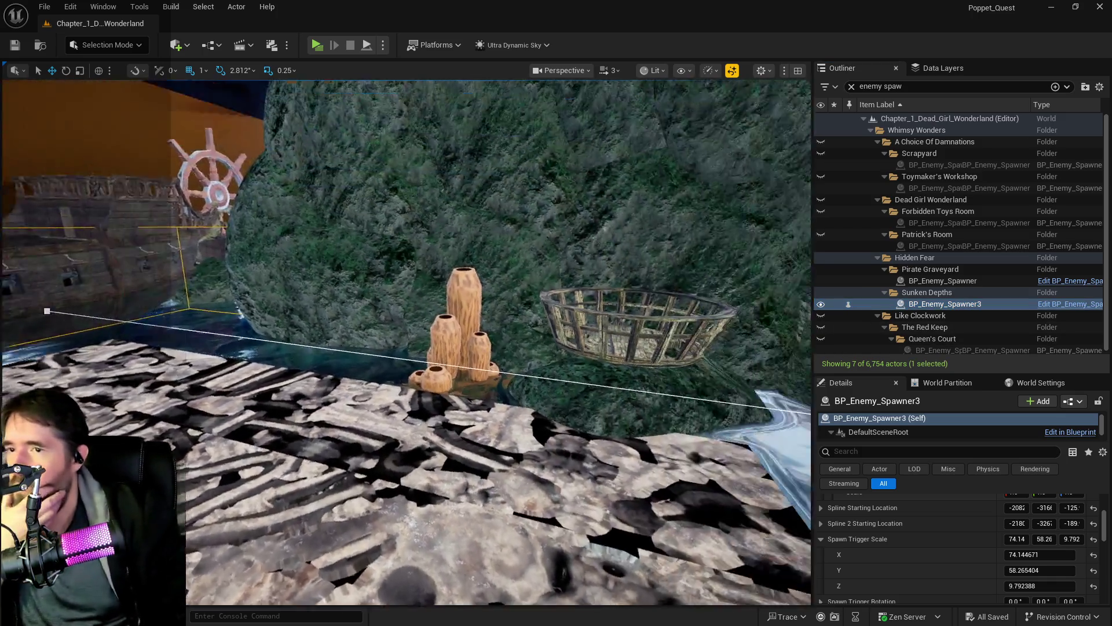
Fly the view toward the coral and ribcage to inspect the spline.
drag(444, 394, 504, 376)
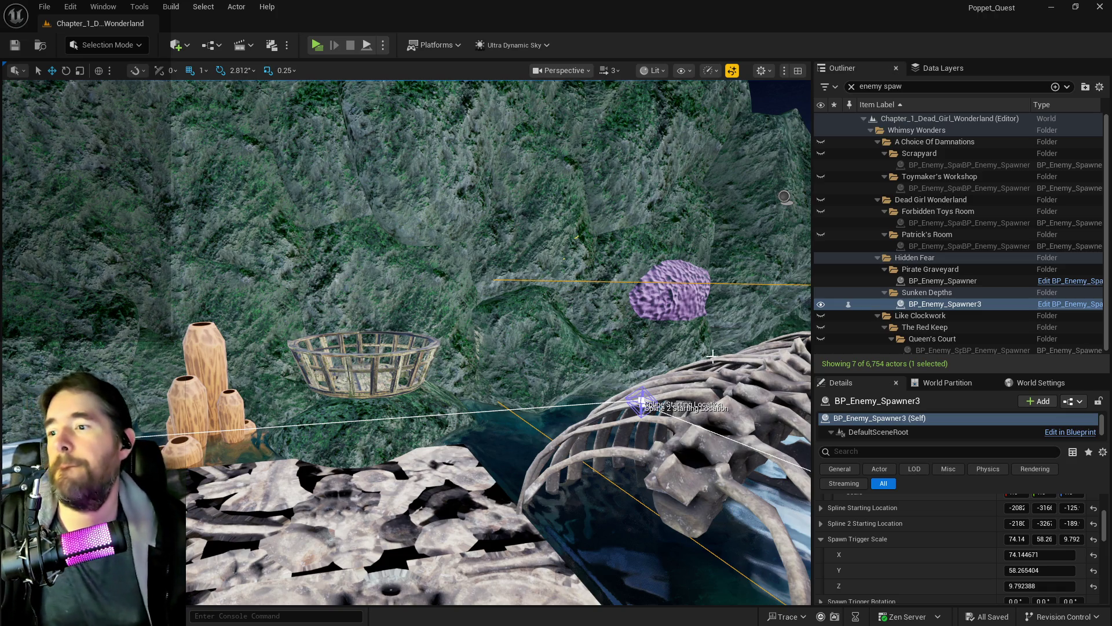
Widen the Outliner and Details to show BP_Enemy_Spawner3's Spawn Chance 0.0 and Min/Max Level 0.
key(f)
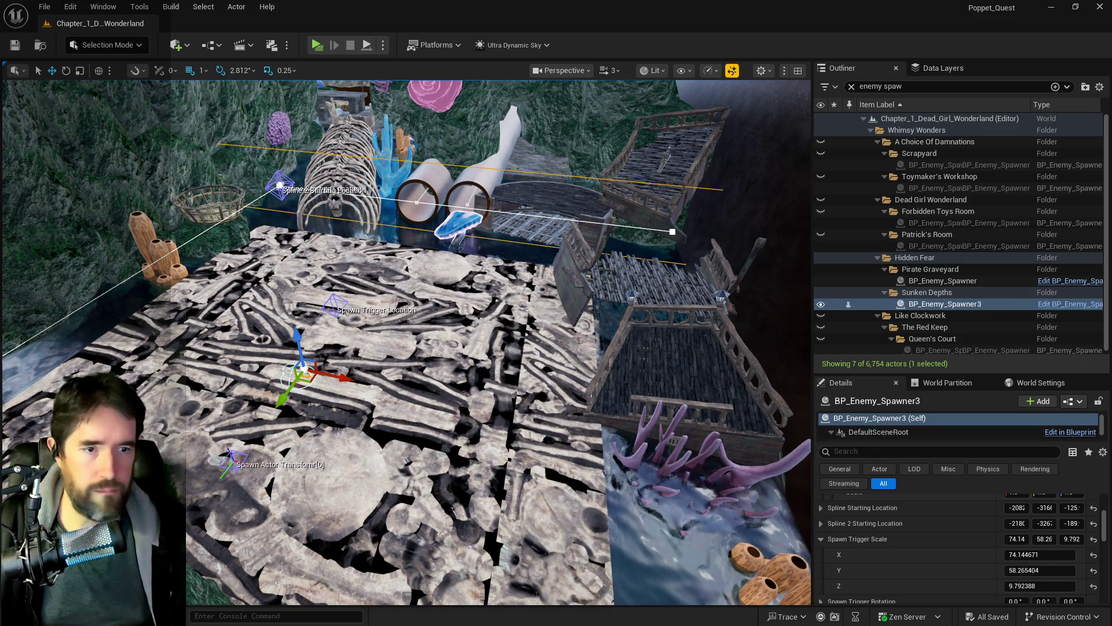
scroll(956, 551, down, 5)
drag(813, 325, 694, 324)
drag(347, 347, 255, 325)
drag(209, 397, 191, 389)
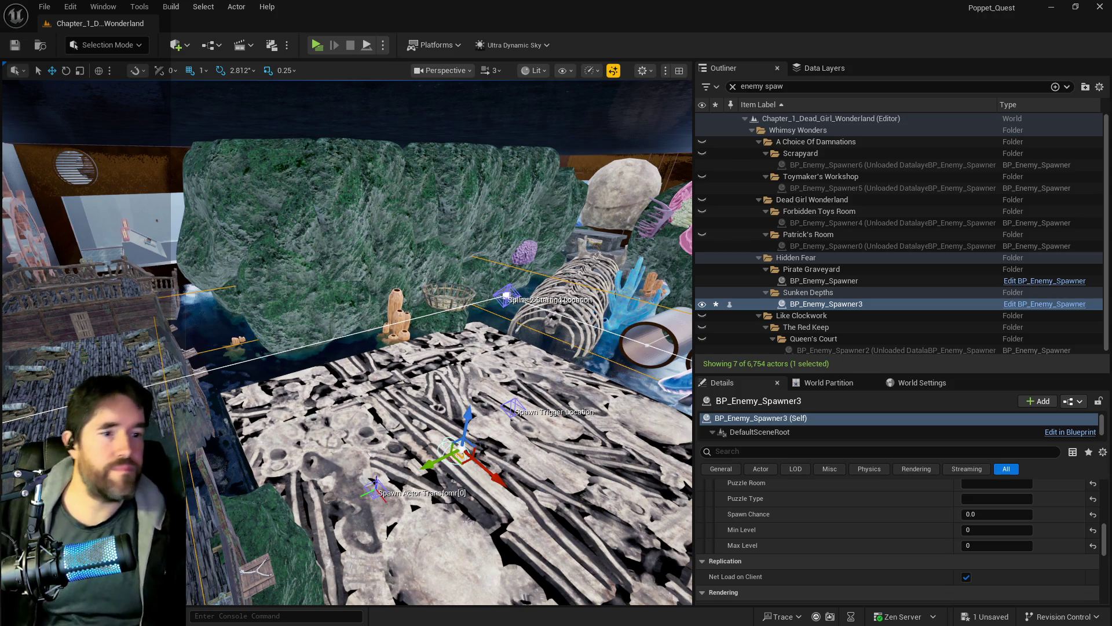
Fly the view toward BP_Enemy_Spawner3's spline and trigger points.
drag(376, 434, 388, 324)
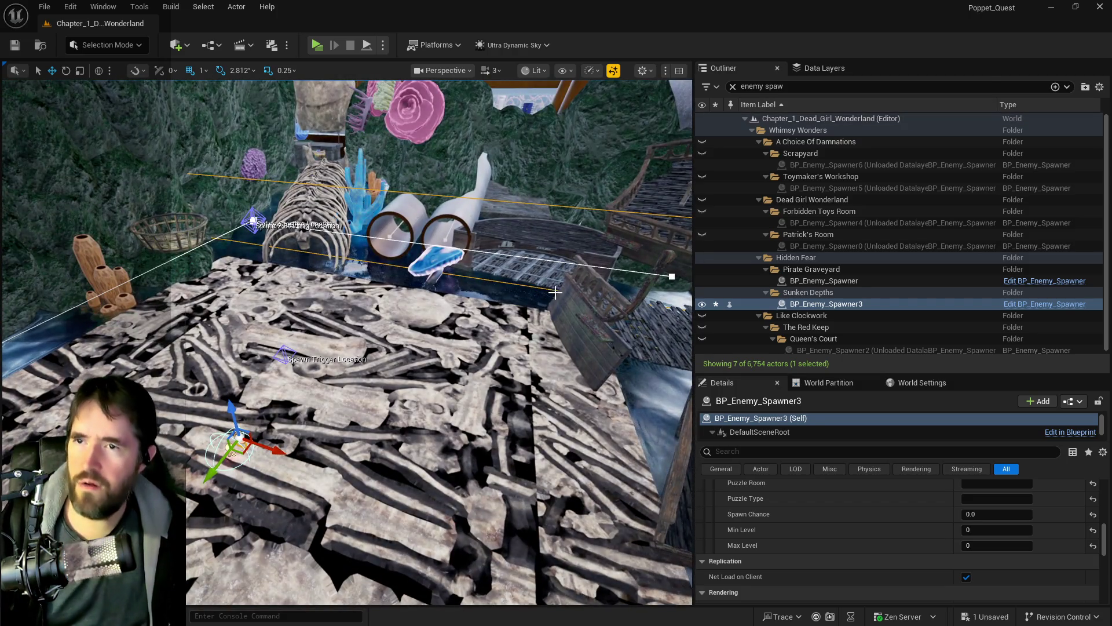
Filter the Data Layers list for 'forbid' and load DL_C1_Forbidden_Toys_Room.
click(825, 67)
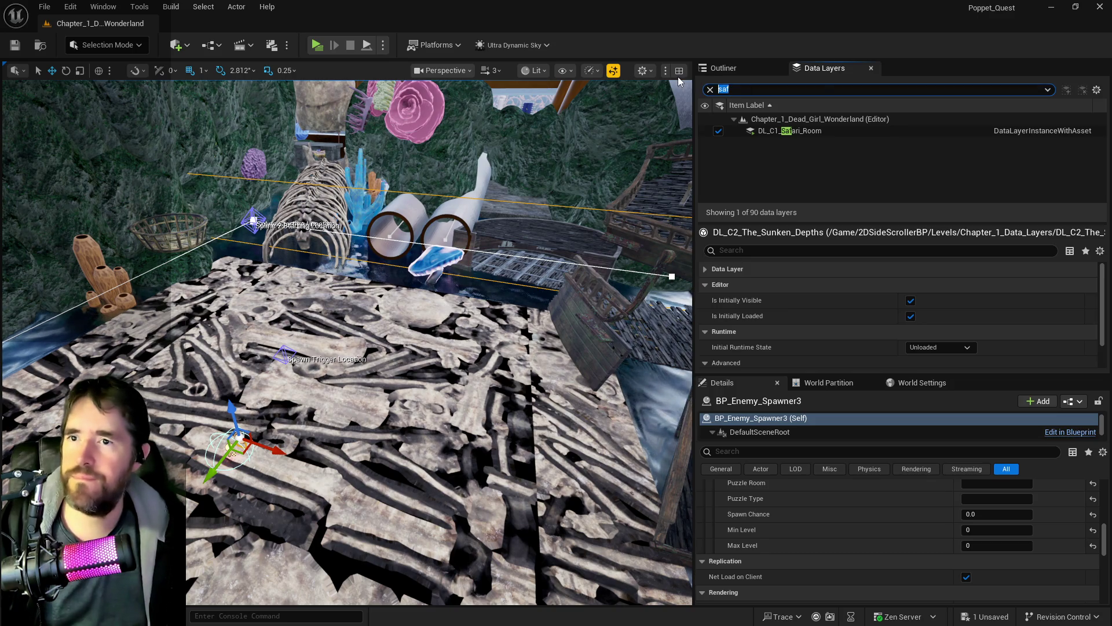
key(BackSpace)
key(BackSpace)
key(BackSpace)
text(forbid)
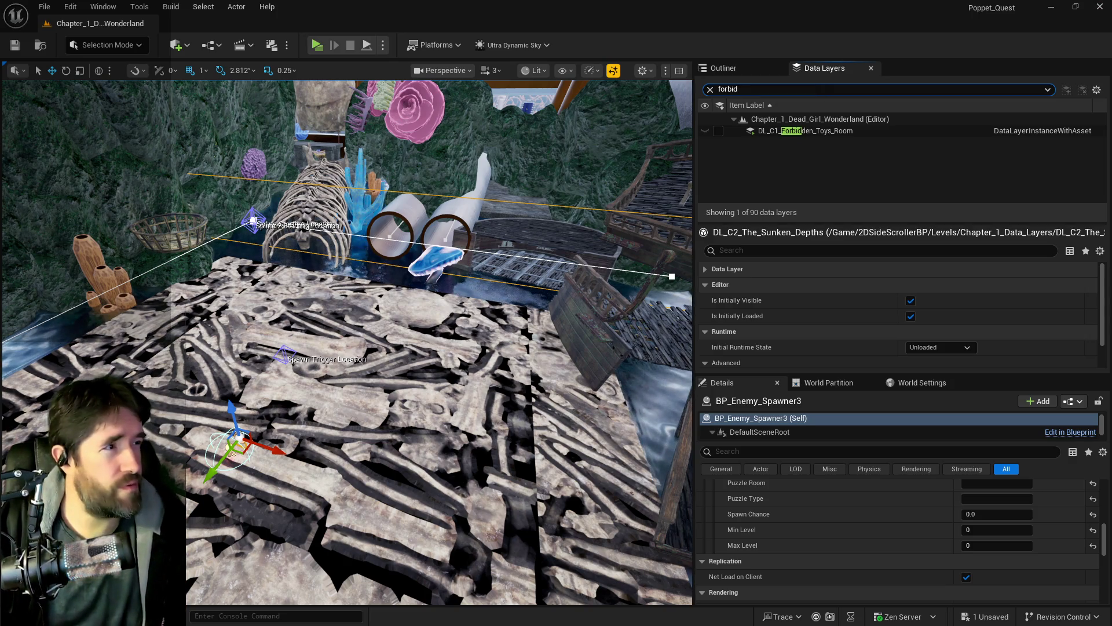
scroll(348, 342, down, 1)
scroll(348, 342, down, 3)
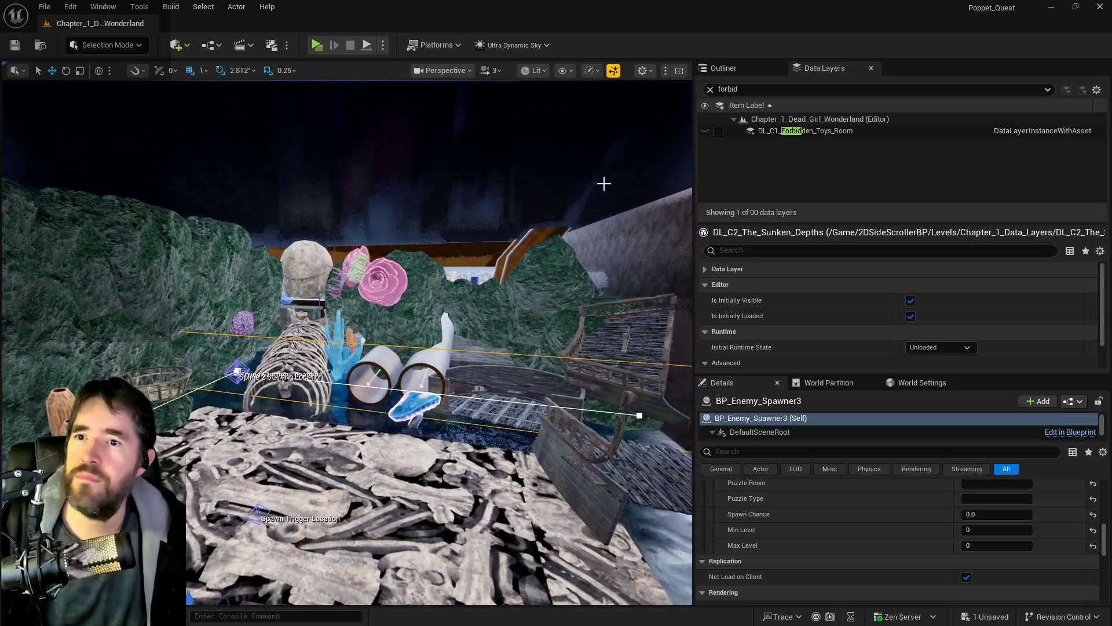
click(718, 130)
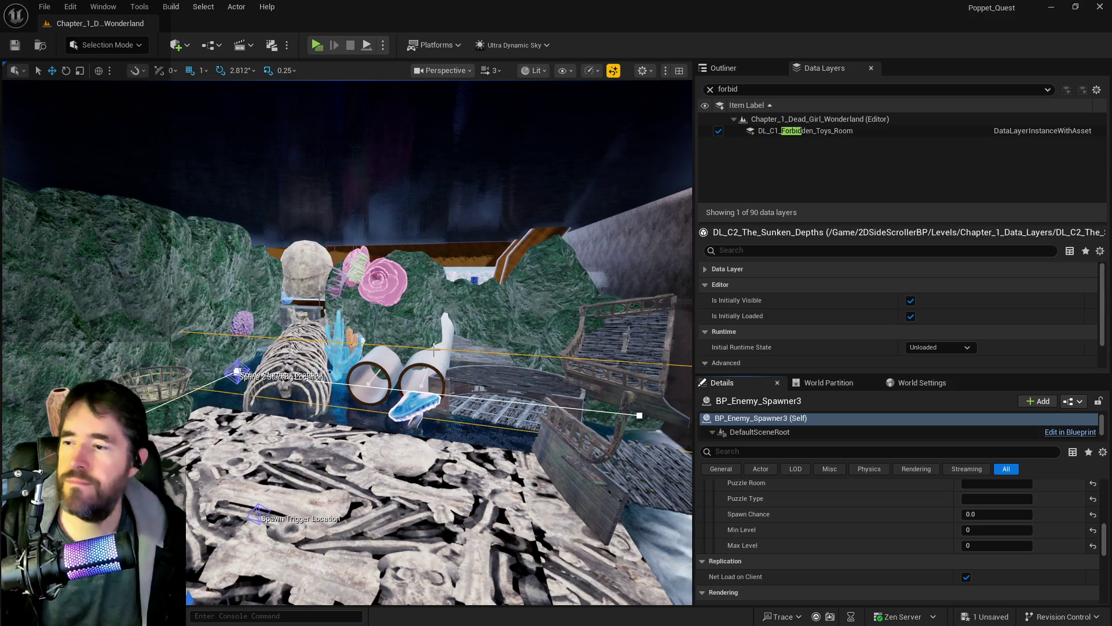
mouse_move(500, 322)
mouse_down()
mouse_move(497, 232)
mouse_move(452, 278)
mouse_move(428, 261)
mouse_move(408, 284)
mouse_move(370, 284)
mouse_move(388, 287)
mouse_move(376, 296)
mouse_move(378, 348)
mouse_up()
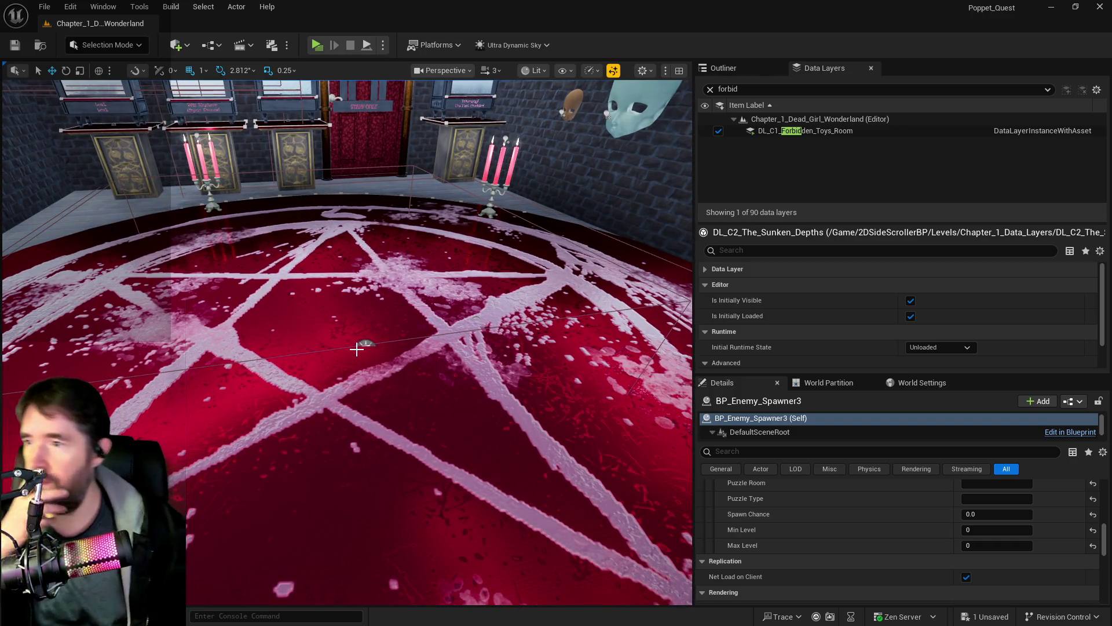
Fly into the pentagram room and select the Vue Dew actor on the floor.
click(365, 344)
mouse_move(365, 344)
mouse_down()
mouse_move(365, 324)
mouse_move(347, 339)
mouse_move(365, 344)
mouse_move(329, 266)
mouse_up()
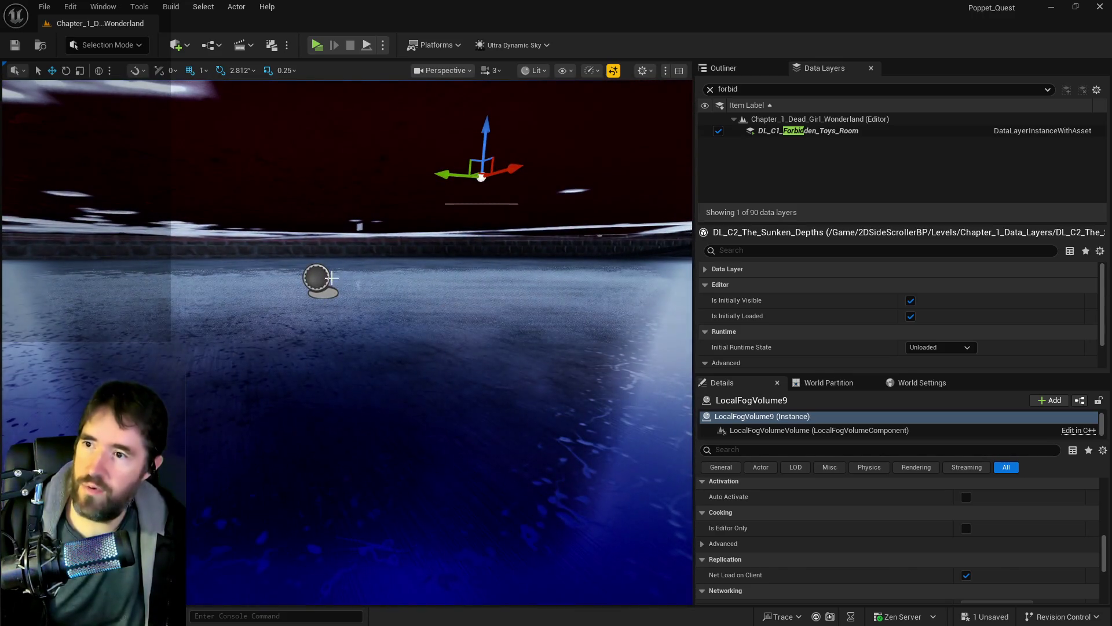
click(359, 227)
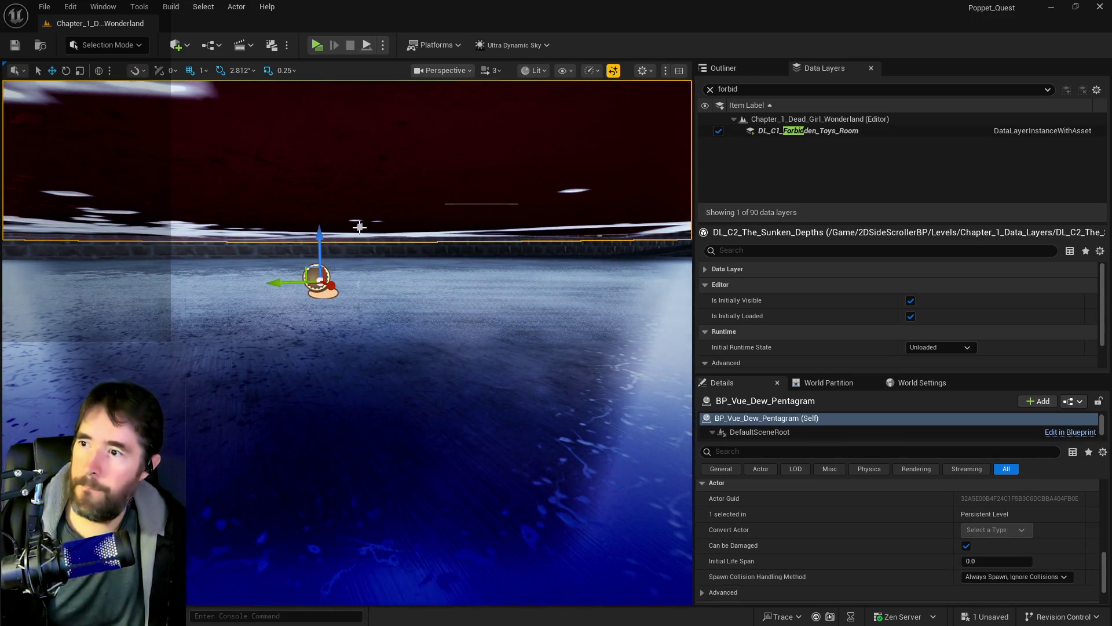
Select BP_Enemy_Spawner4 from the filtered Outliner list and frame it in the viewport.
click(735, 68)
mouse_move(578, 222)
mouse_down()
mouse_move(578, 182)
mouse_move(581, 227)
mouse_move(470, 221)
mouse_up()
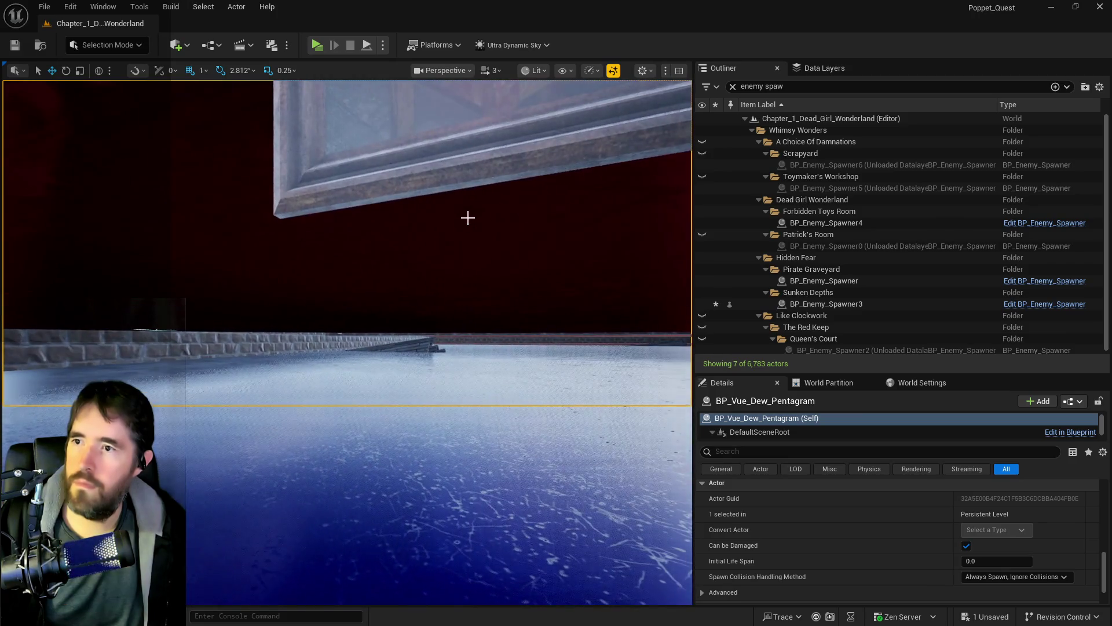
click(441, 132)
key(f)
scroll(831, 526, up, 2)
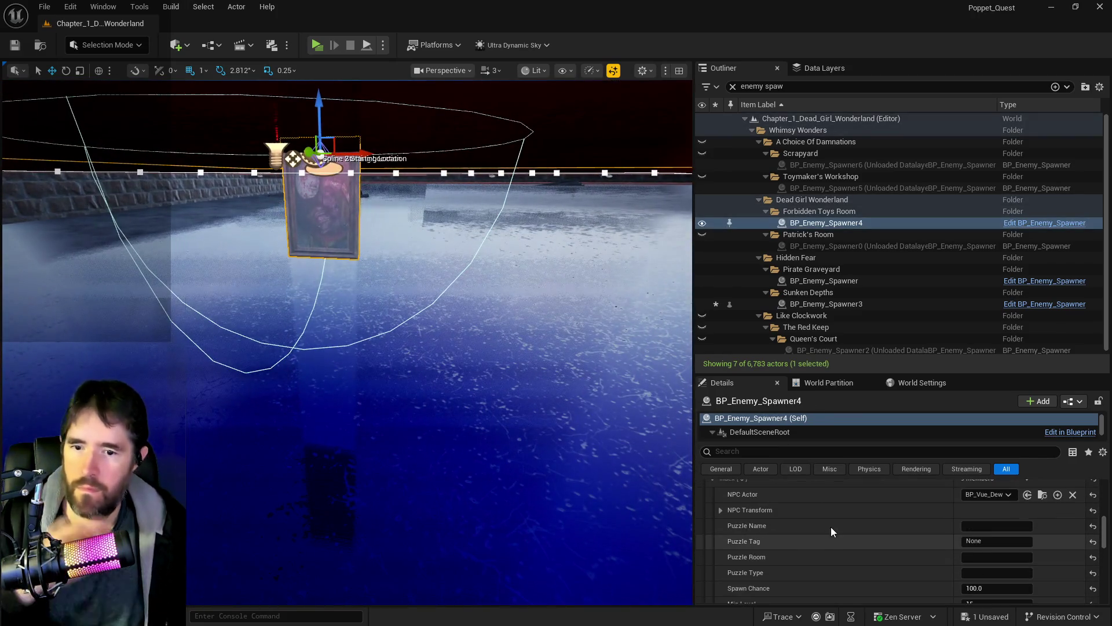
Review BP_Enemy_Spawner4's Details (Spawn Chance 100.0, Min/Max Level 15), then fly to Sunken Depths.
scroll(832, 530, up, 3)
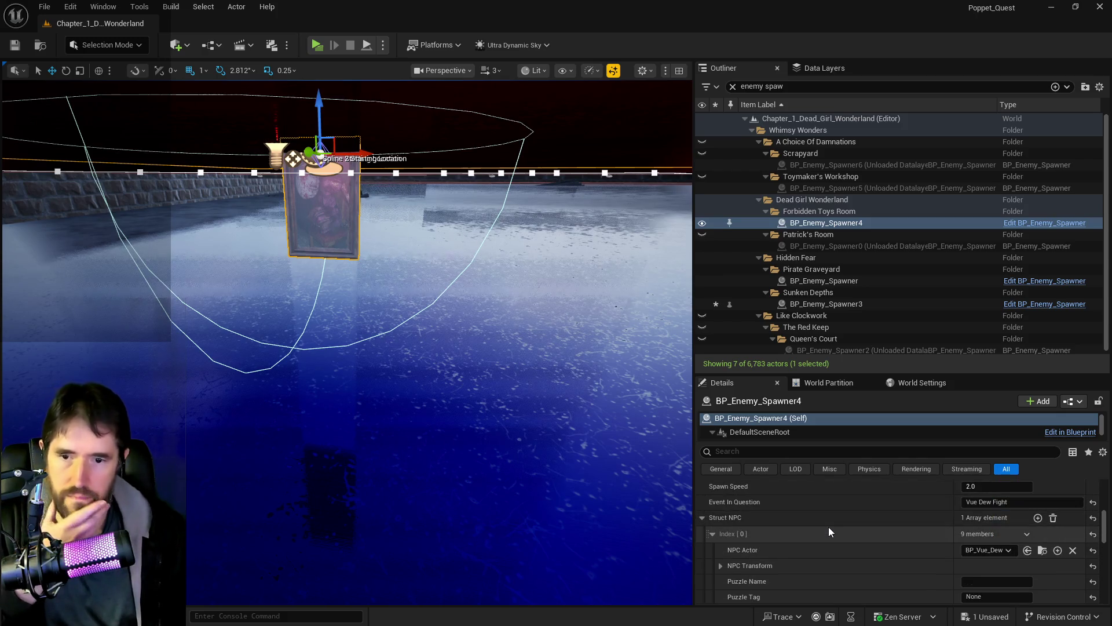
scroll(829, 531, up, 2)
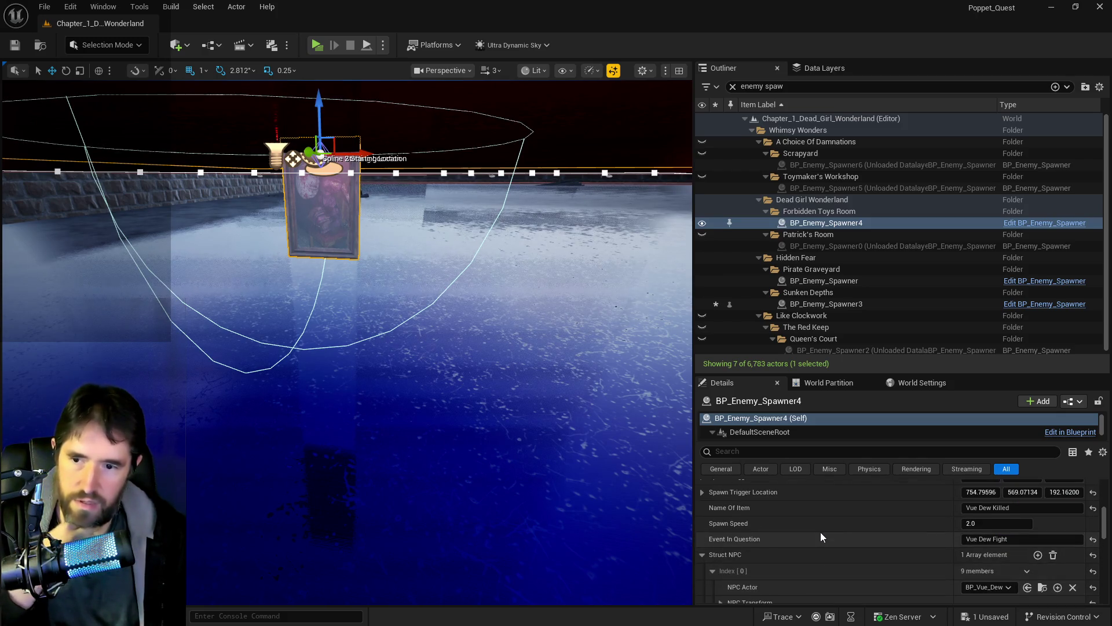
scroll(821, 537, up, 3)
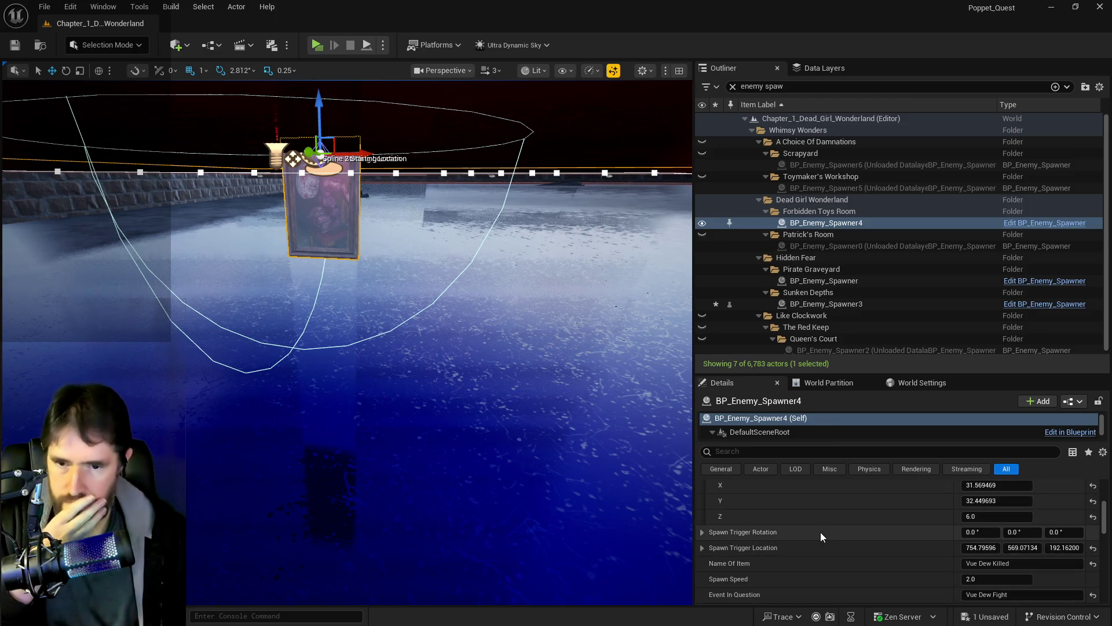
scroll(820, 533, up, 3)
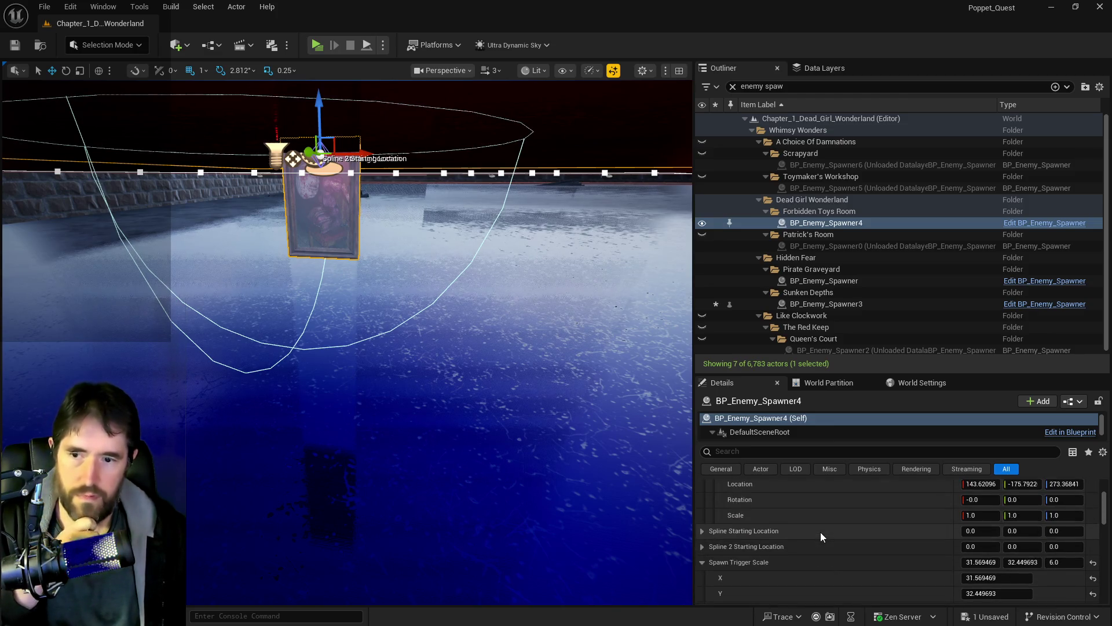
scroll(819, 532, down, 3)
scroll(818, 518, down, 2)
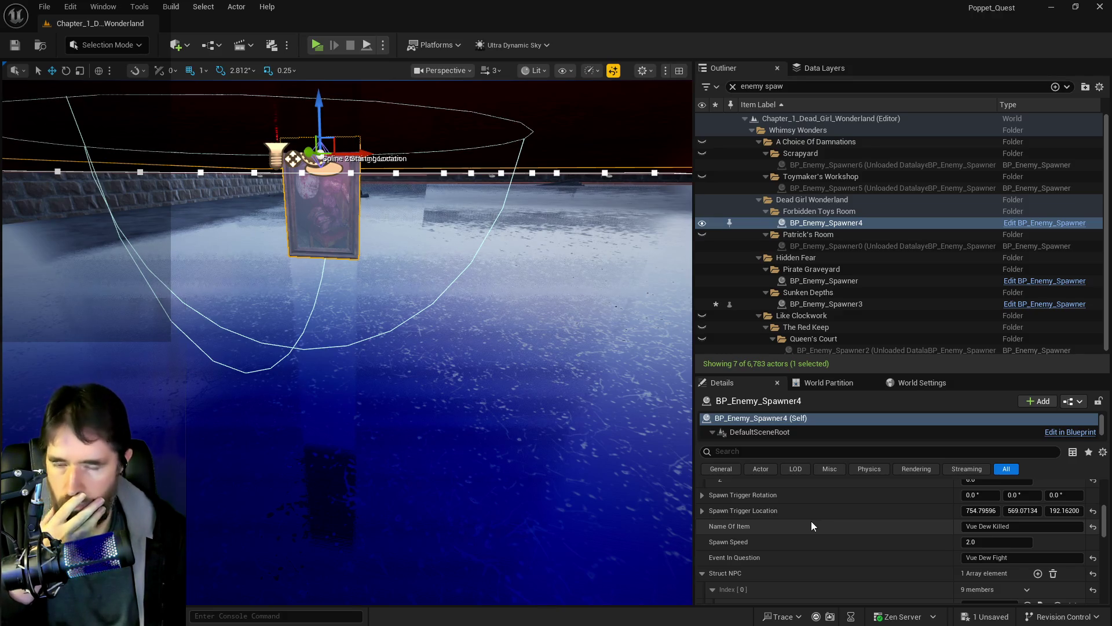
scroll(811, 520, up, 1)
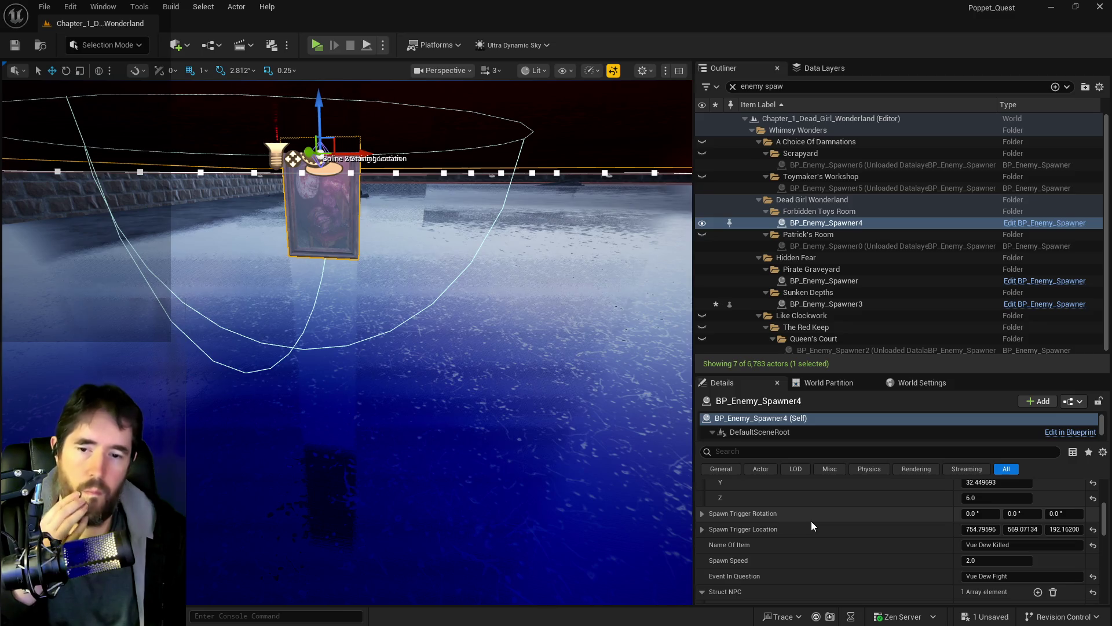
scroll(811, 523, up, 8)
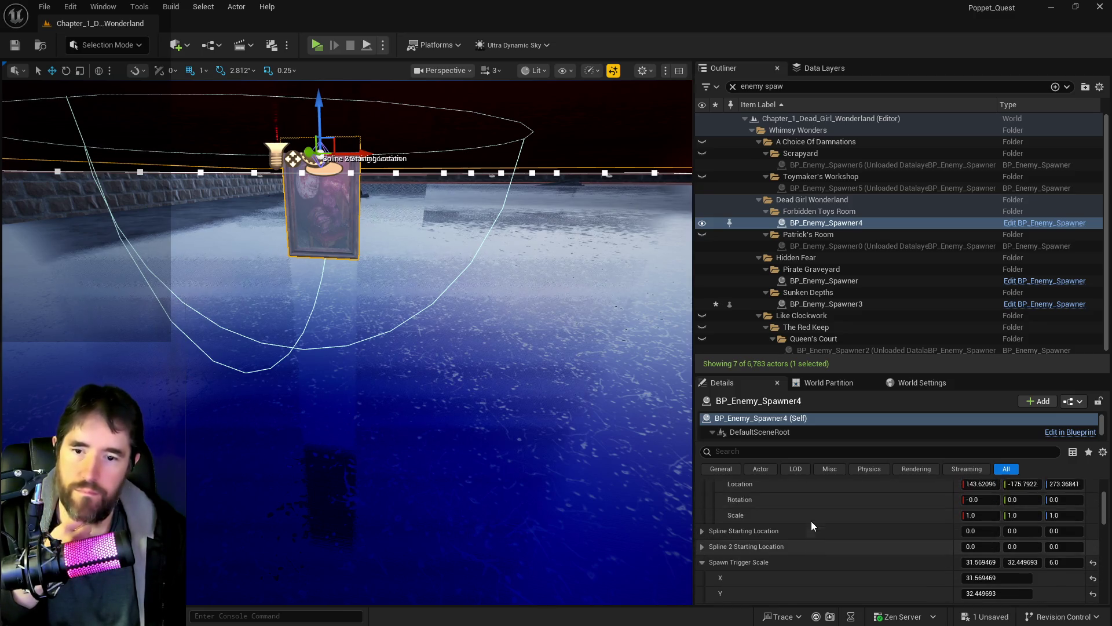
scroll(811, 521, down, 10)
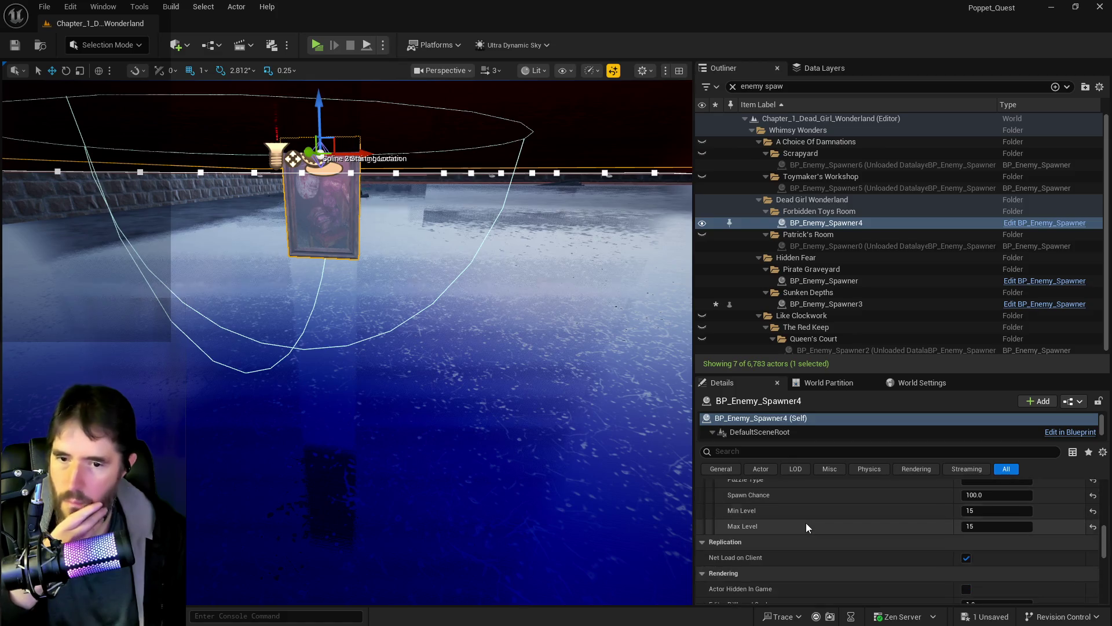
mouse_move(406, 347)
mouse_down()
mouse_move(359, 289)
mouse_move(289, 247)
mouse_up()
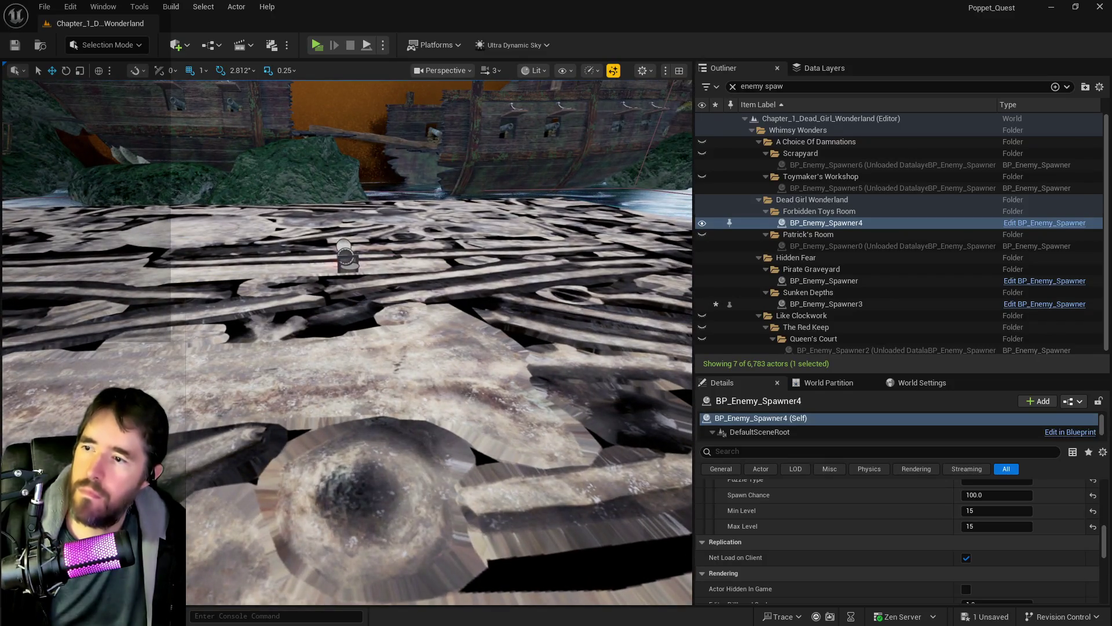
Select BP_Enemy_Spawner3 and set Name Of Item to 'Sally The Blackheart Killed'.
click(346, 257)
scroll(946, 537, up, 3)
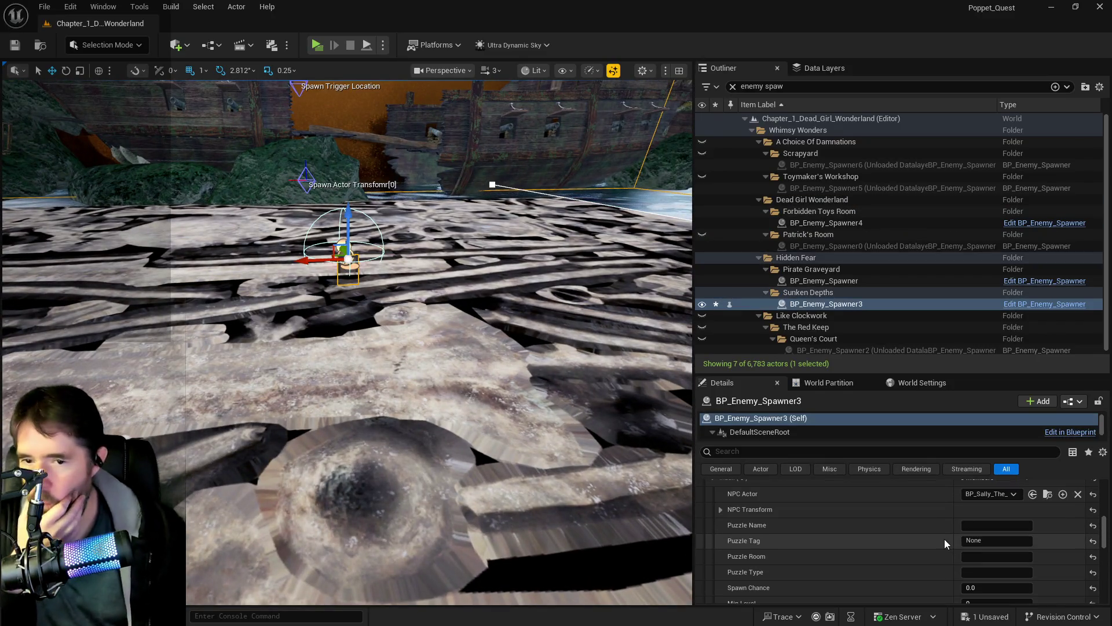
scroll(961, 531, down, 3)
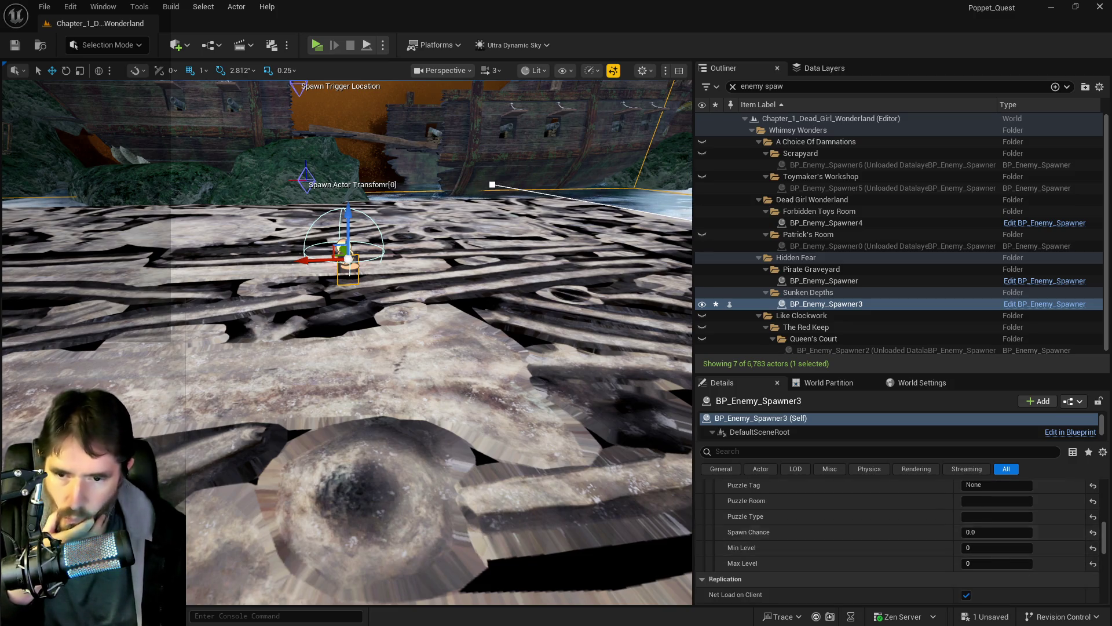
scroll(943, 508, up, 5)
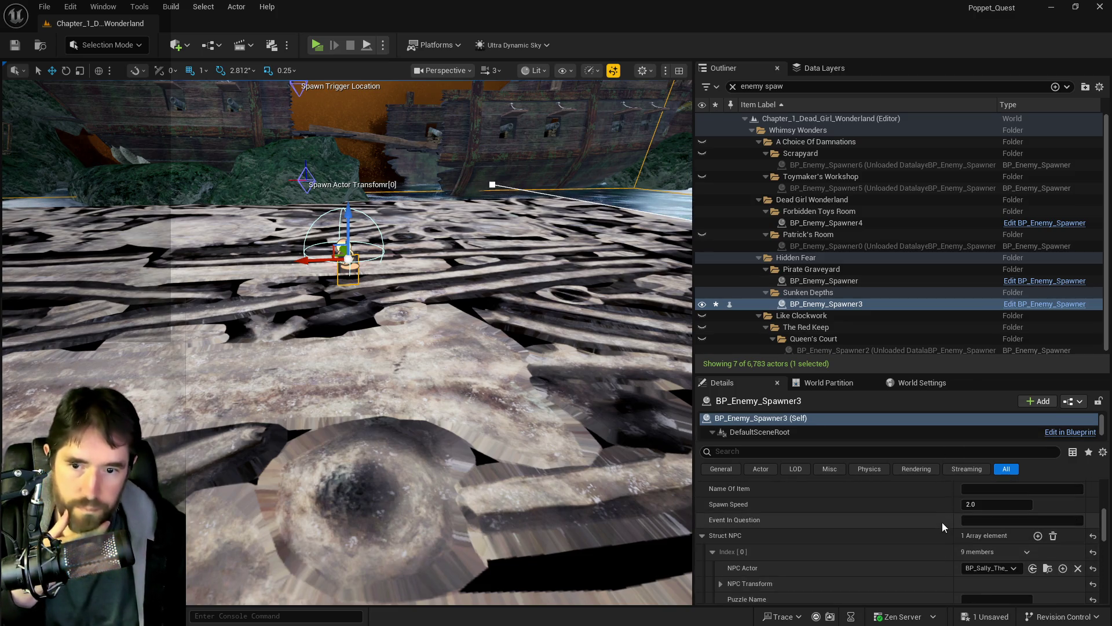
click(987, 491)
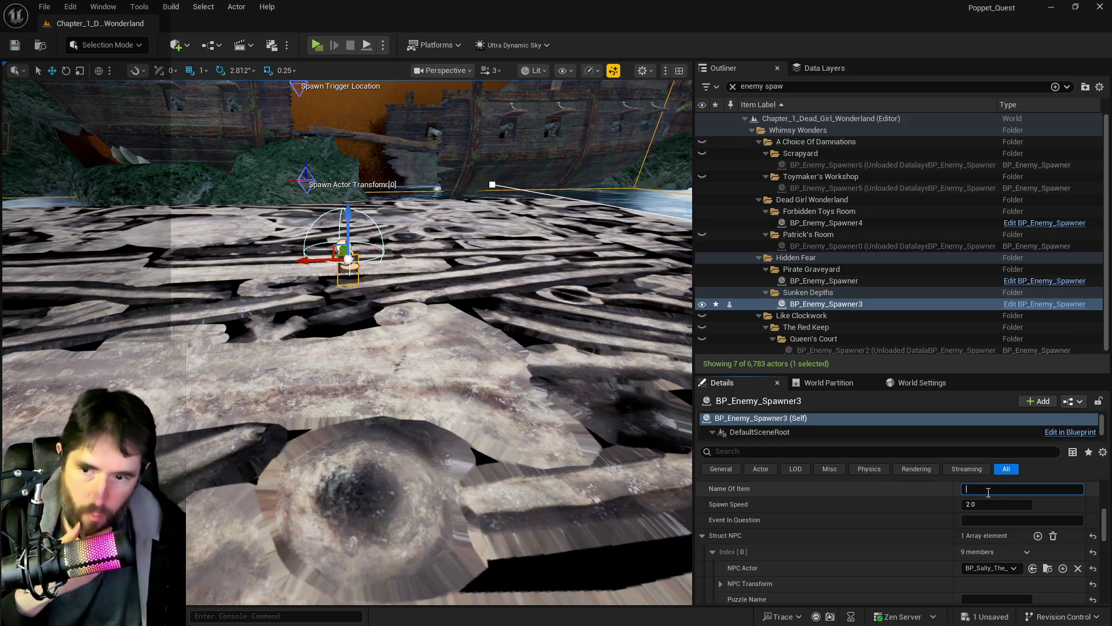
text(Sally T)
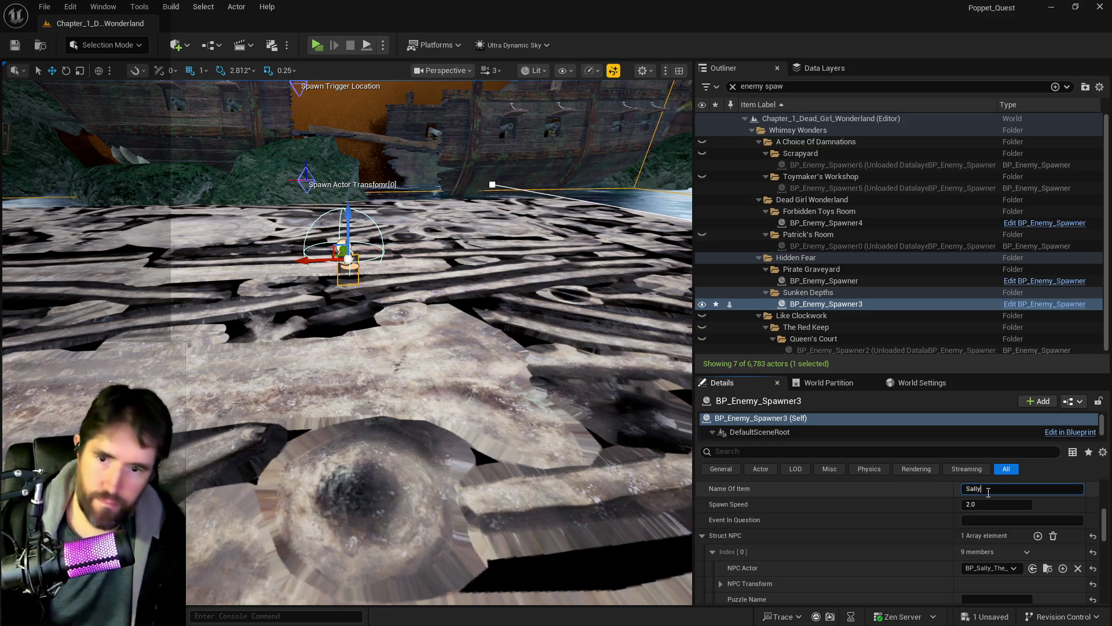
text(he Blackhear)
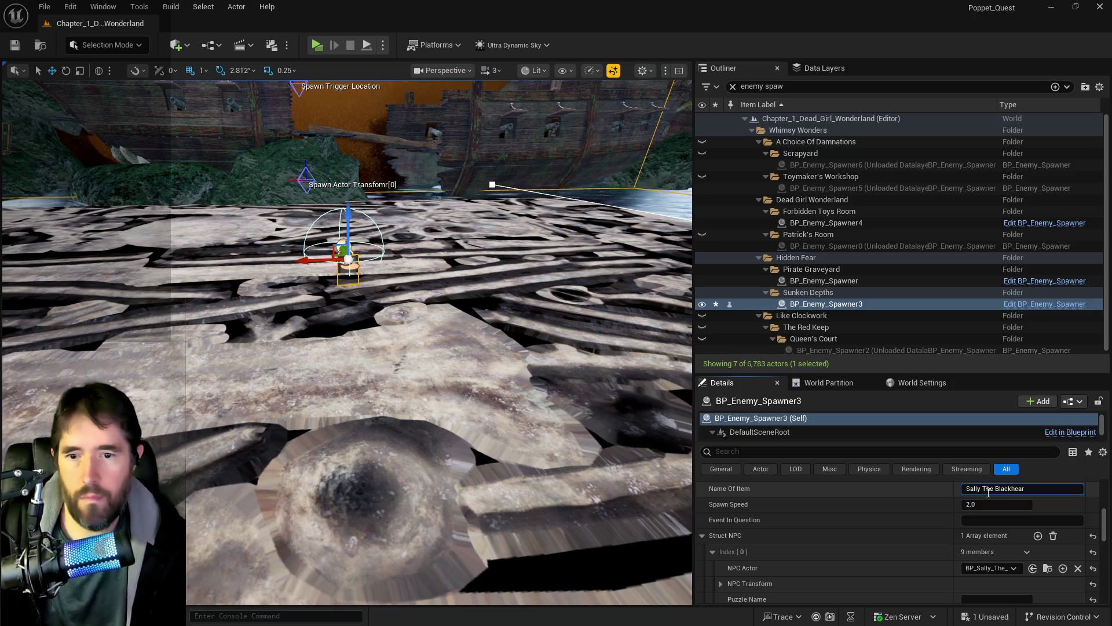
text(t Killed)
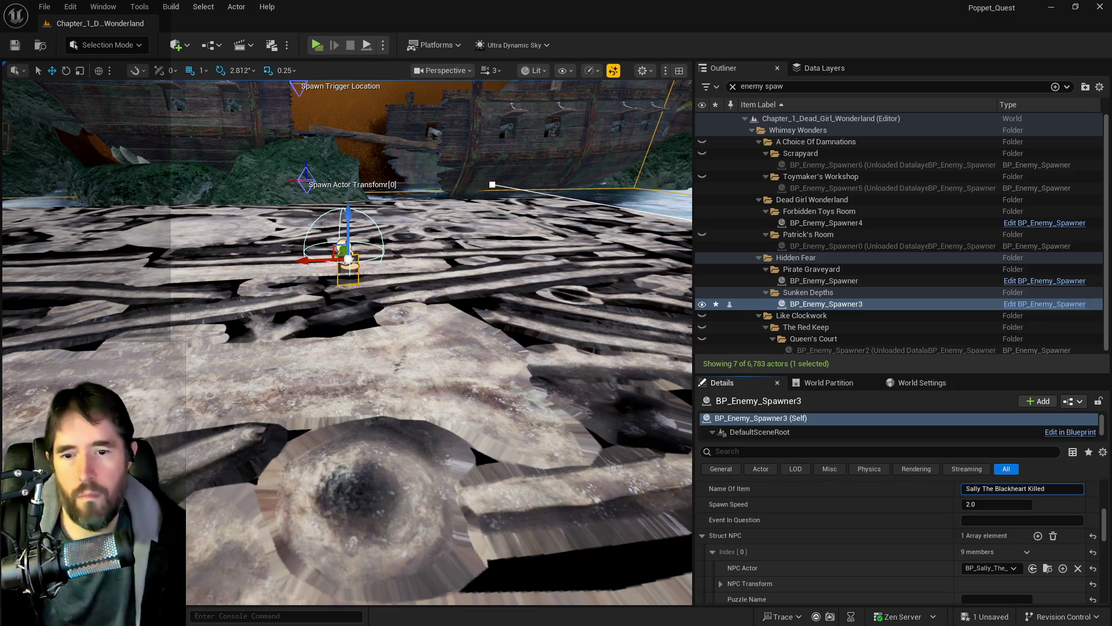
Set Event In Question to 'Sally The Blackheart Fight'.
drag(1030, 489, 966, 490)
key(ctrl+c)
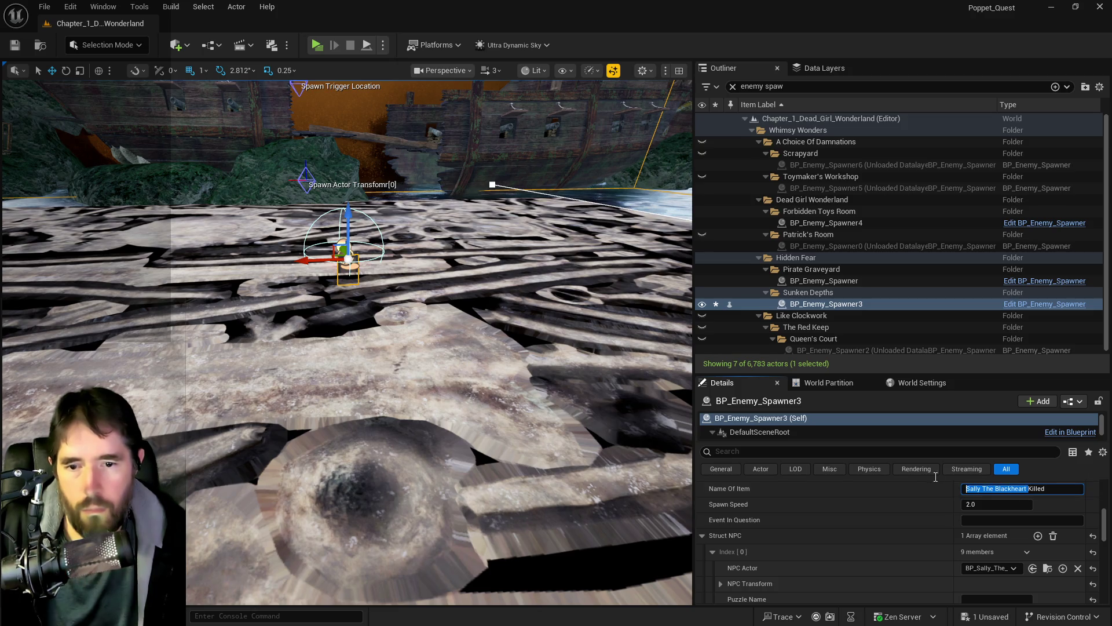
click(976, 524)
key(ctrl+v)
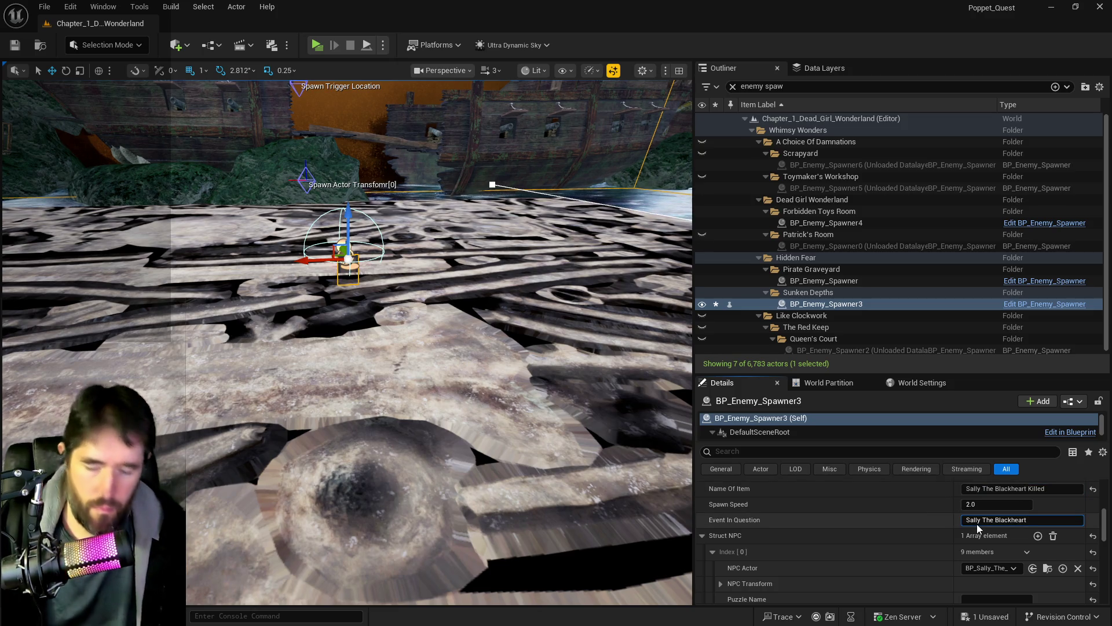
text(Fight)
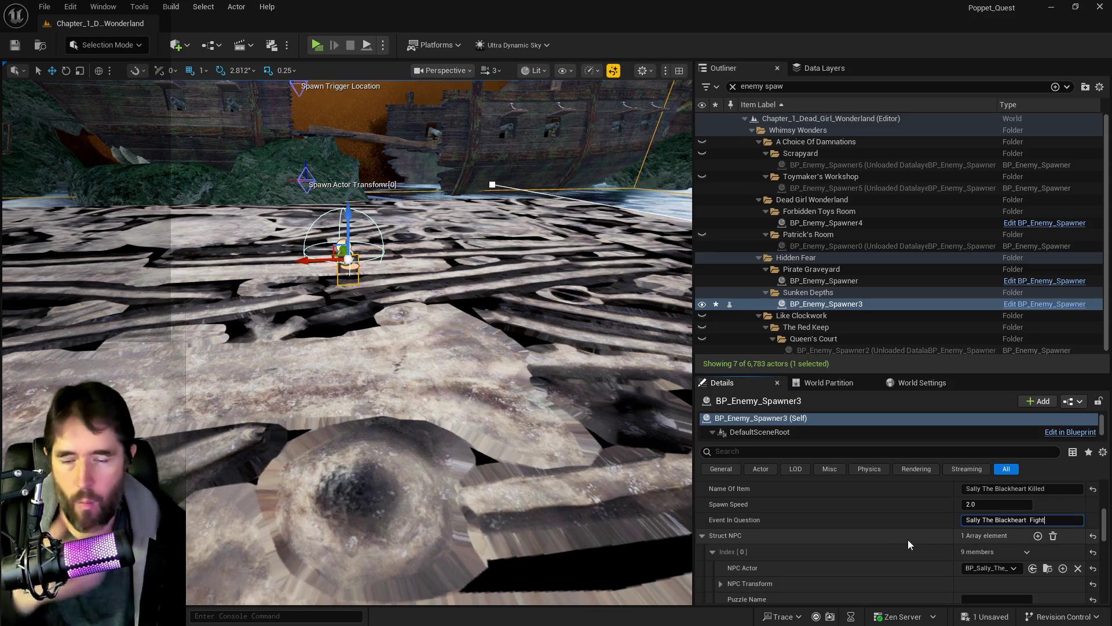
key(Return)
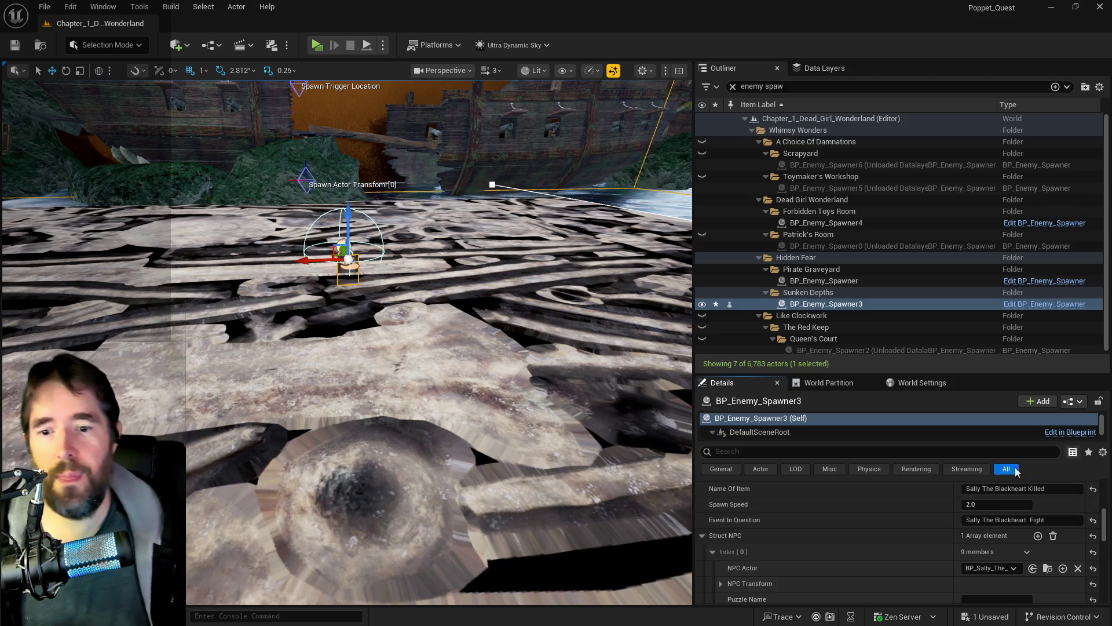
scroll(913, 518, down, 5)
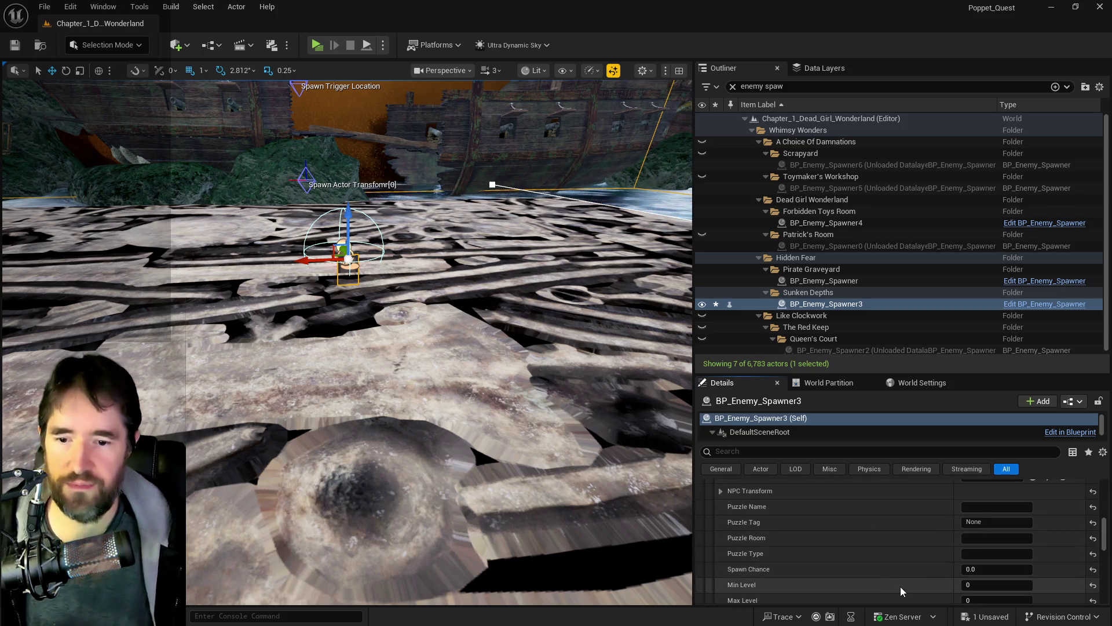
scroll(905, 575, down, 2)
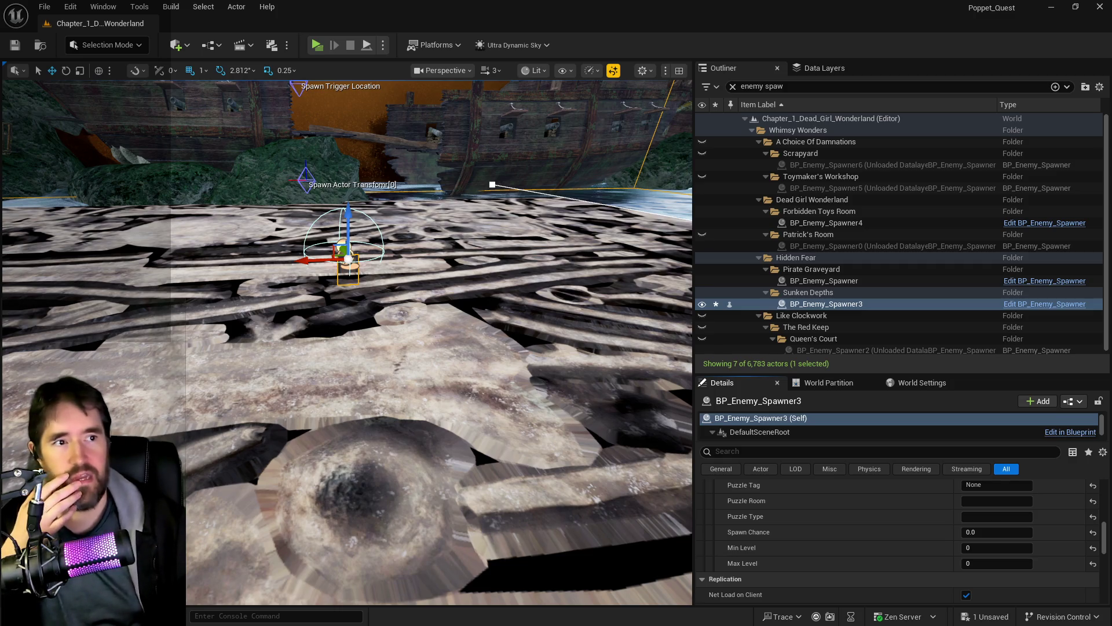
key(alt+Tab)
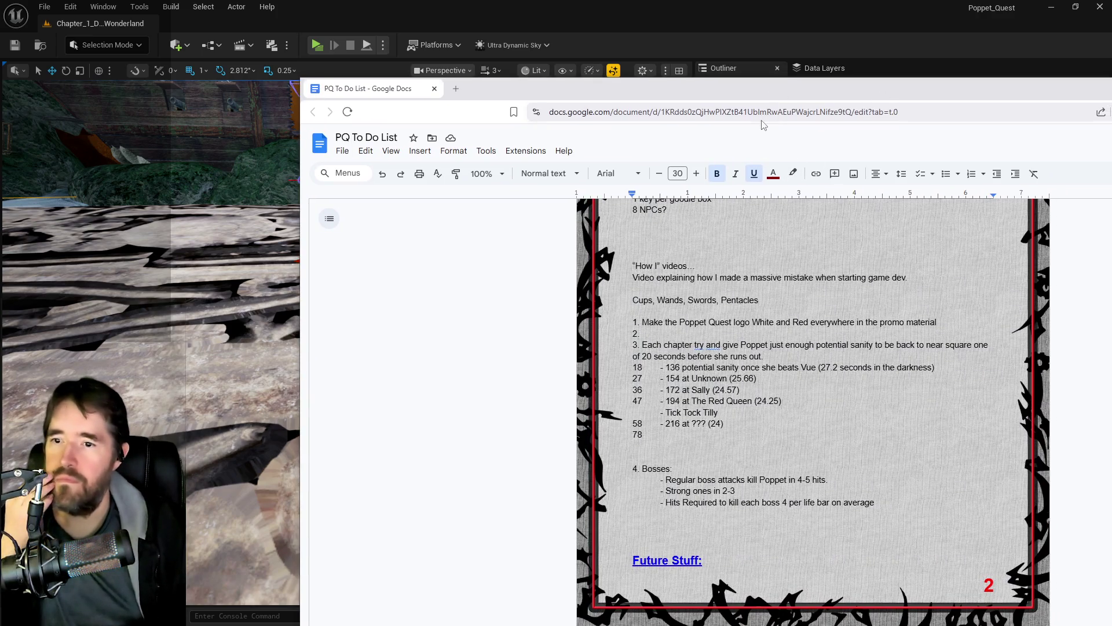
double_click(758, 97)
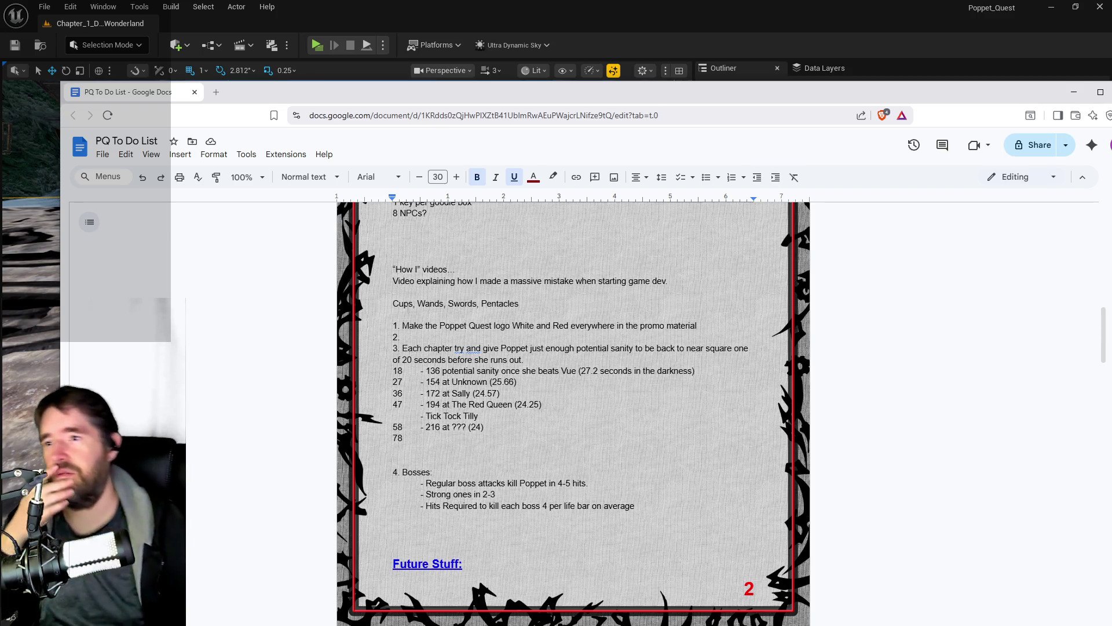
key(alt+Tab)
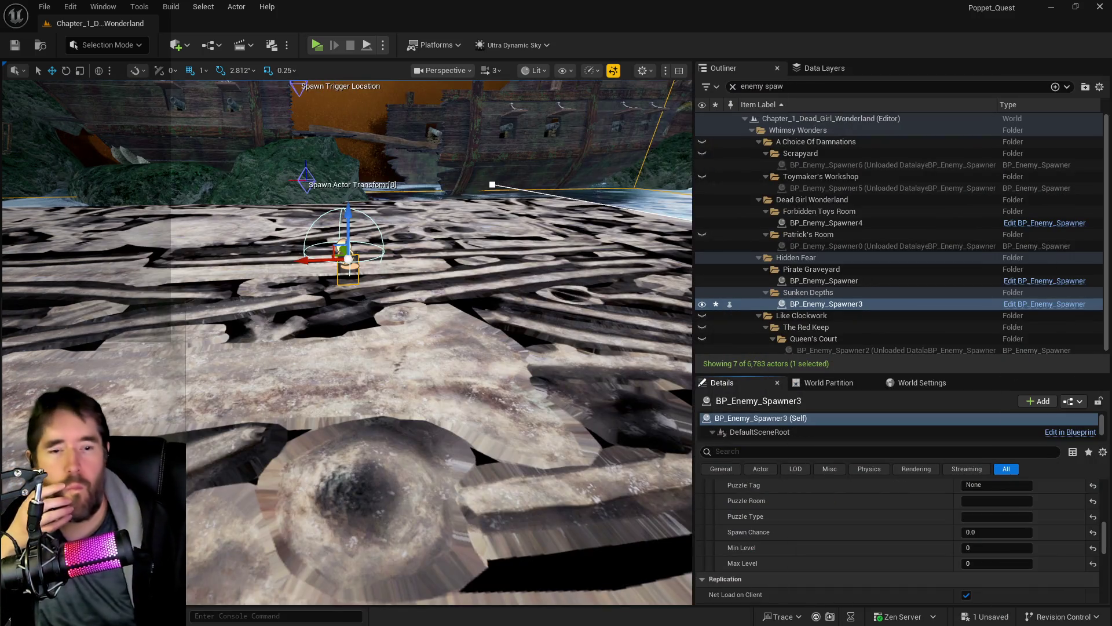
Frame BP_Enemy_Spawner3 and set its Min Level and Max Level to 20.
key(f)
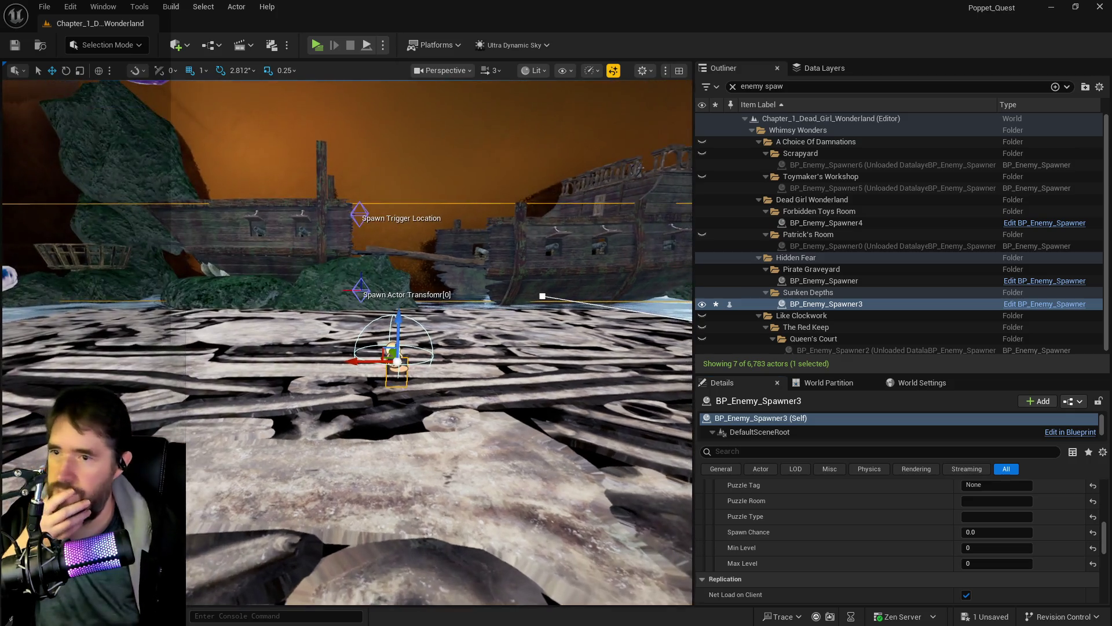
scroll(826, 541, up, 5)
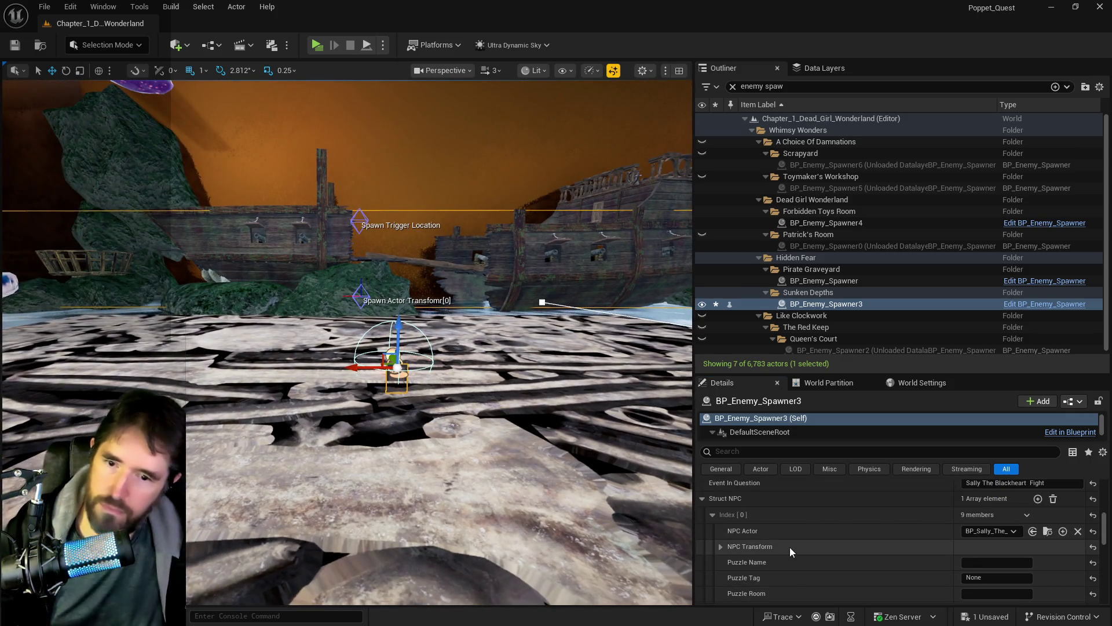
scroll(790, 547, down, 3)
click(981, 565)
text(20)
key(Return)
click(1008, 581)
text(20)
key(Return)
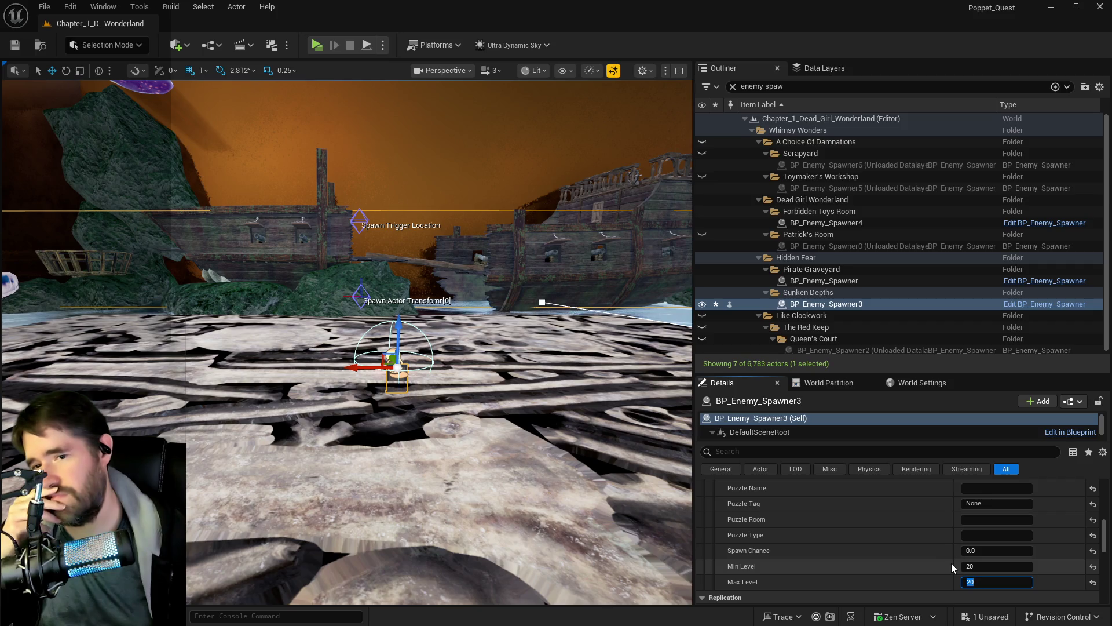
drag(397, 558, 441, 531)
Set BP_Enemy_Spawner3's Spawn Chance to 100.
scroll(753, 571, up, 3)
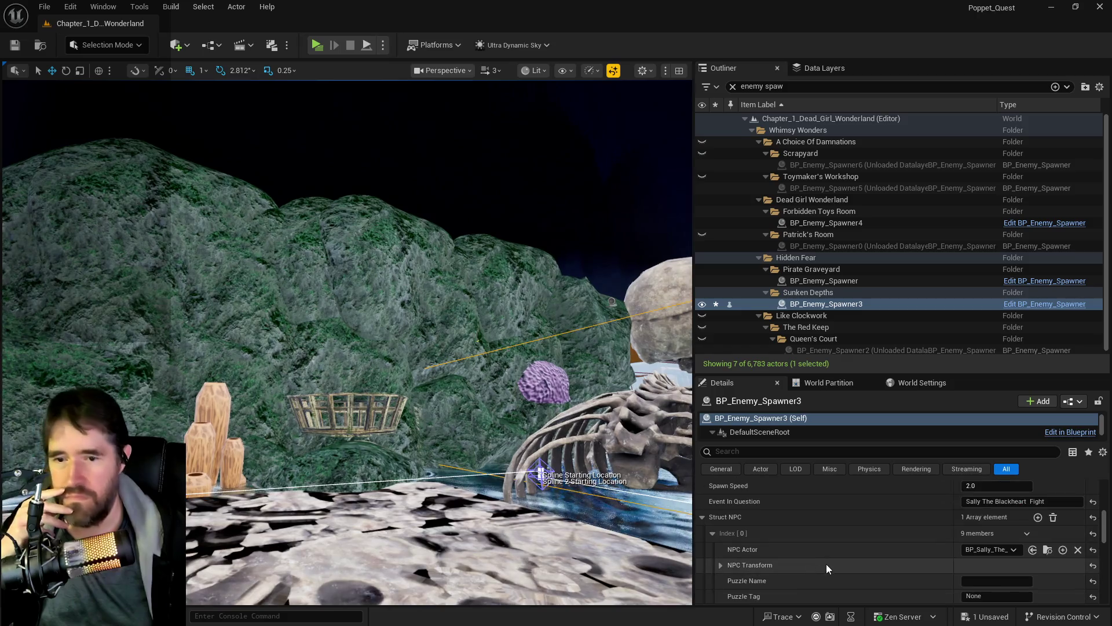
scroll(839, 553, down, 3)
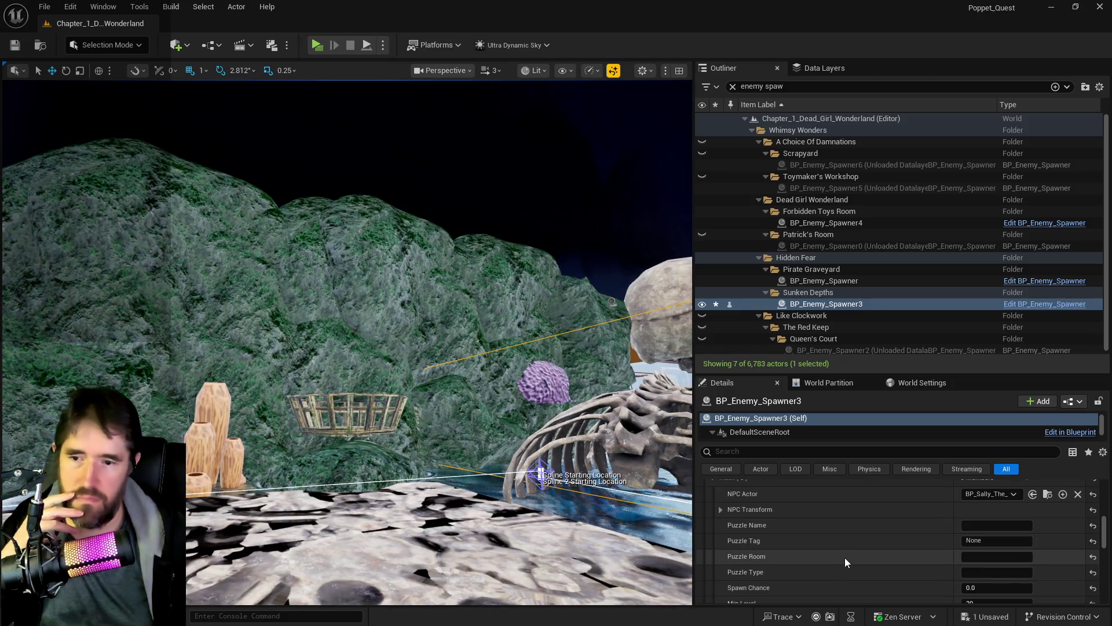
click(979, 587)
text(100)
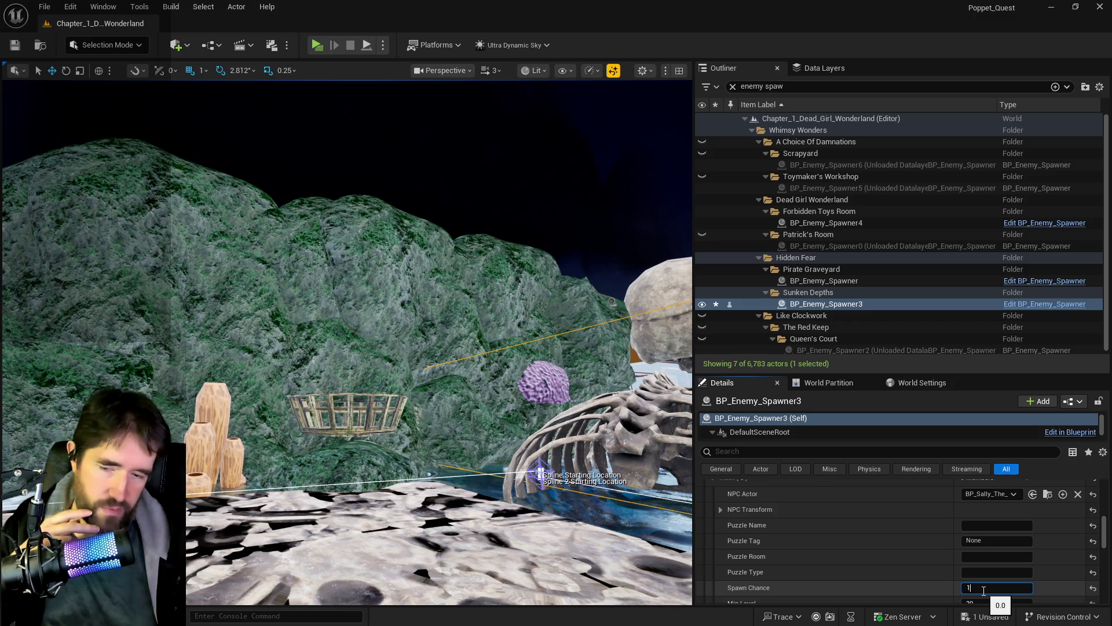
Review the spawner's properties, then fly past the skeleton and select the lantern beside the skull.
scroll(872, 568, up, 5)
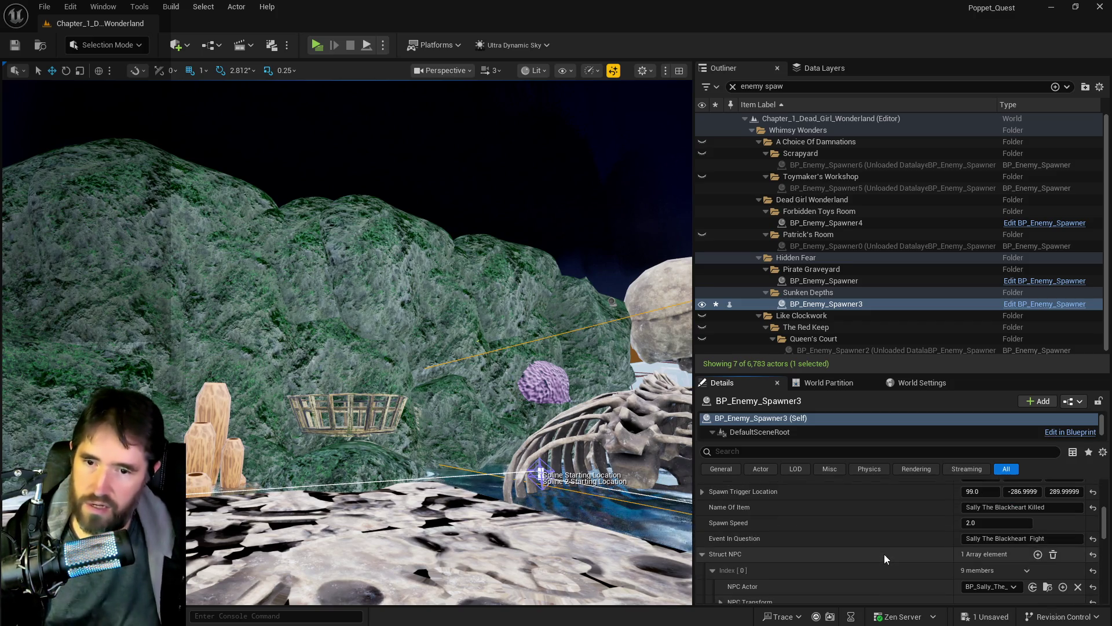
scroll(884, 554, up, 2)
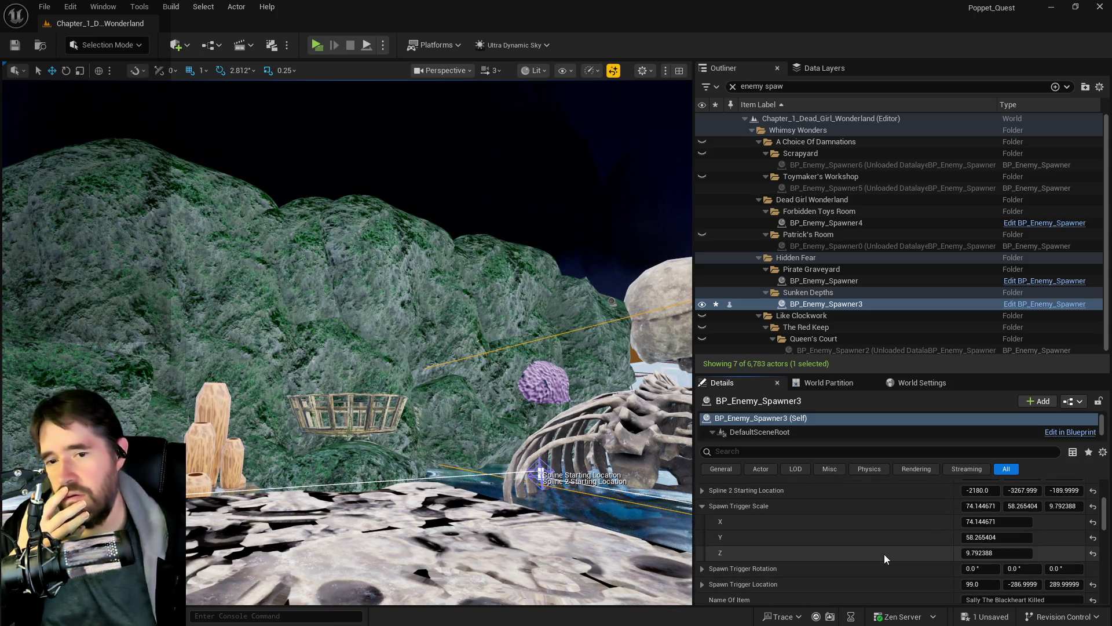
scroll(884, 554, up, 2)
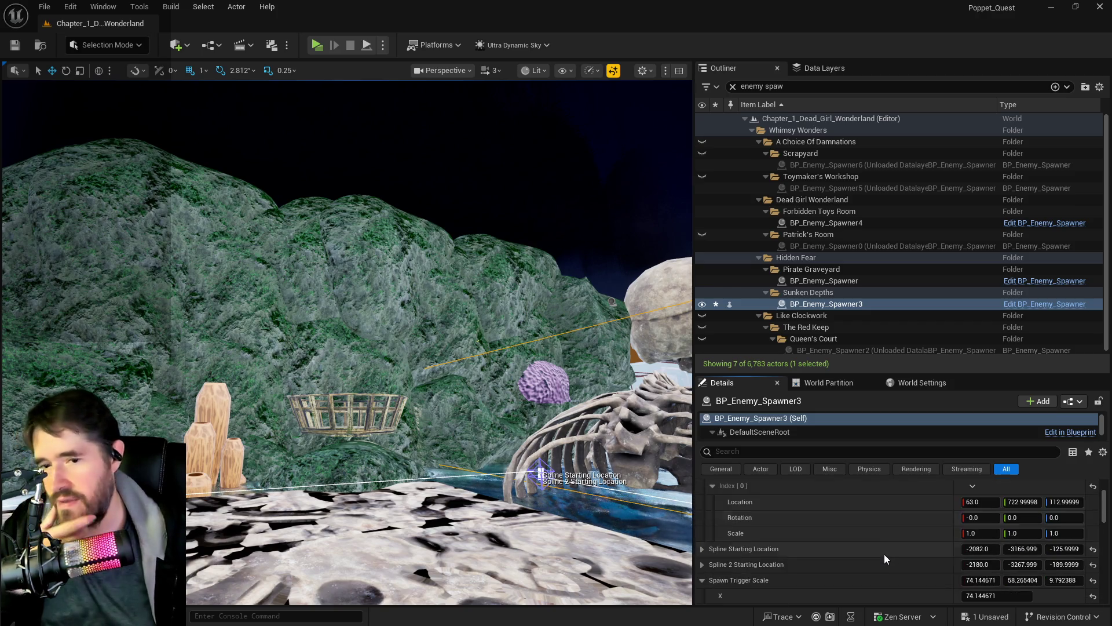
scroll(878, 561, down, 7)
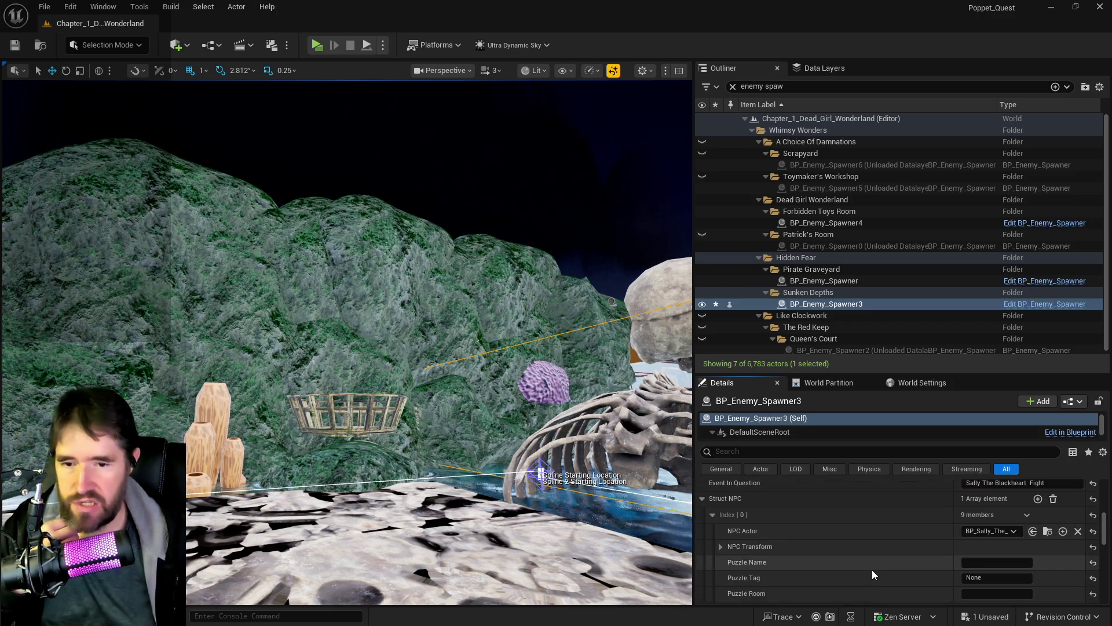
scroll(900, 544, down, 3)
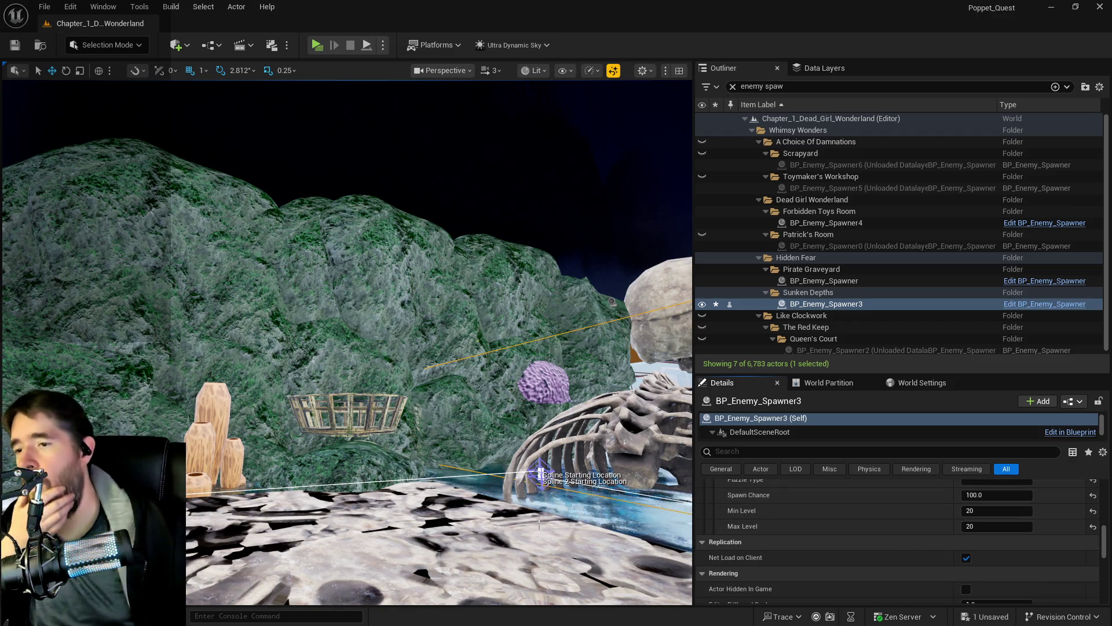
mouse_move(493, 532)
mouse_down()
mouse_move(455, 444)
mouse_move(522, 434)
mouse_move(516, 447)
mouse_move(493, 443)
mouse_move(516, 432)
mouse_move(478, 439)
mouse_up()
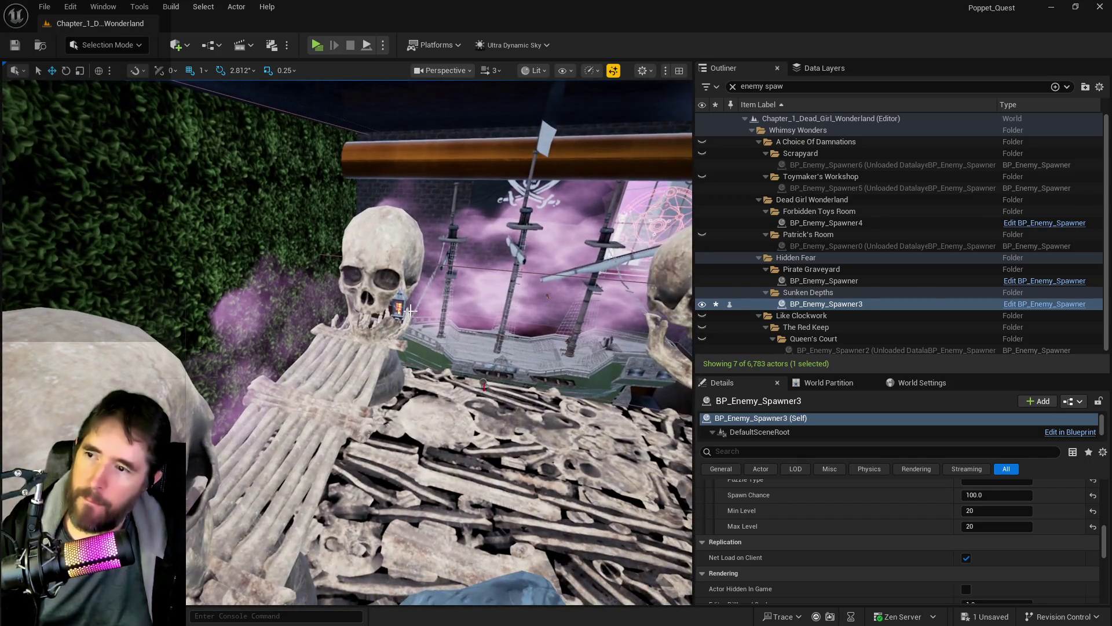
click(398, 307)
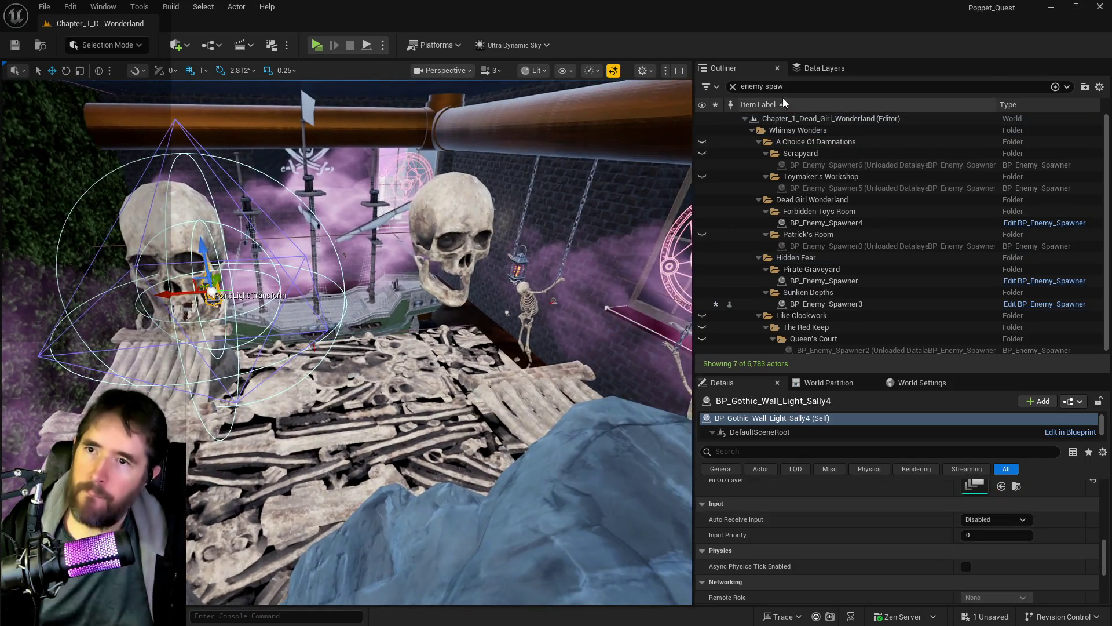
Clear the Outliner search, frame the Sally4 lantern and undo an accidental Plane71 selection.
click(732, 86)
drag(690, 264, 681, 268)
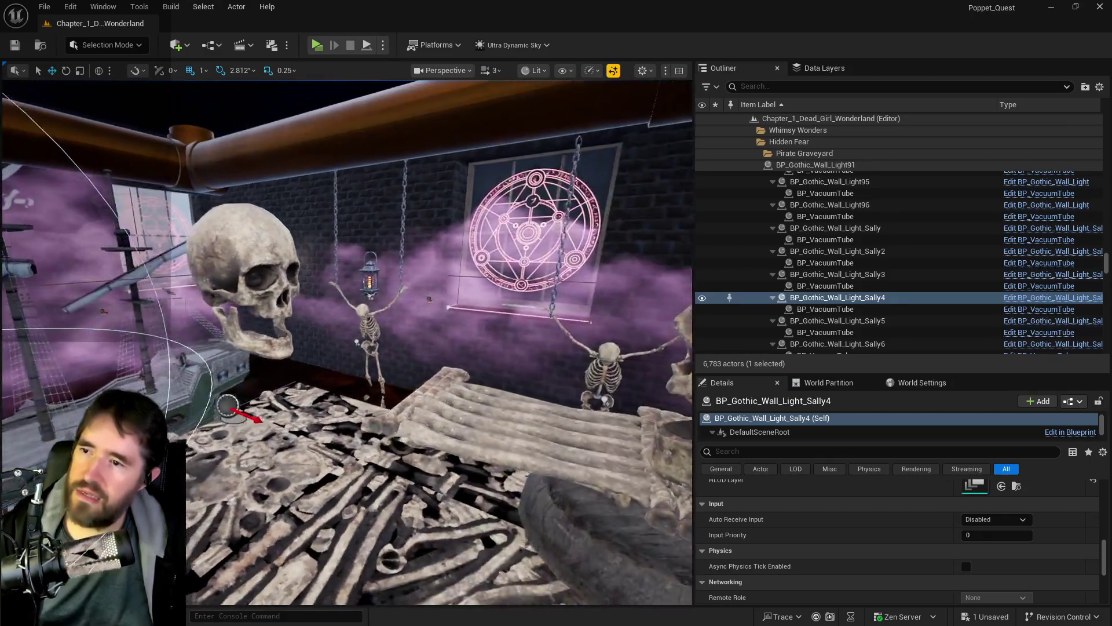
key(f)
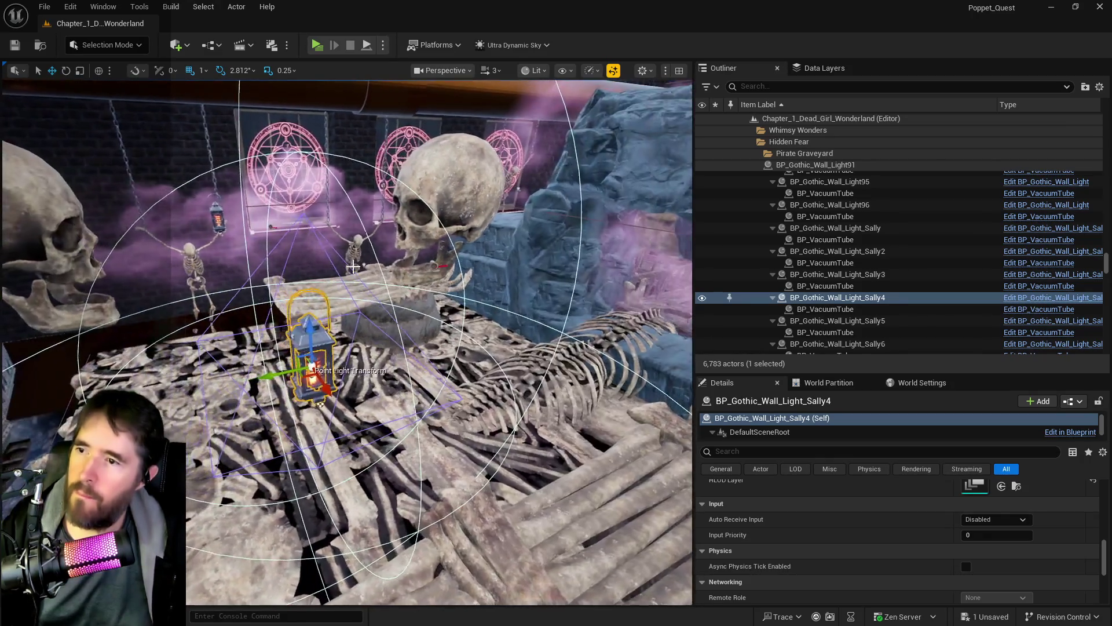
click(324, 232)
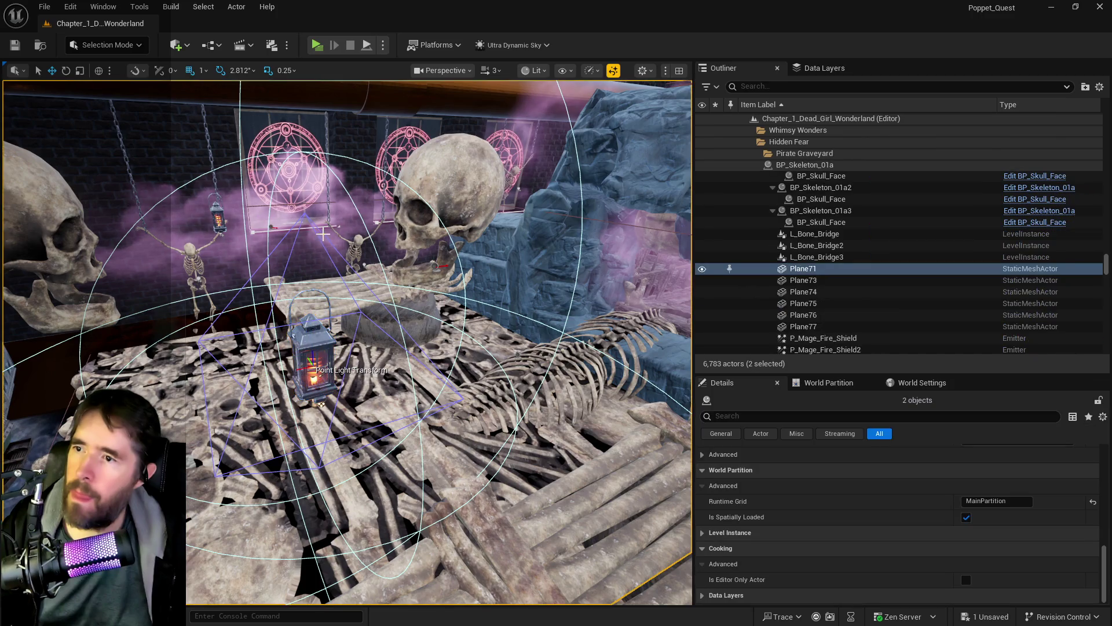
key(ctrl+z)
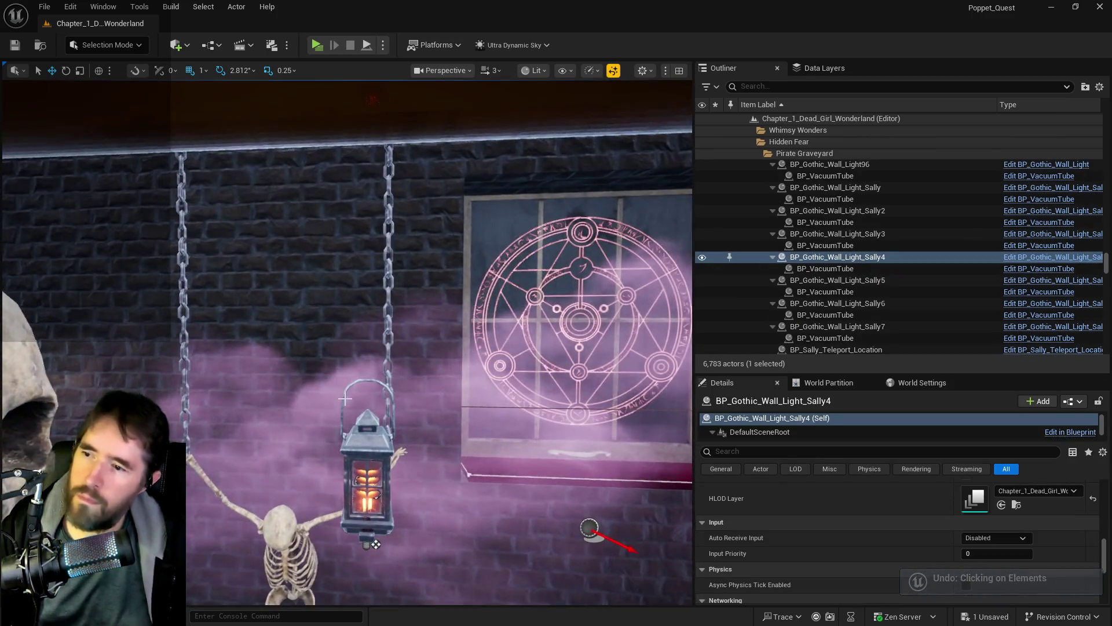
Add the Sally3 lantern to the selection and fly toward the bone floor.
ctrl+click(371, 439)
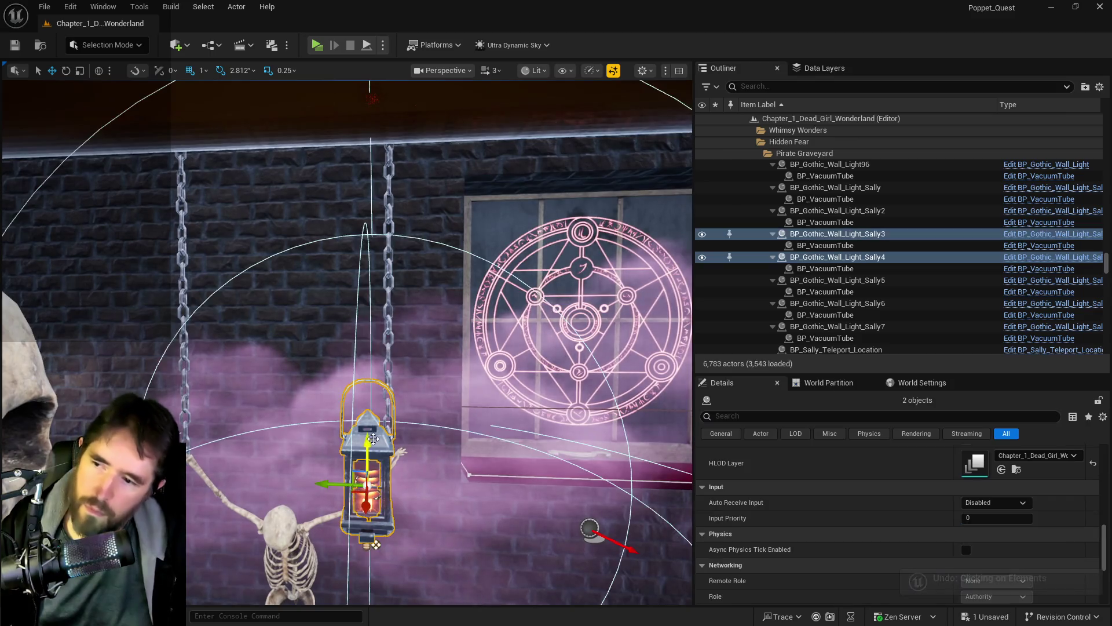
key(f)
key(w)
key(w)
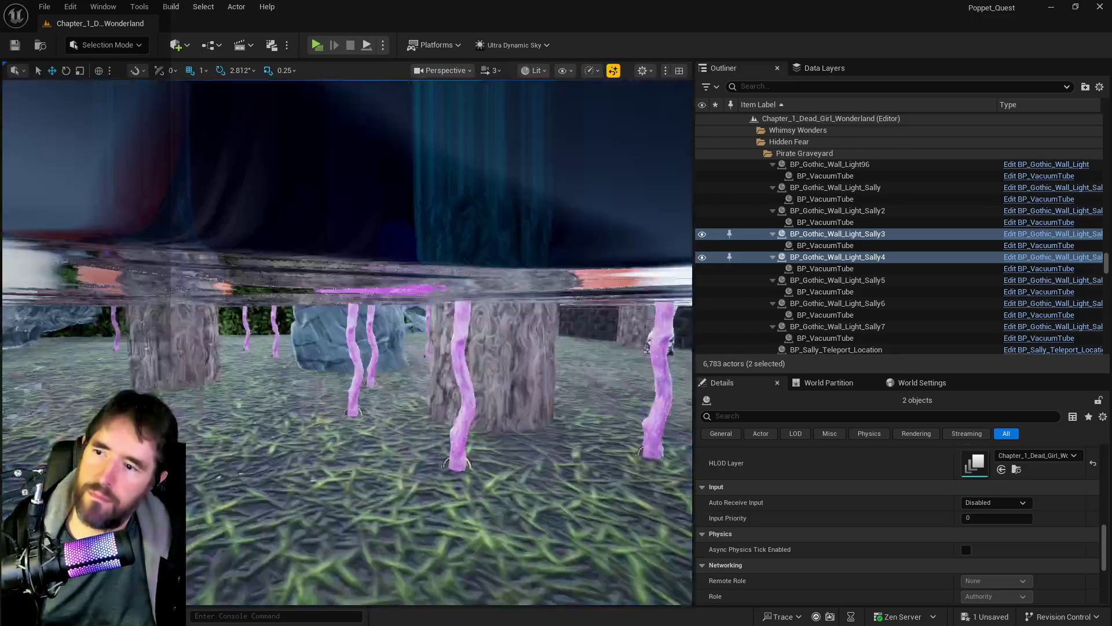
key(w)
key(w)
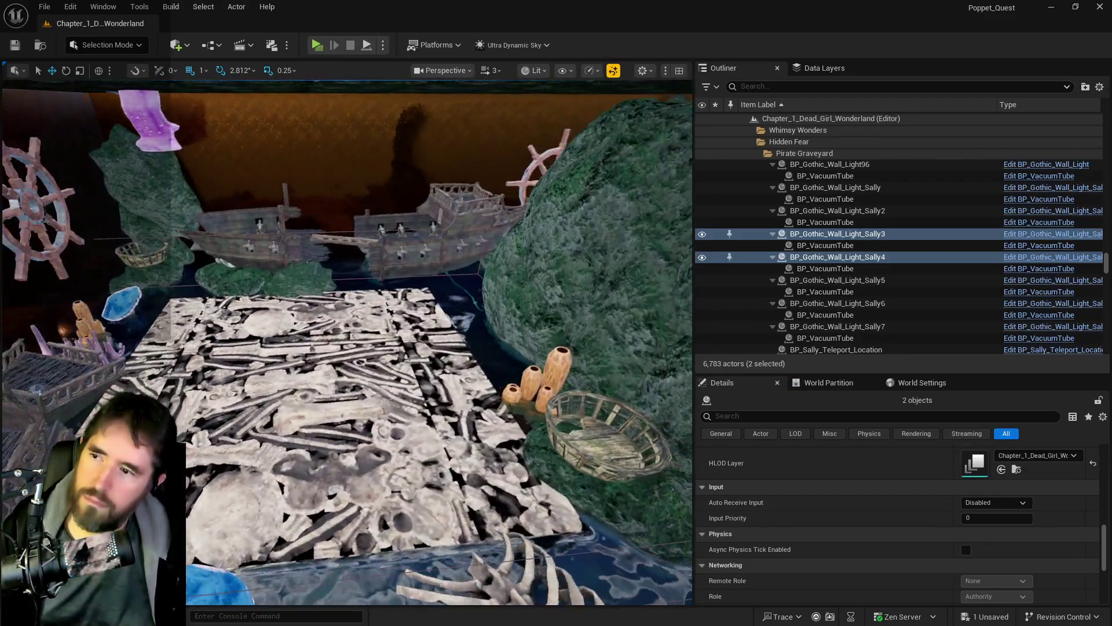
Paste the two copied lanterns onto the bone floor and raise them above it.
key(w)
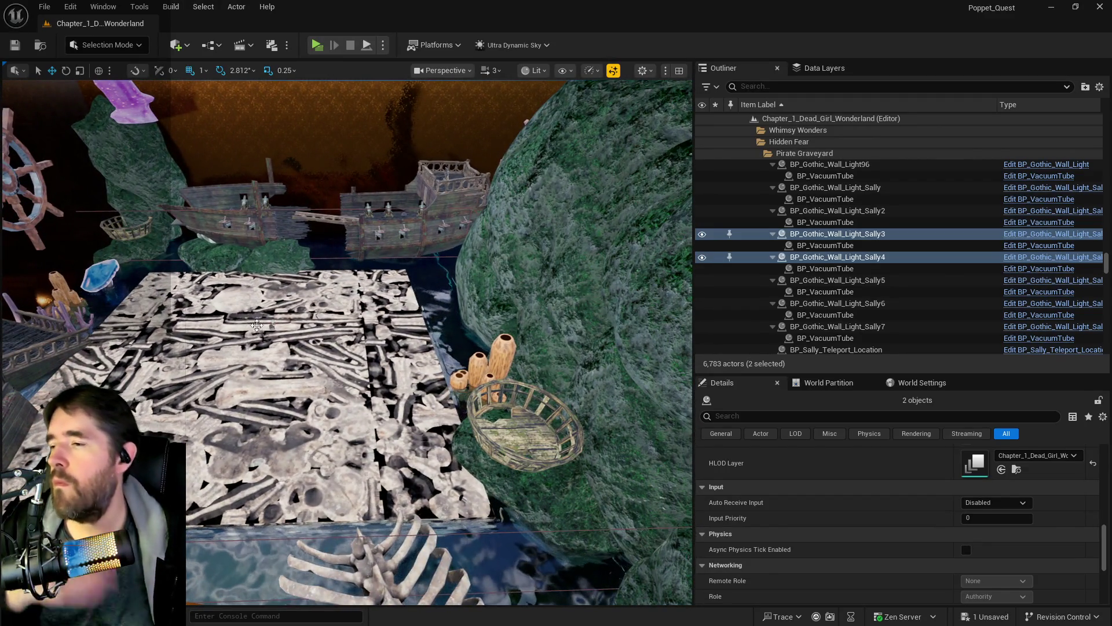
right_click(257, 325)
mouse_move(365, 428)
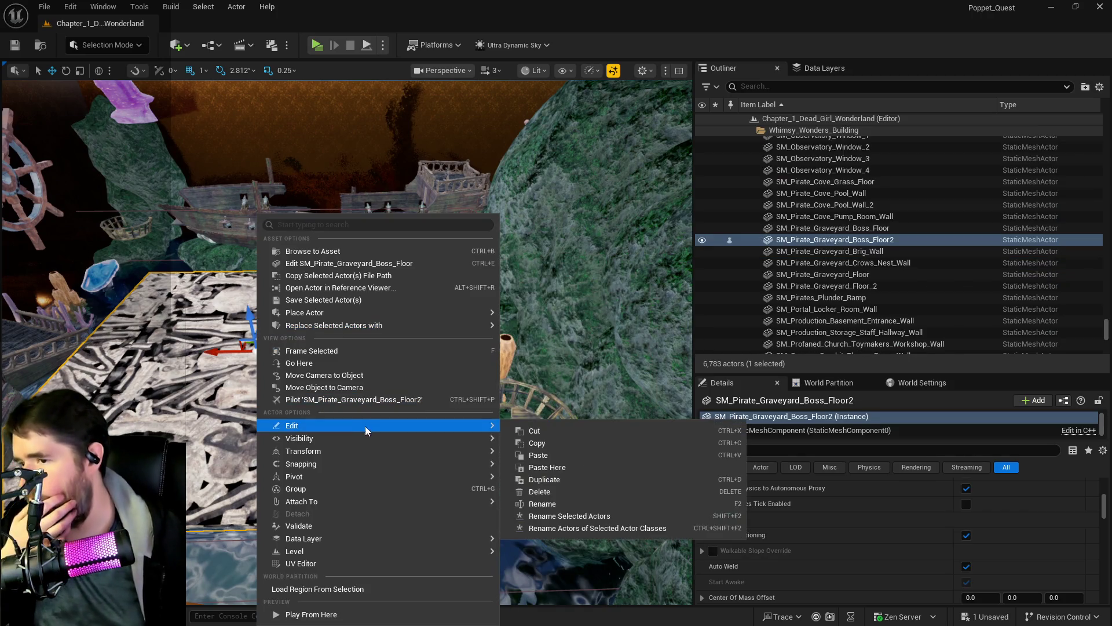
click(541, 467)
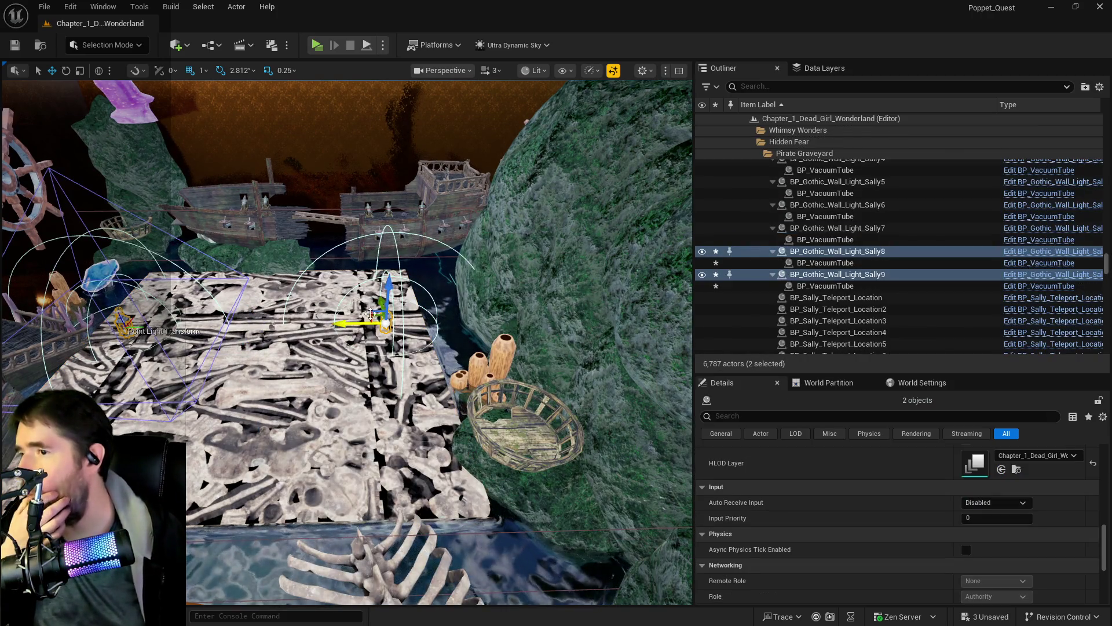
drag(399, 280, 400, 242)
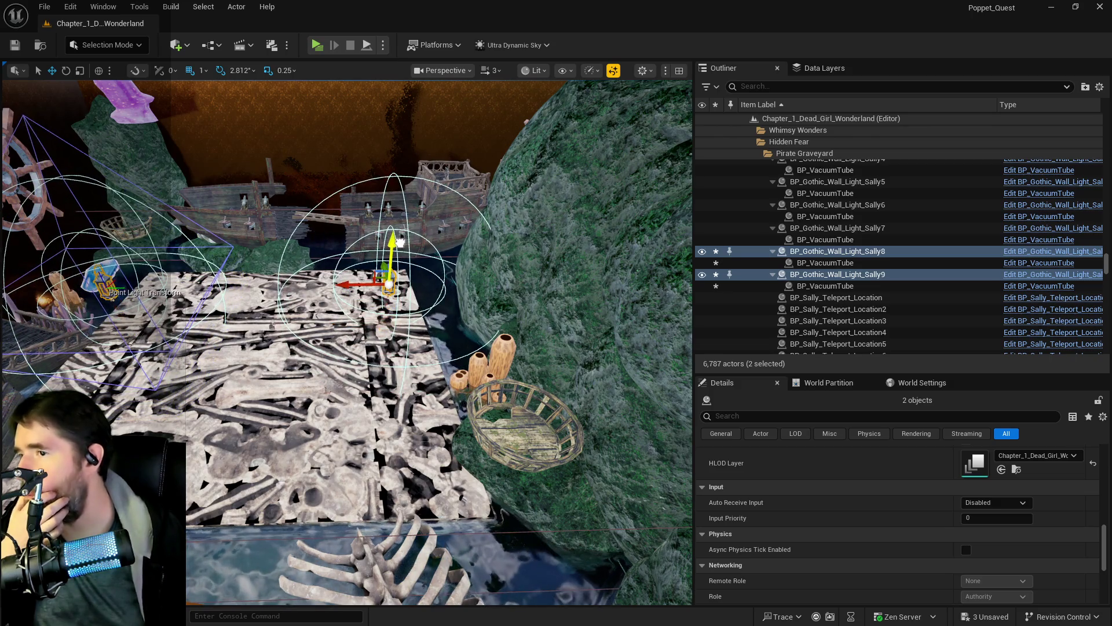
Move the pasted lanterns, Sally8 and Sally9, into the Sunken Depths folder.
right_click(791, 276)
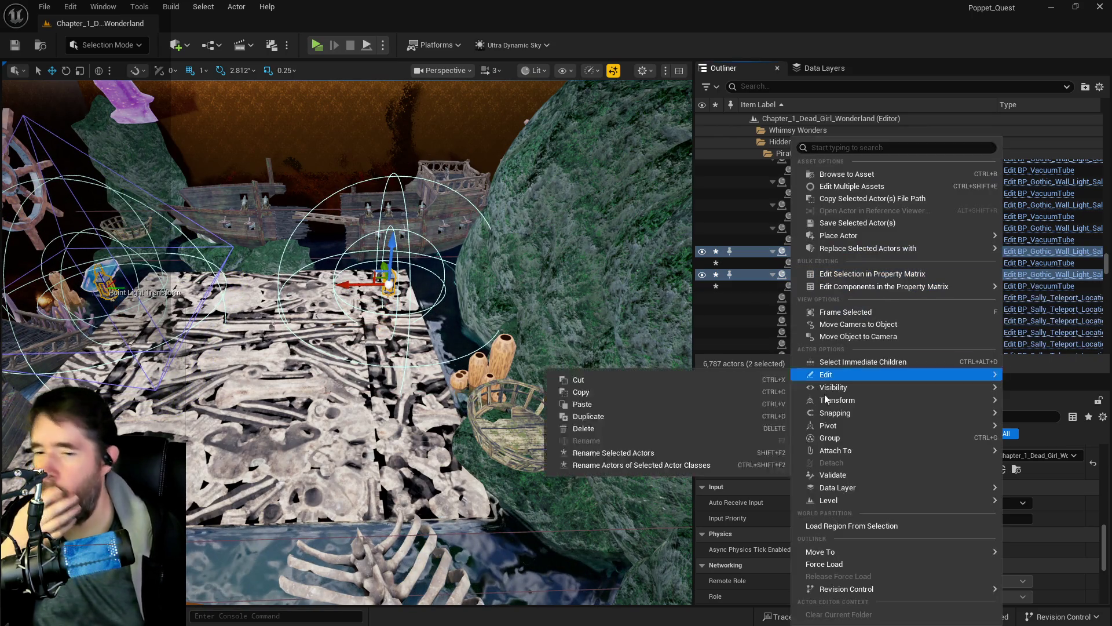
mouse_move(823, 551)
text(su)
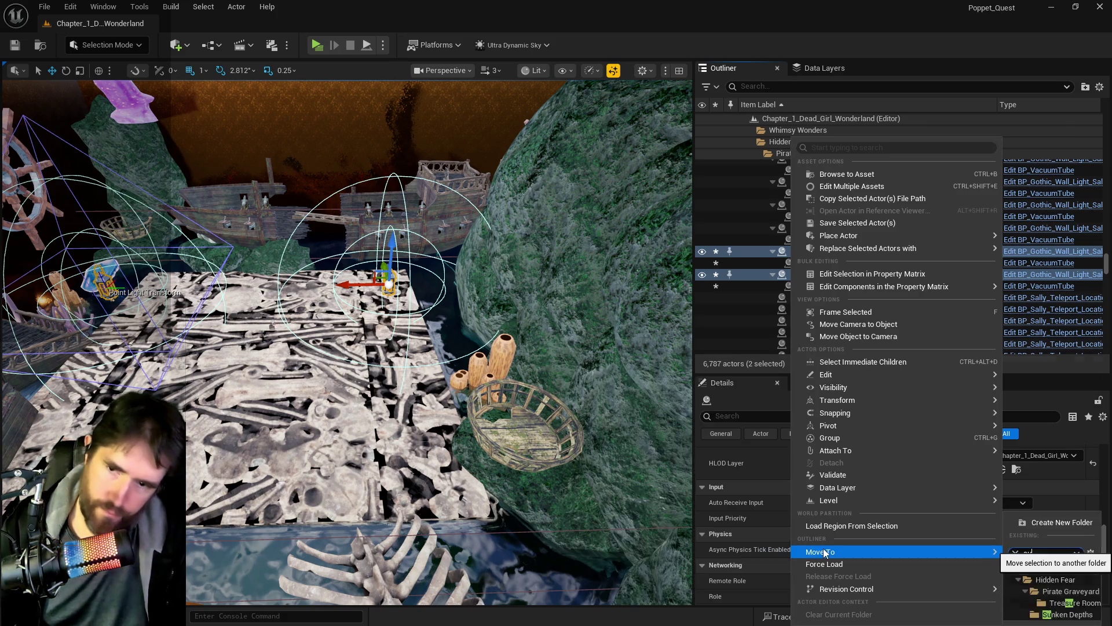
text(nke)
click(1061, 614)
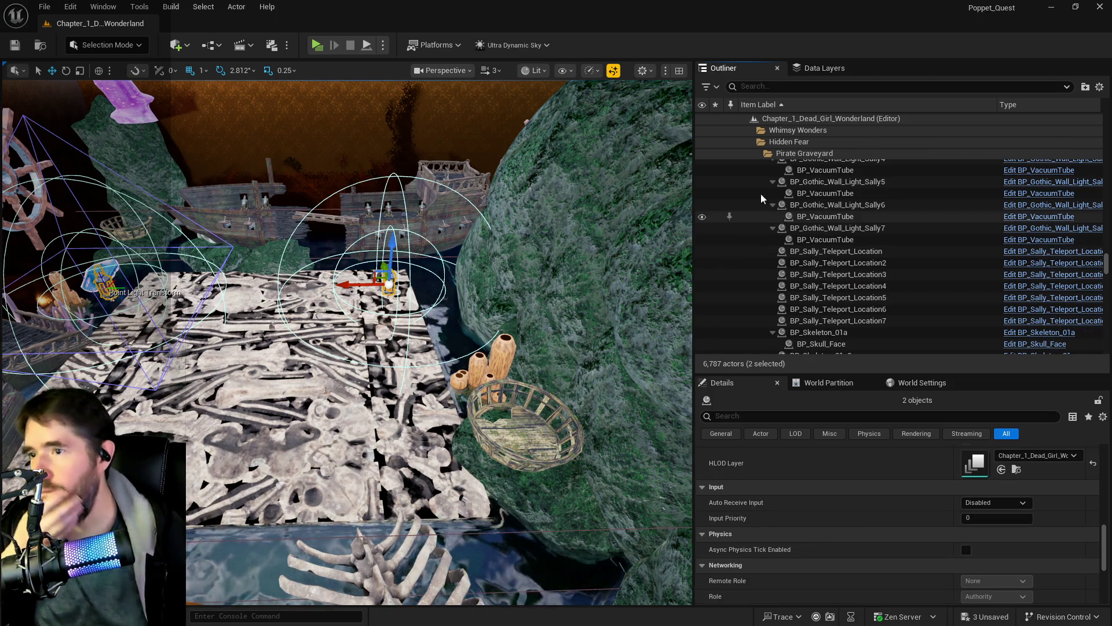
click(821, 69)
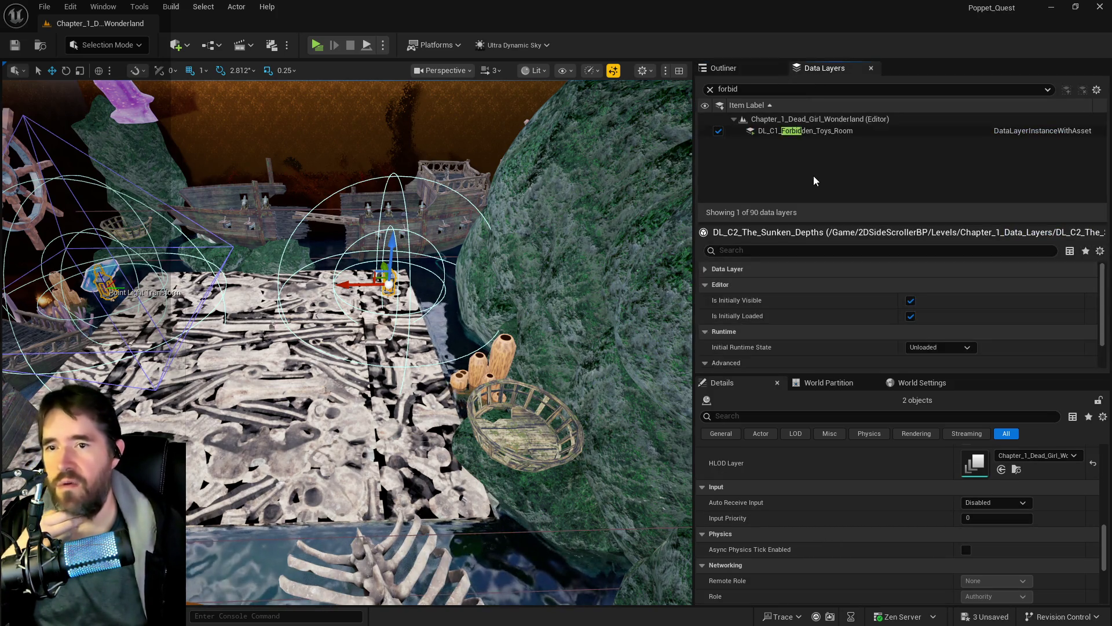
Clear the Data Layers filter and add the selected lanterns to DL_C2_Pirate_Graveyard.
click(710, 90)
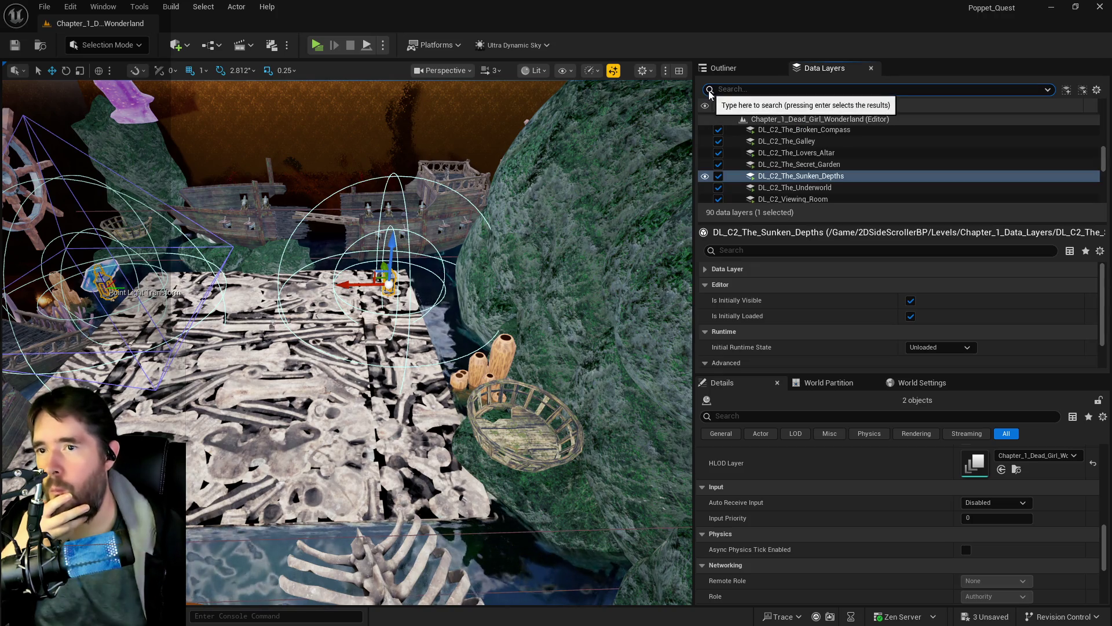
right_click(802, 178)
click(832, 284)
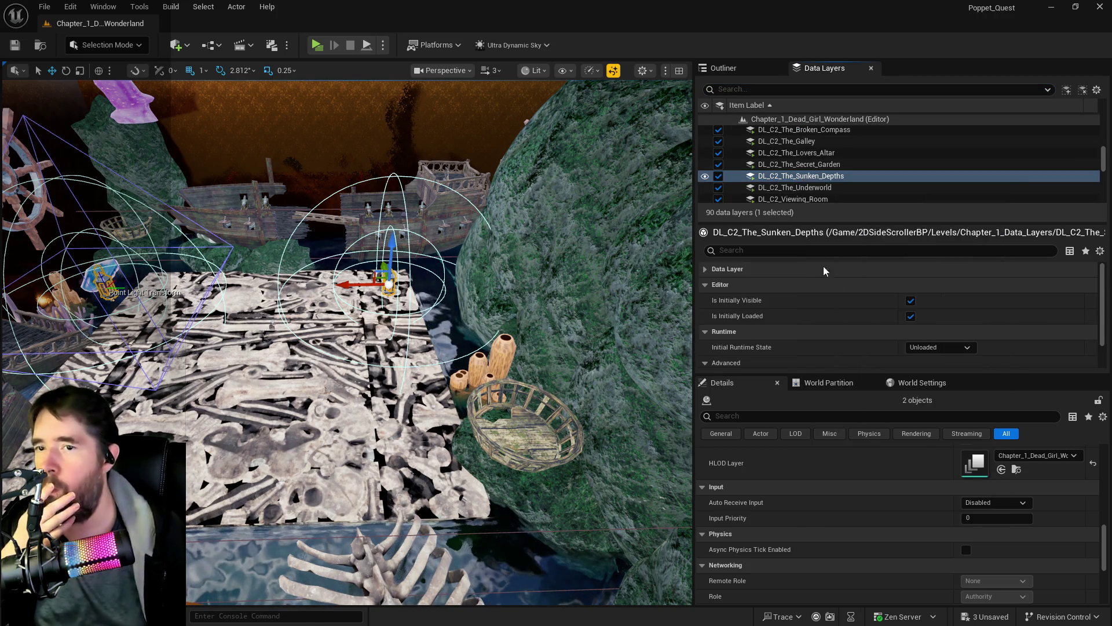
scroll(800, 185, down, 1)
scroll(801, 185, up, 3)
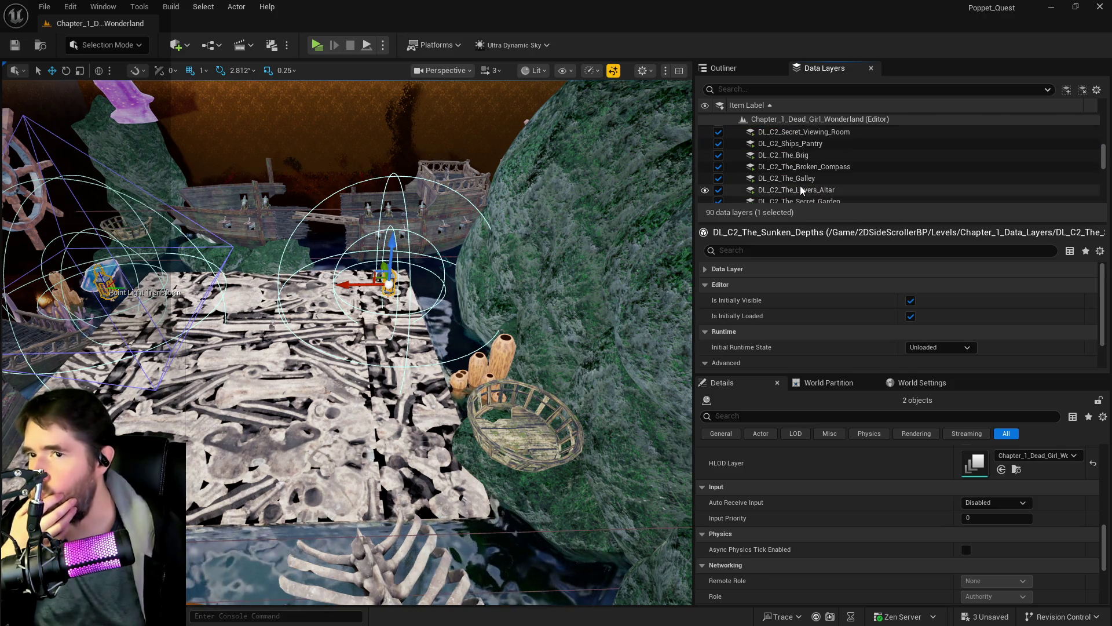
click(810, 137)
right_click(811, 137)
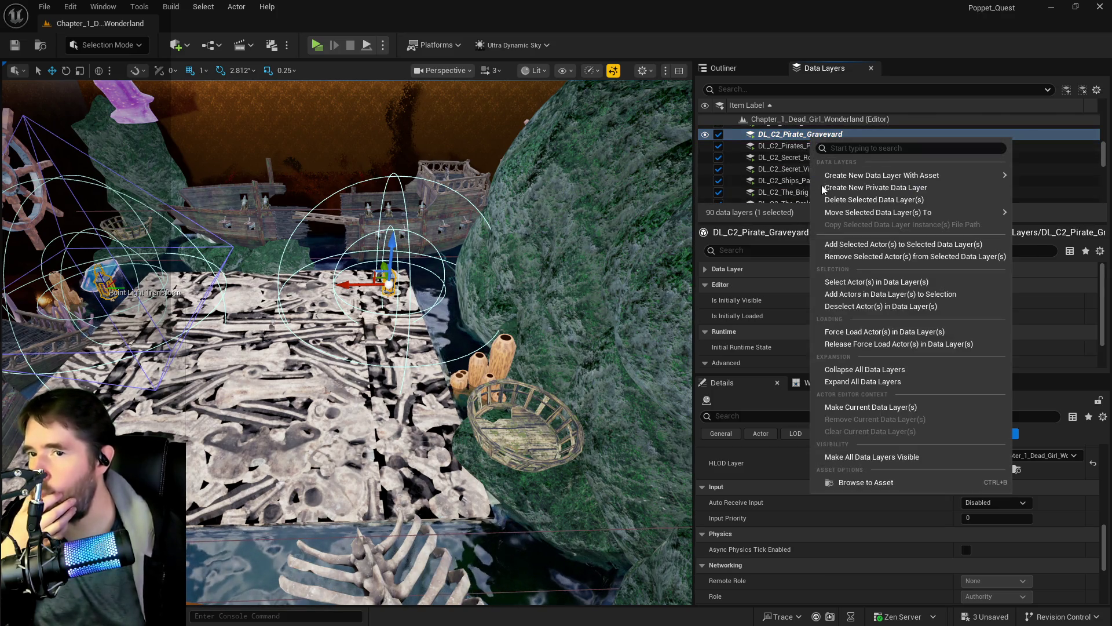
click(833, 250)
Fly into the graveyard room to view the ship and skulls, then select Plane77.
drag(349, 359, 379, 122)
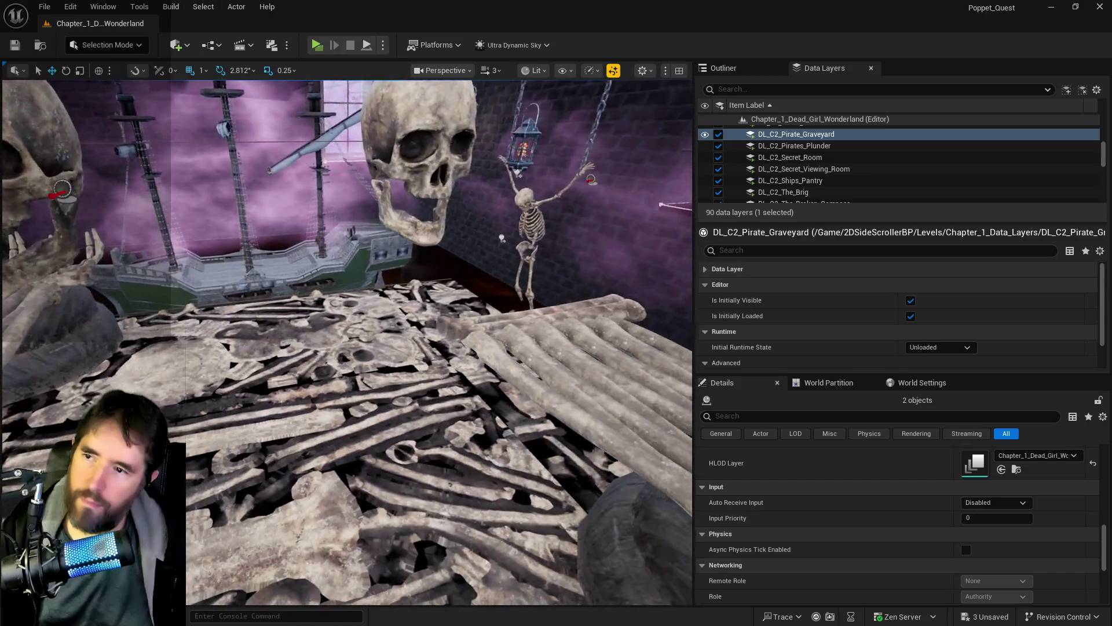
drag(288, 272, 288, 272)
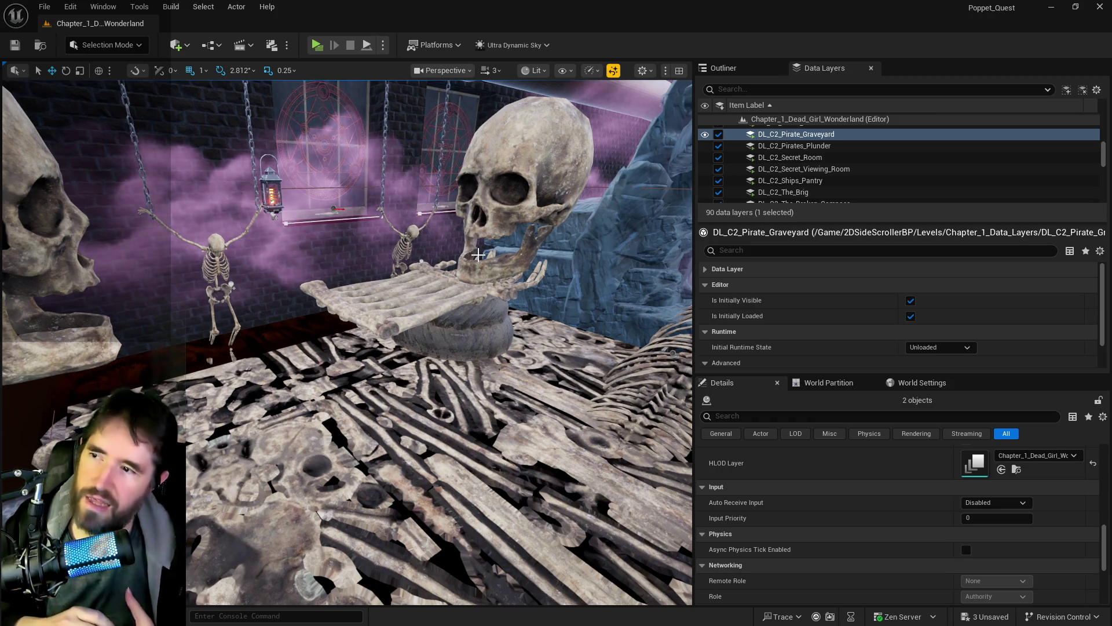
click(371, 174)
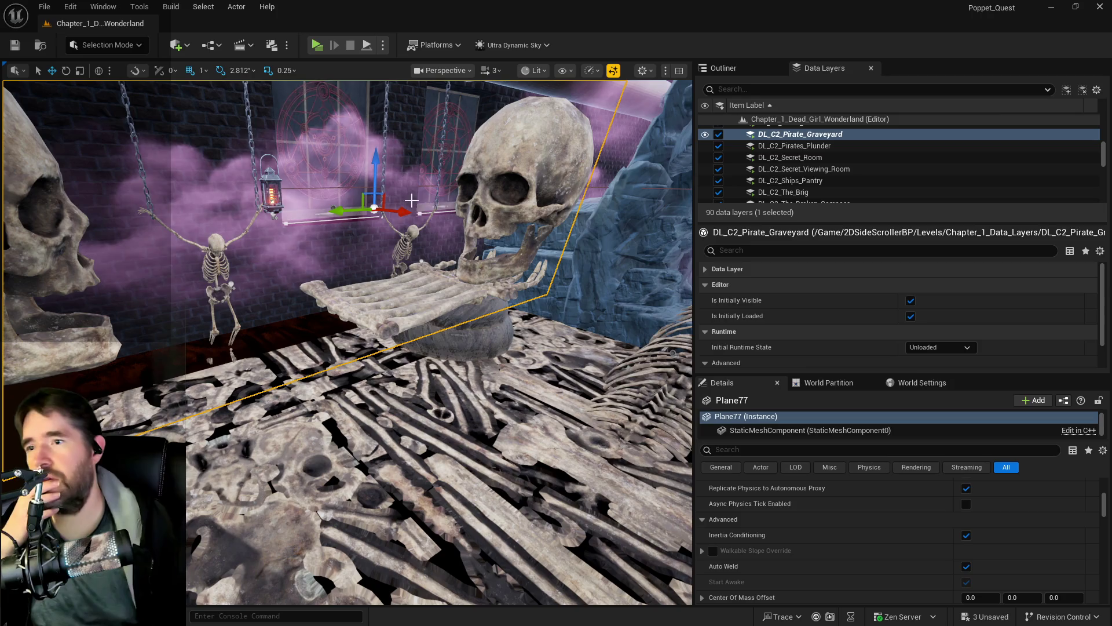
Select all seven BP_Sally_Teleport_Location actors, from Location7 through the first in the Outliner.
scroll(848, 501, down, 10)
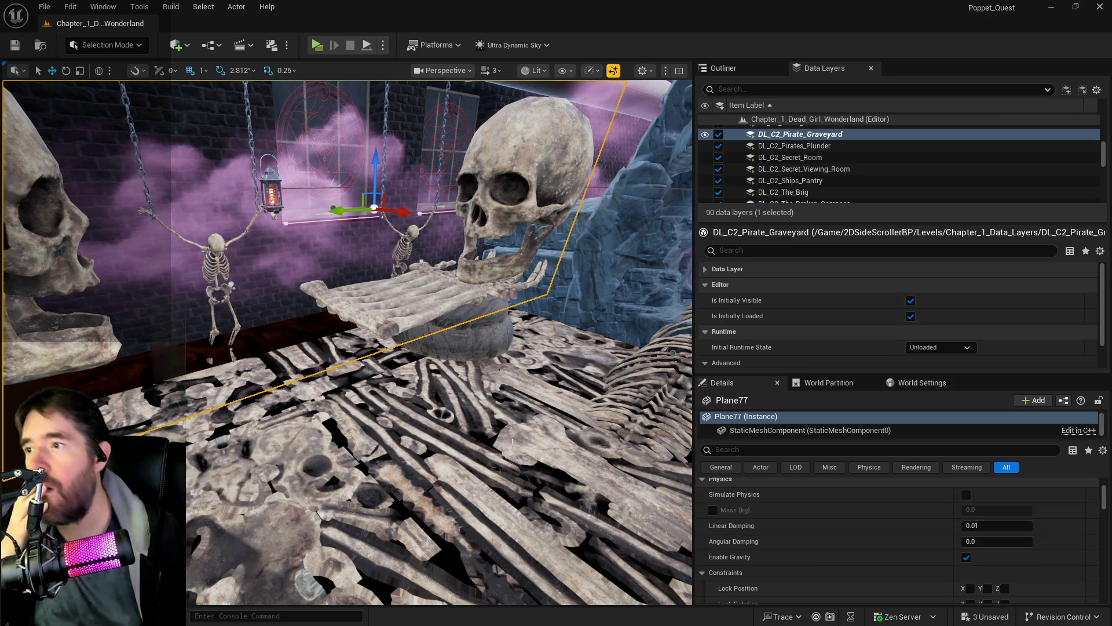
drag(451, 409, 450, 413)
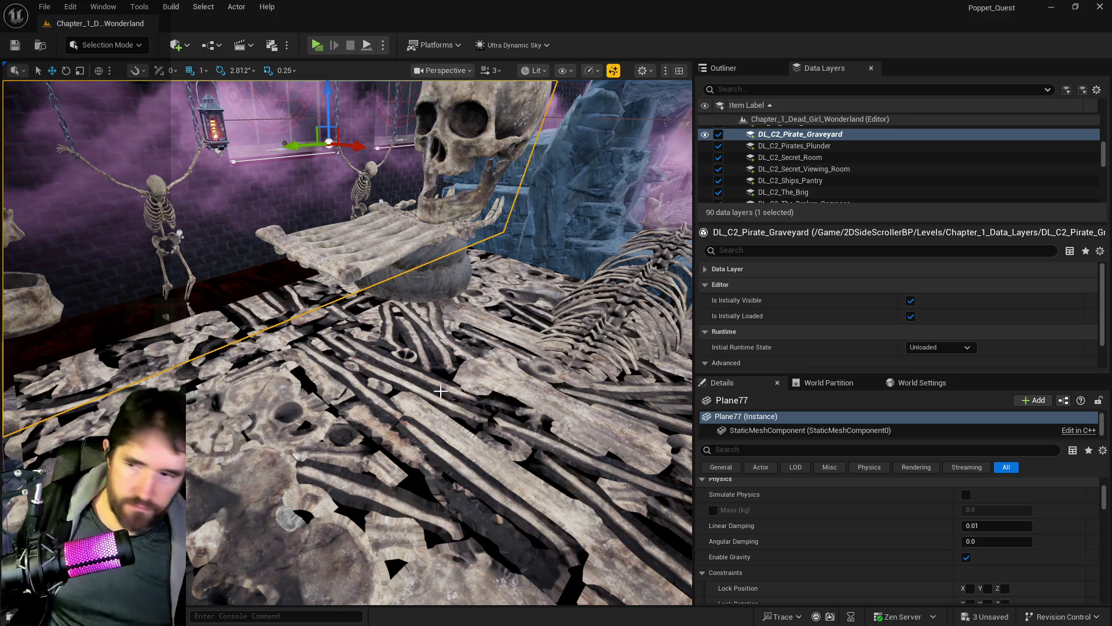
drag(651, 184, 636, 118)
drag(603, 191, 602, 191)
click(602, 203)
click(724, 68)
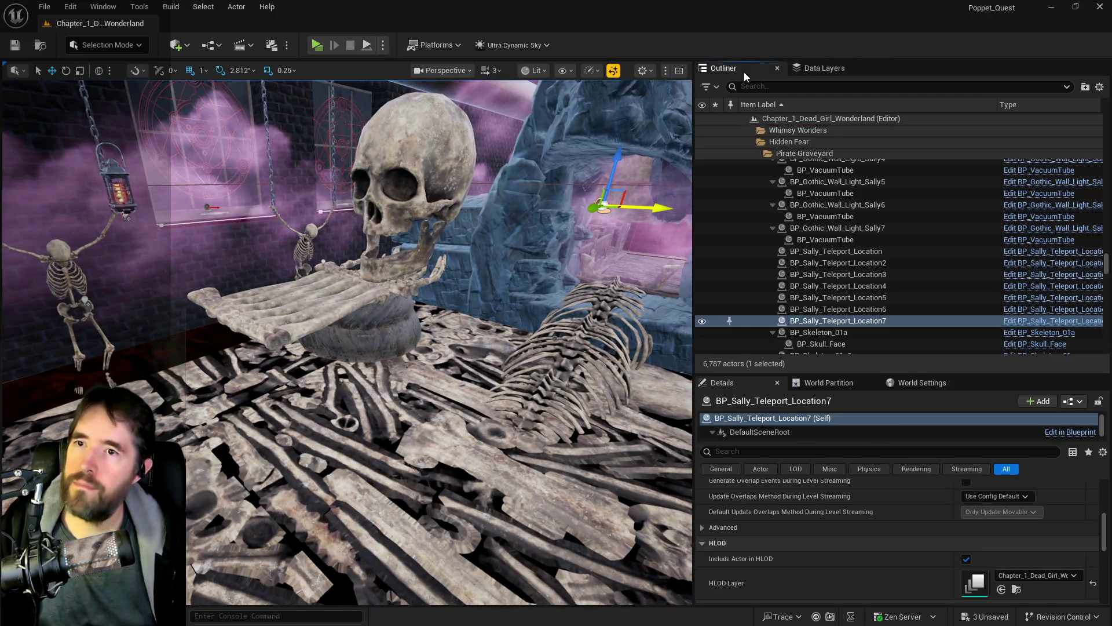
shift+click(805, 251)
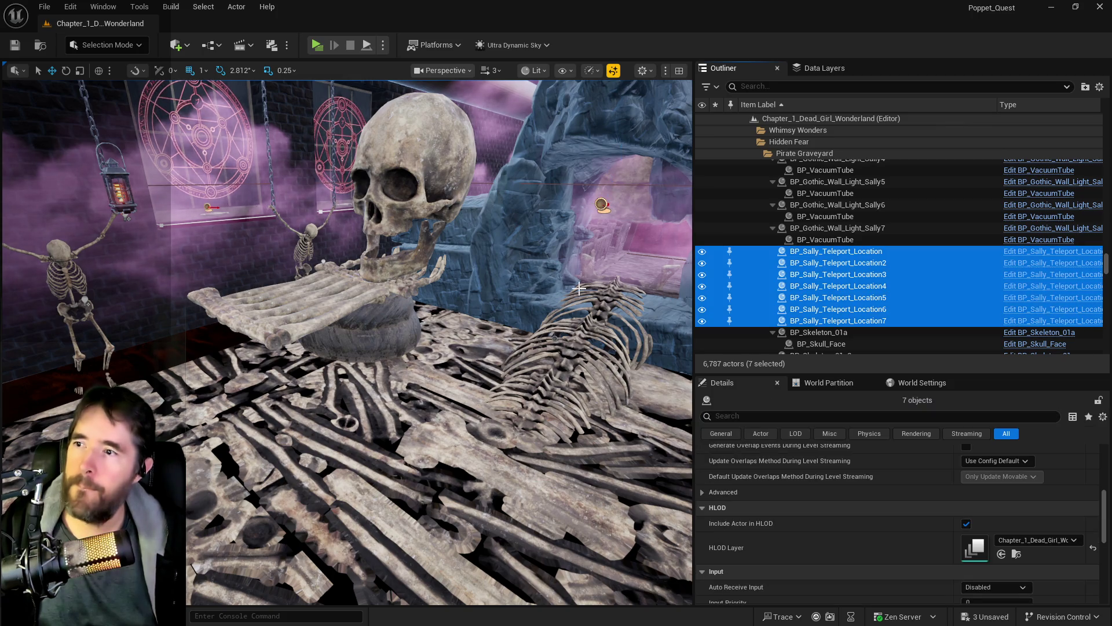
Fly close to the skull on the bone floor, undo the last selection change, and open floor actions.
mouse_move(577, 288)
mouse_down()
mouse_move(453, 307)
mouse_move(504, 302)
mouse_move(522, 255)
mouse_move(522, 302)
mouse_move(510, 278)
mouse_move(557, 267)
mouse_move(556, 290)
mouse_move(509, 266)
mouse_move(463, 336)
mouse_move(388, 369)
mouse_up()
key(ctrl+z)
right_click(388, 368)
mouse_move(591, 429)
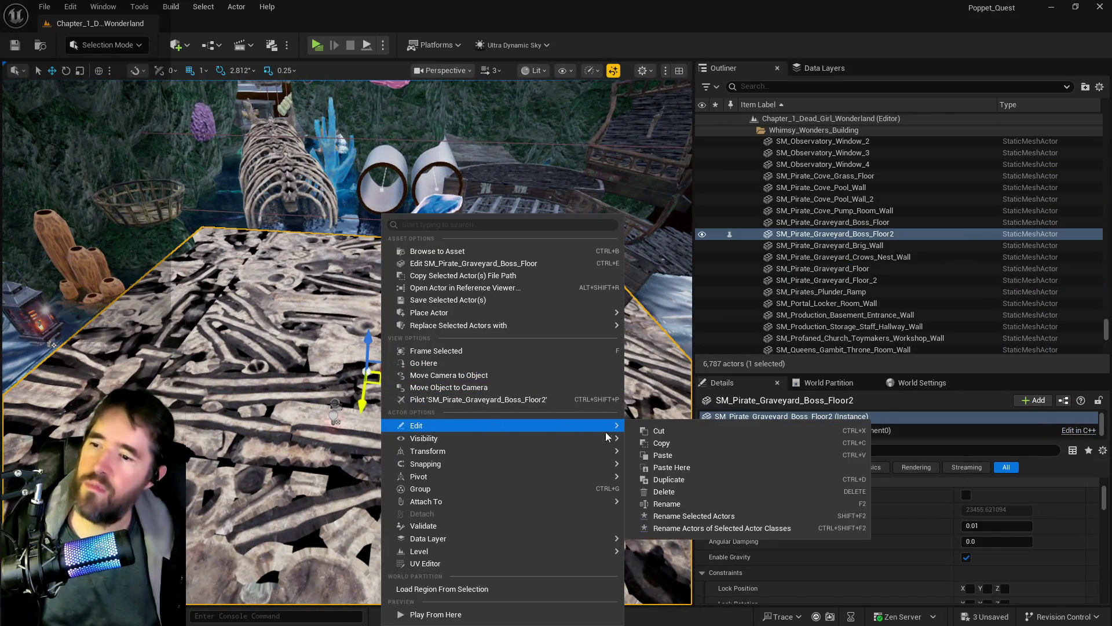
click(645, 467)
mouse_move(406, 347)
mouse_down()
mouse_move(376, 301)
mouse_move(383, 365)
mouse_move(385, 314)
mouse_up()
click(71, 7)
click(89, 55)
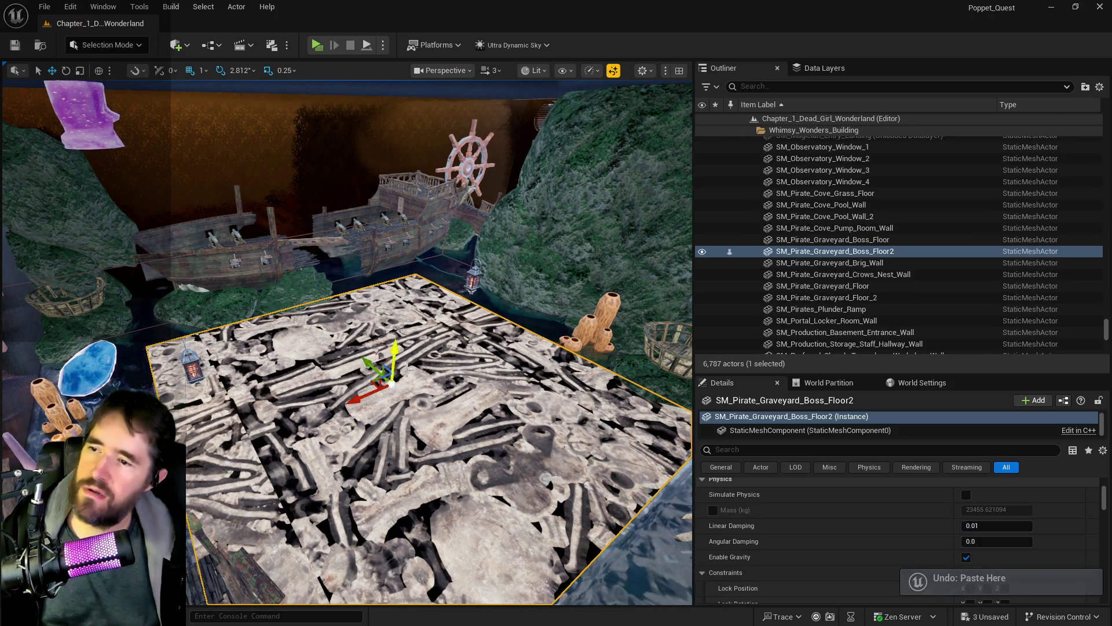
right_click(413, 216)
mouse_move(493, 427)
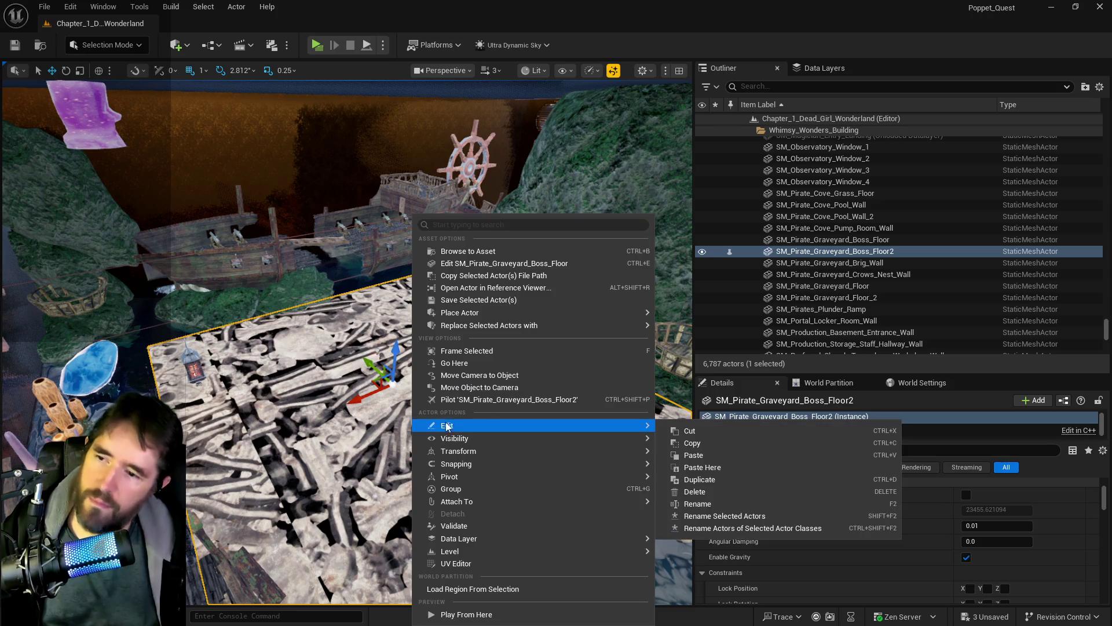
click(708, 469)
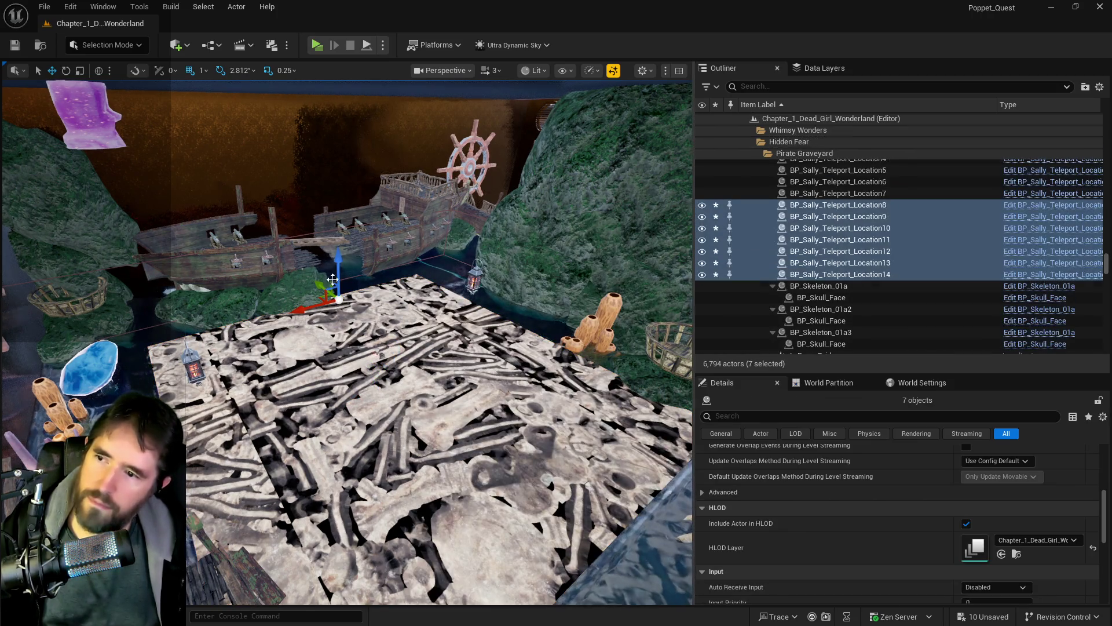
mouse_move(334, 196)
mouse_down()
mouse_move(318, 138)
mouse_move(327, 174)
mouse_move(392, 223)
mouse_move(329, 192)
mouse_up()
right_click(822, 271)
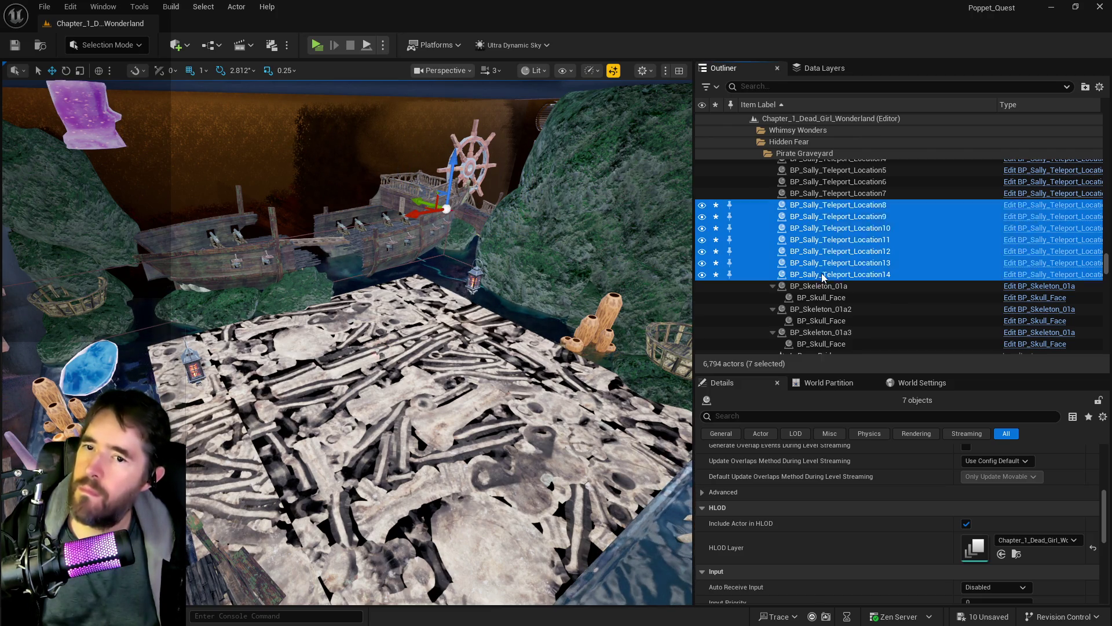
mouse_move(852, 552)
text(sunke)
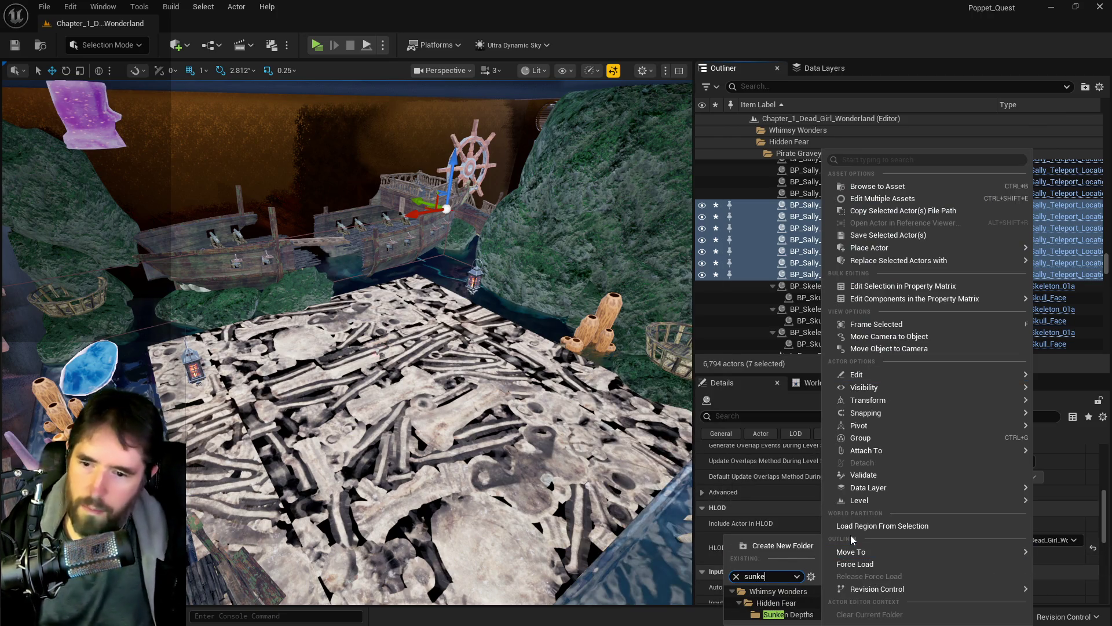
click(788, 614)
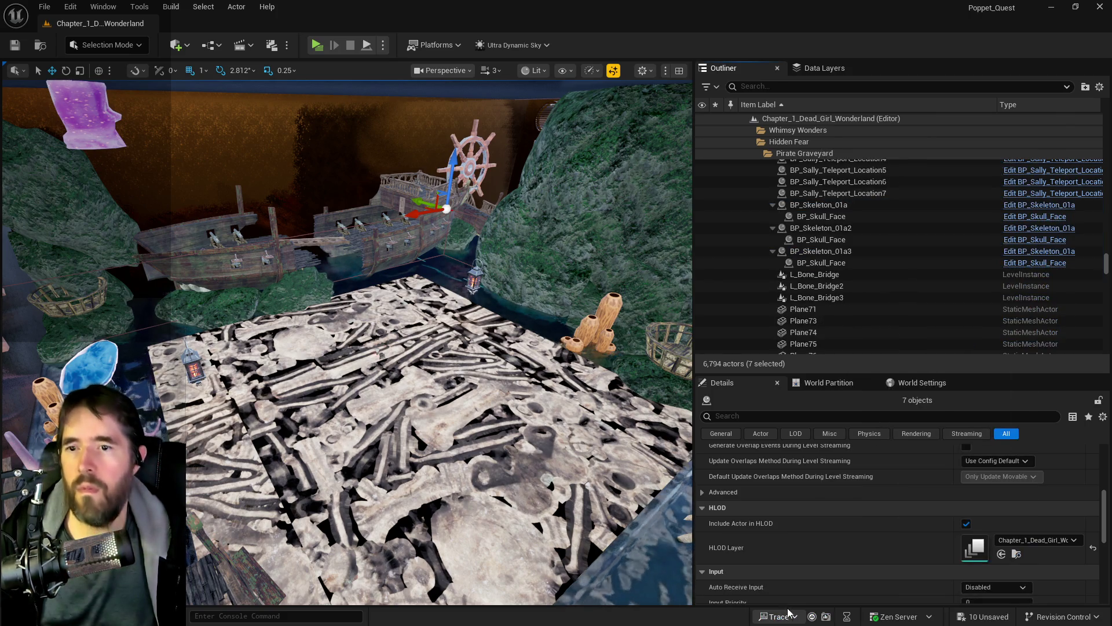
scroll(869, 272, up, 3)
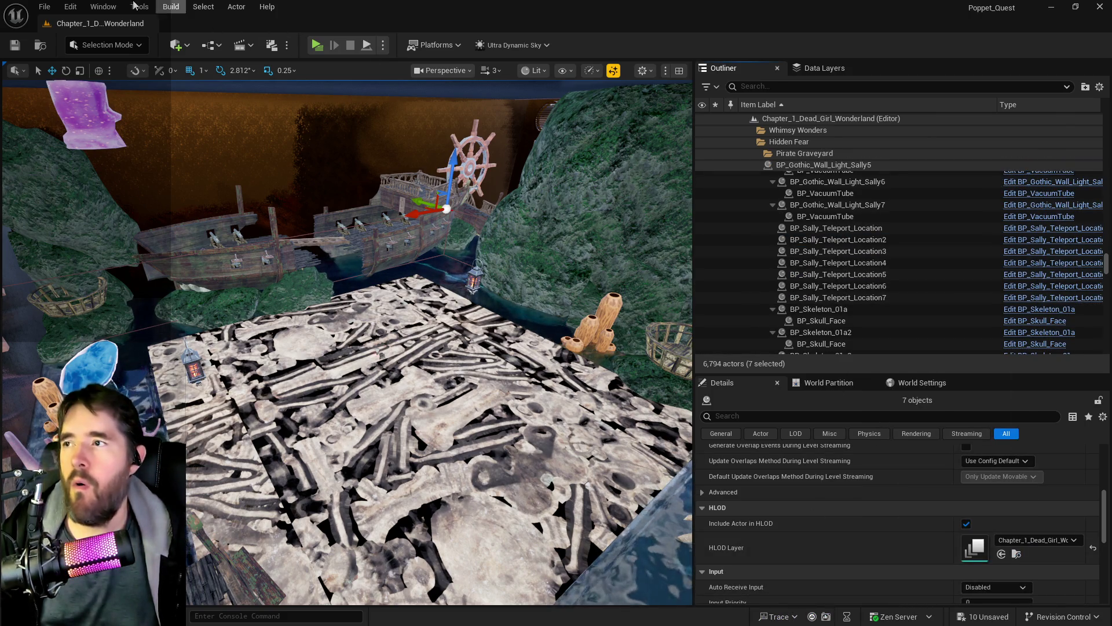
click(71, 7)
click(74, 47)
click(71, 7)
click(78, 51)
click(72, 7)
click(78, 51)
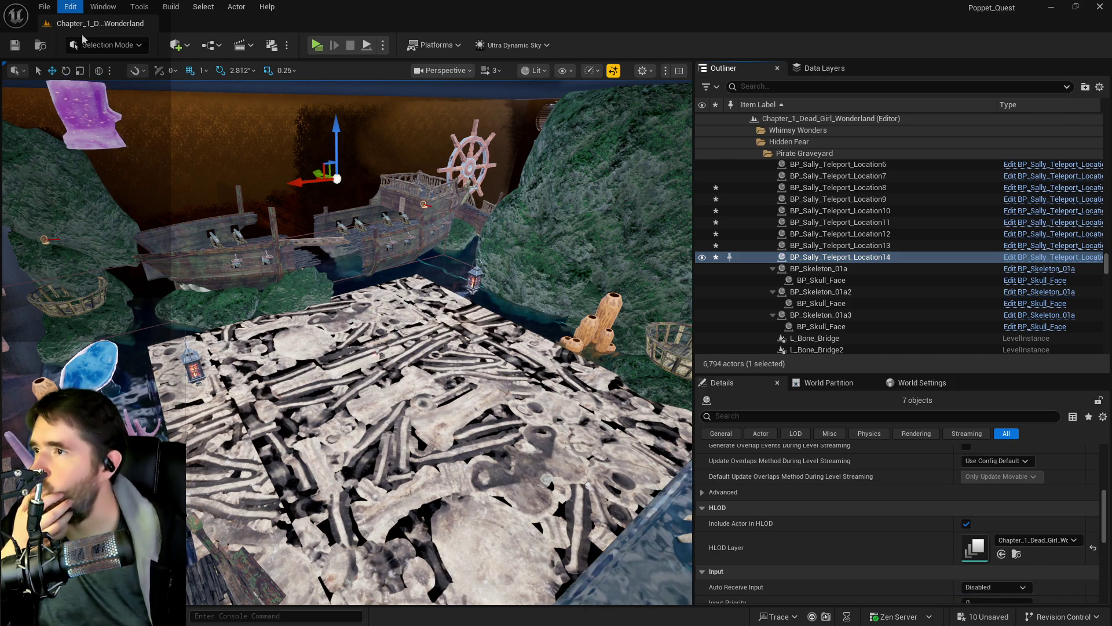
click(71, 7)
click(78, 51)
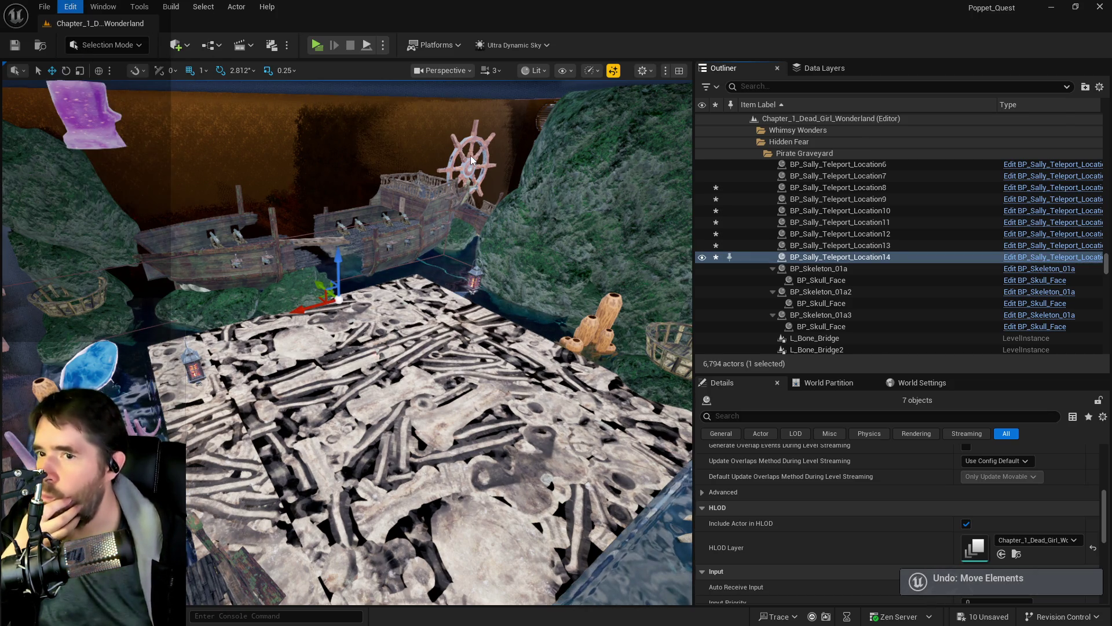
key(ctrl+z)
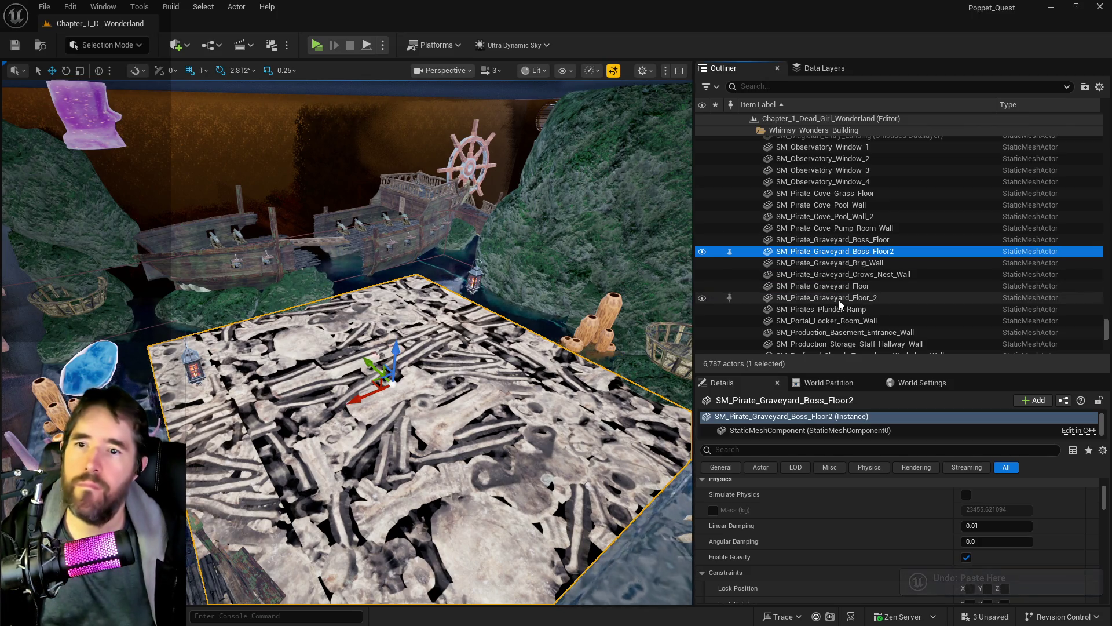
drag(405, 290, 406, 289)
drag(438, 161, 438, 161)
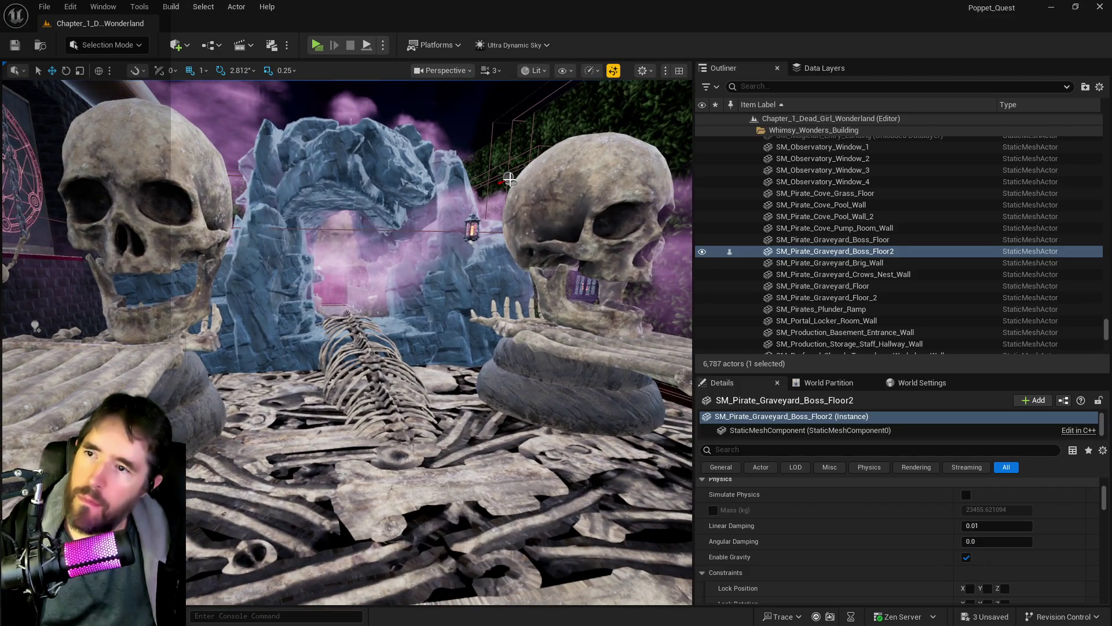
click(509, 179)
shift+click(810, 208)
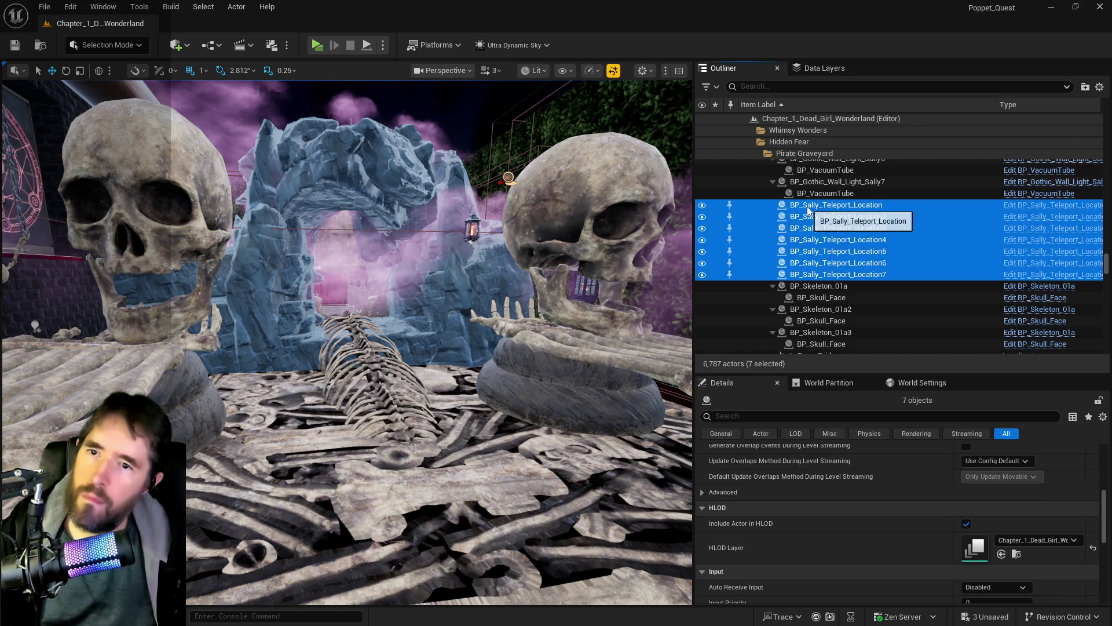
Delete the seven teleport locations, then undo to restore them.
key(Delete)
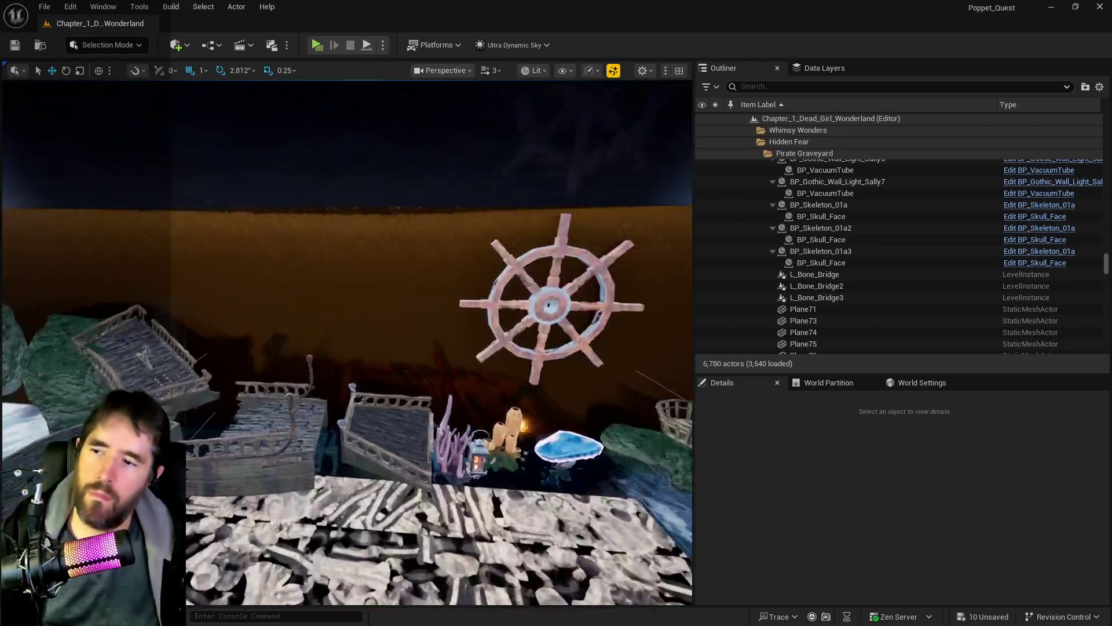
drag(361, 325, 361, 341)
right_click(391, 374)
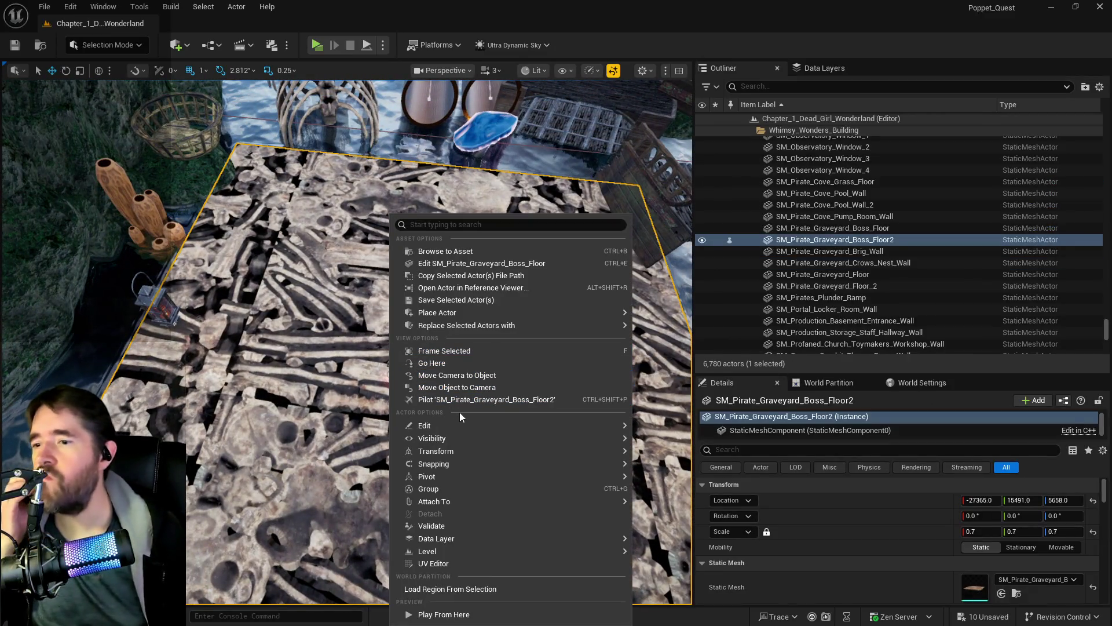
key(ctrl+z)
Fly over the bone floor and select teleport spots Location2 through Location7.
drag(489, 349, 441, 316)
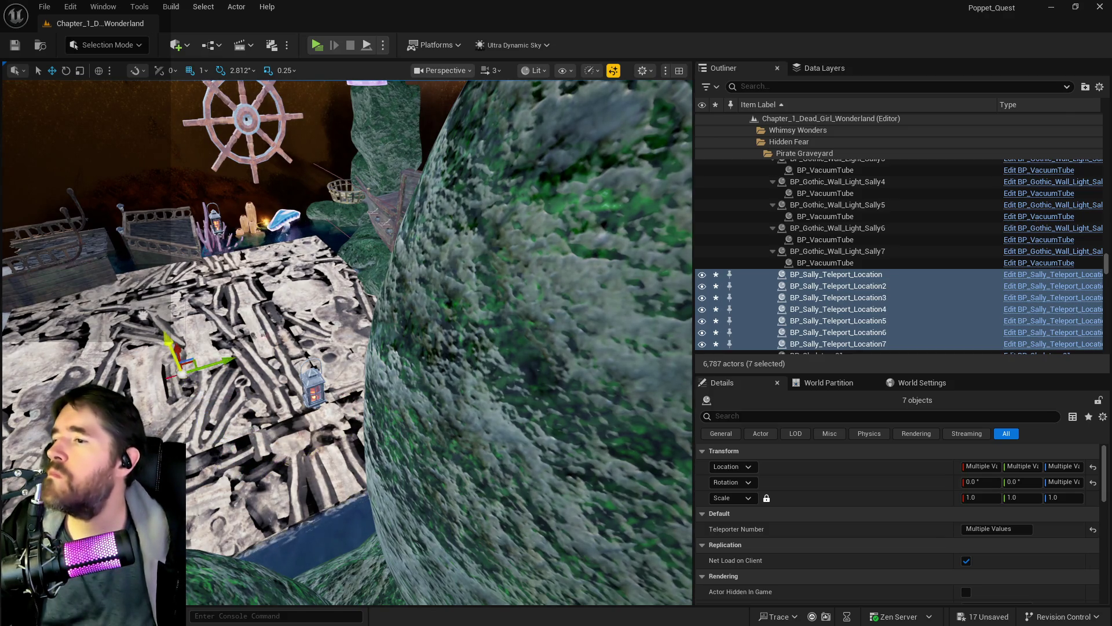
drag(442, 316, 408, 313)
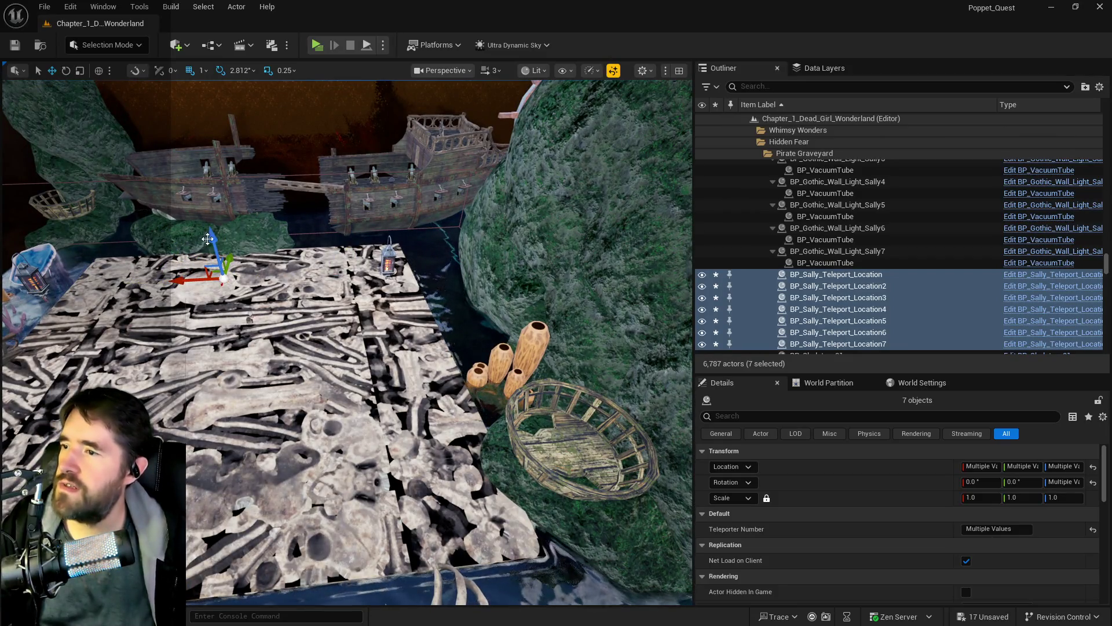
mouse_move(409, 312)
mouse_down()
mouse_move(396, 313)
mouse_move(352, 238)
mouse_up()
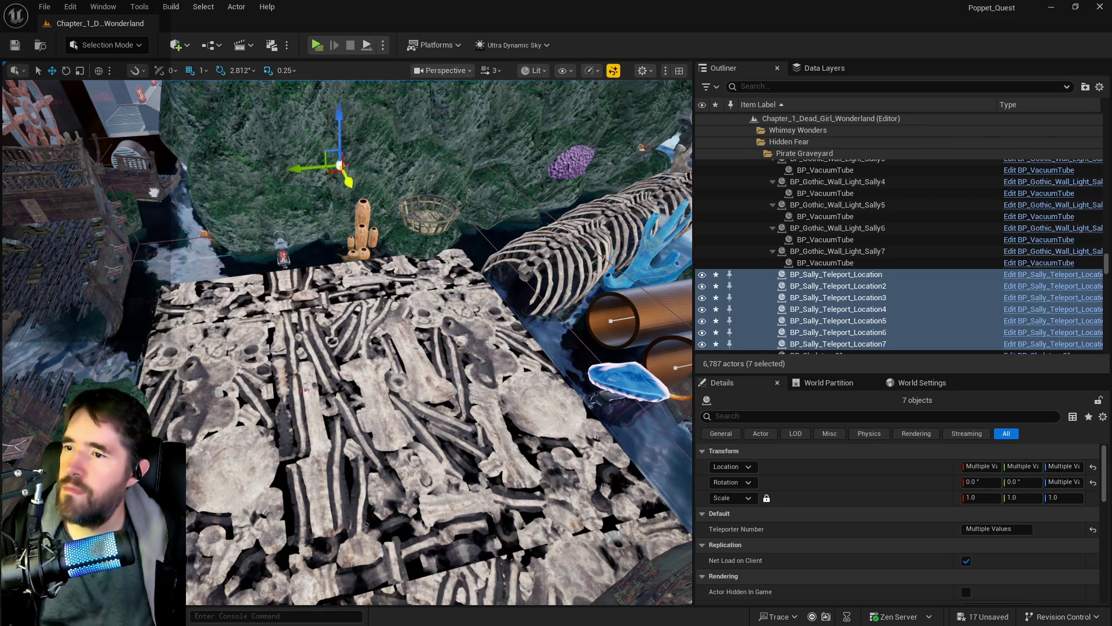
drag(255, 270, 244, 271)
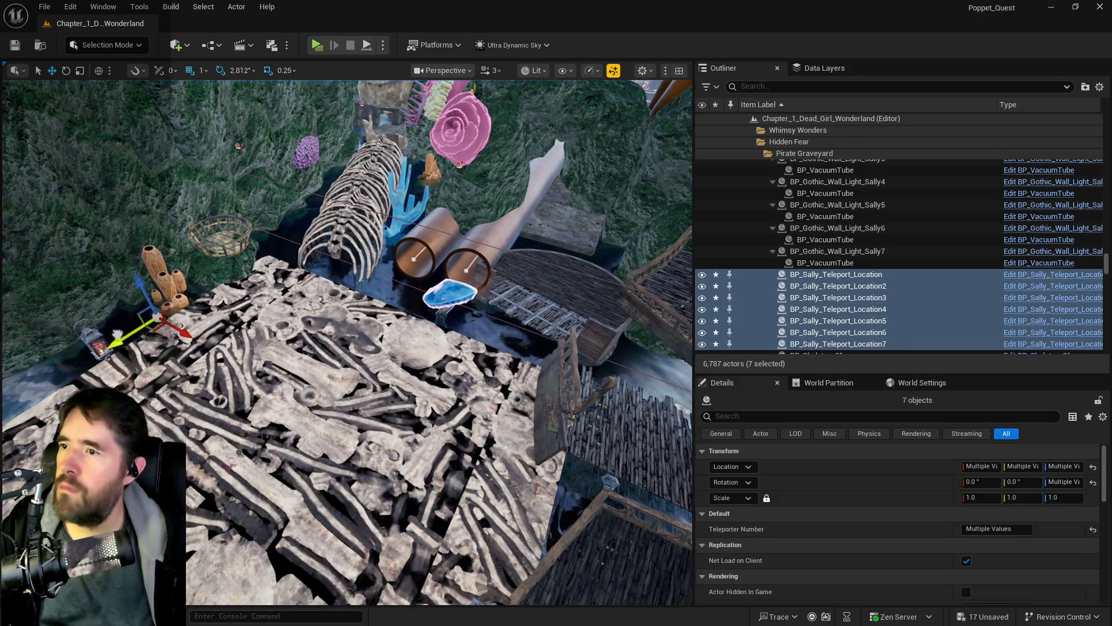
drag(280, 363, 281, 363)
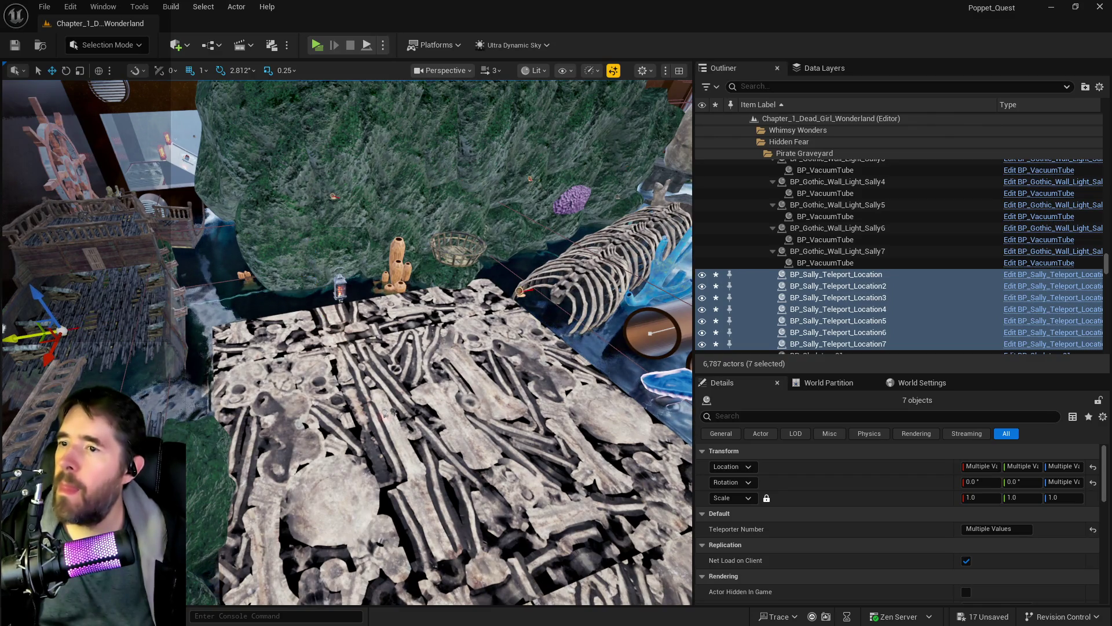
drag(235, 318, 235, 277)
drag(314, 331, 319, 261)
click(799, 287)
shift+click(818, 344)
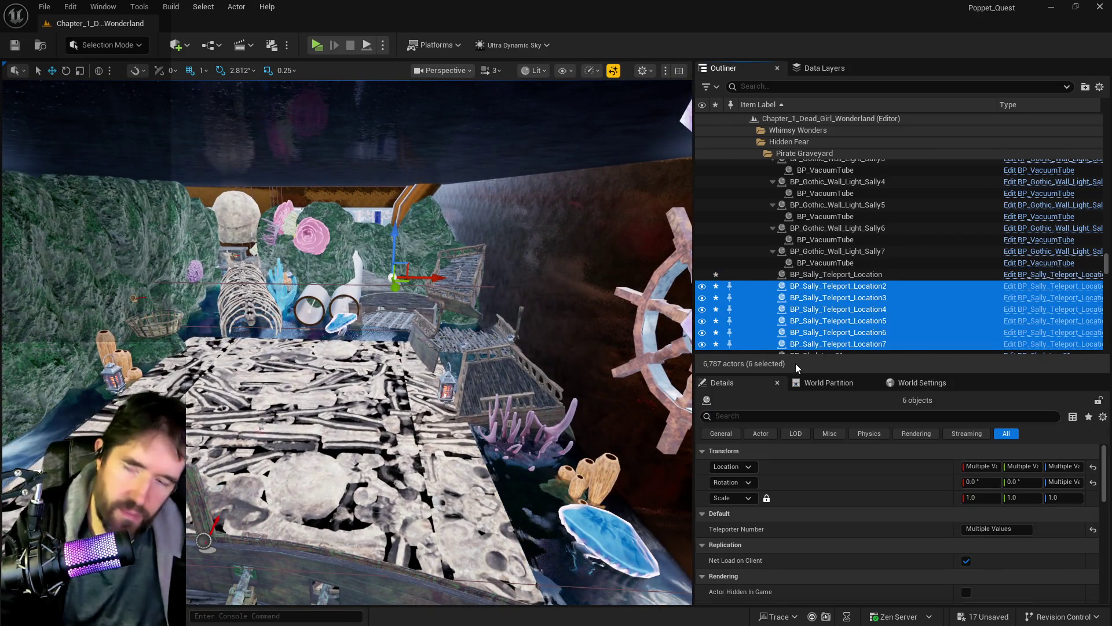
Delete the six extra teleport spots and frame the remaining BP_Sally_Teleport_Location on the ship deck.
key(Delete)
click(834, 277)
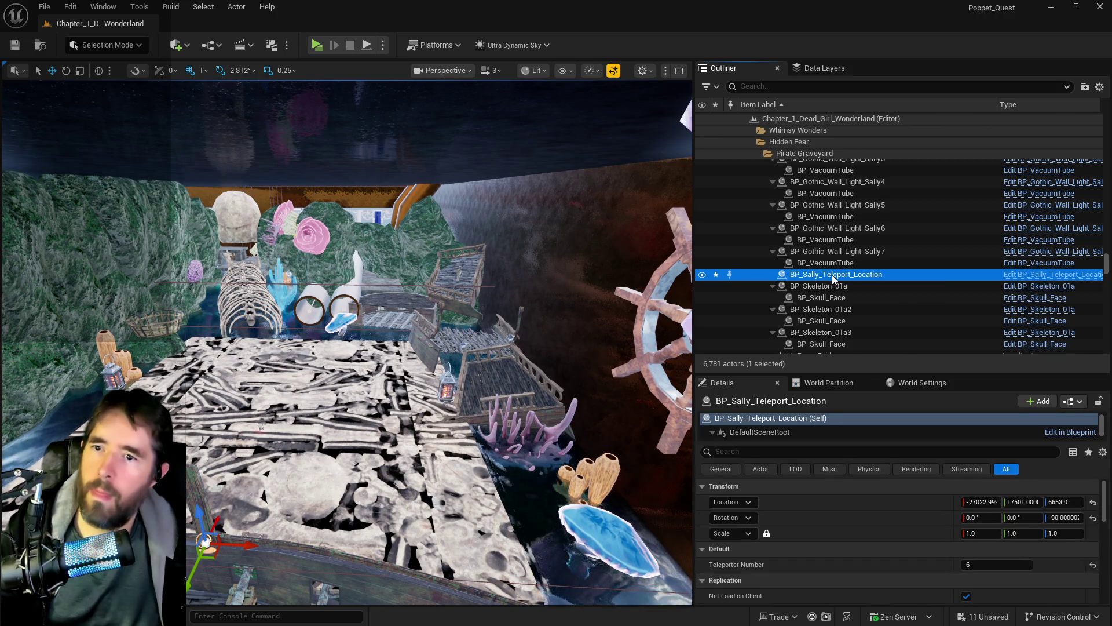
double_click(834, 274)
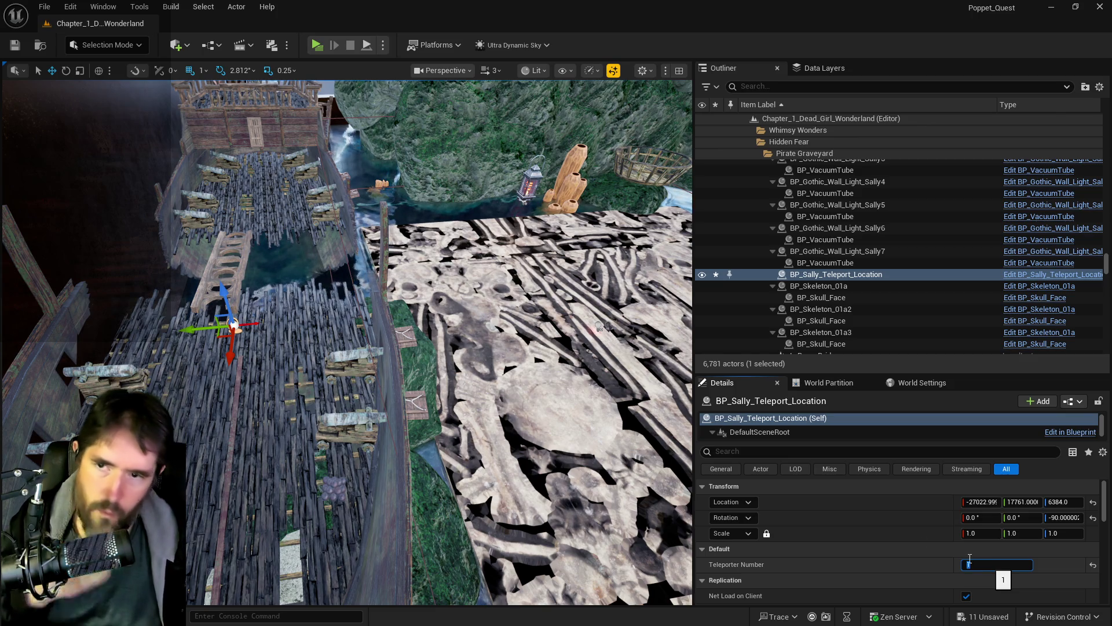
right_click(807, 274)
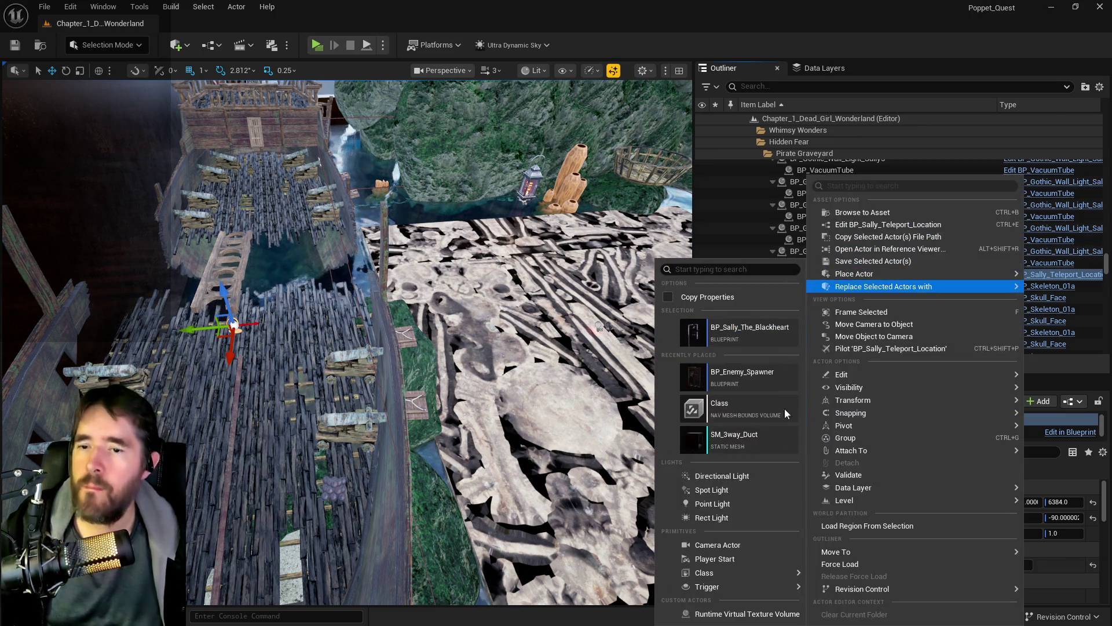
Move the teleport spot into the Sunken Depths folder, filtering folders by 'sunk'.
mouse_move(839, 552)
text(sunk)
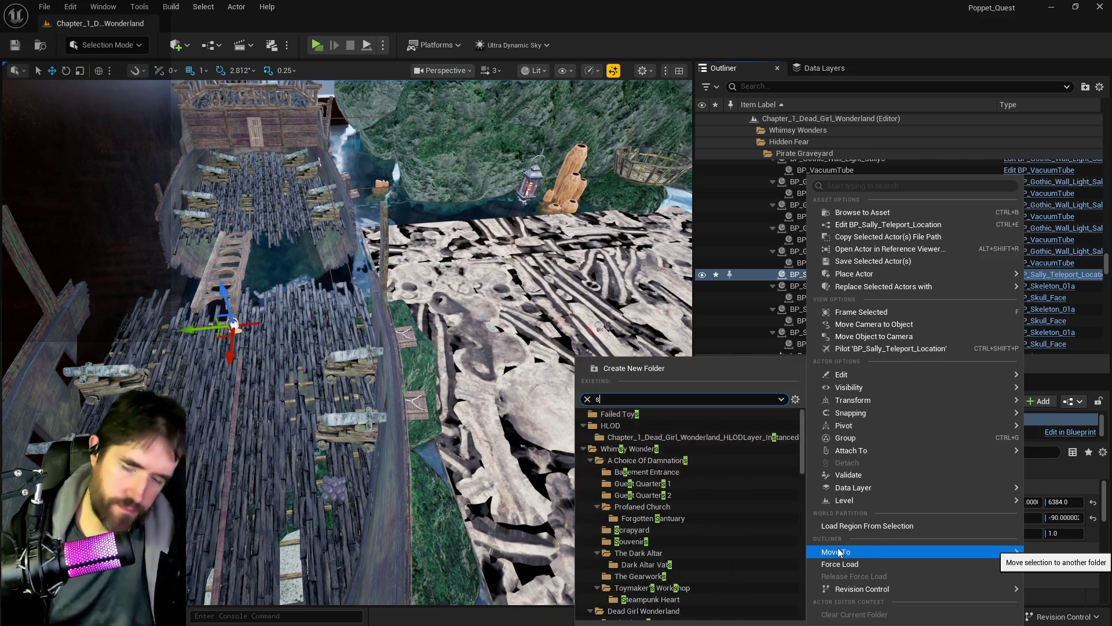
click(773, 616)
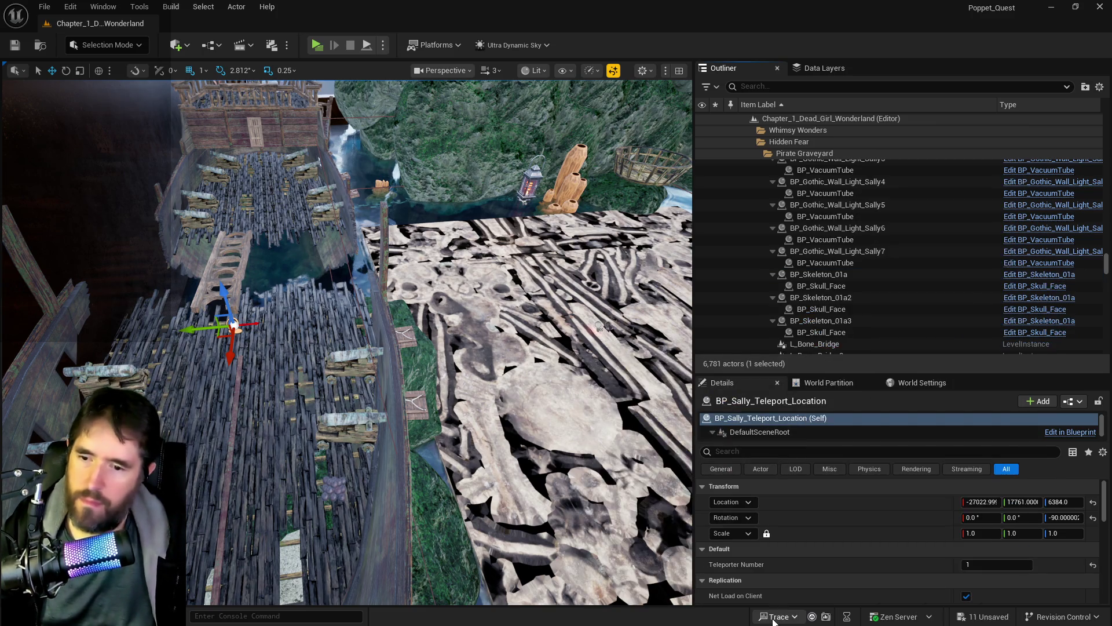
Add the teleport spot to the DL_C2_The_Sunken_Depths data layer and Alt-drag a copy beside it.
click(817, 69)
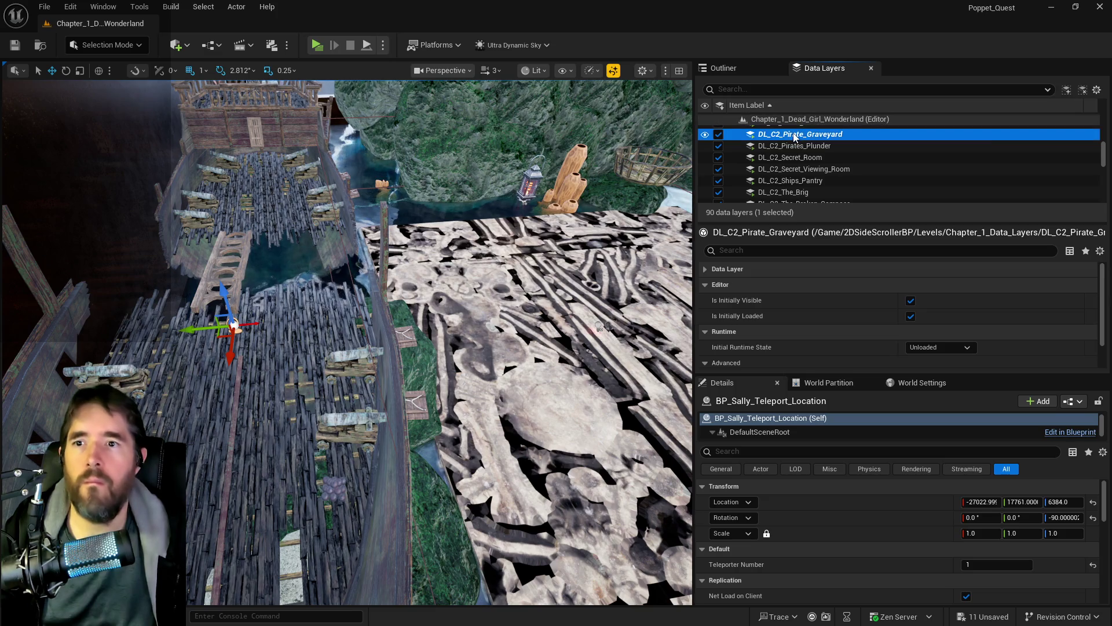
right_click(797, 135)
key(Escape)
scroll(797, 176, down, 3)
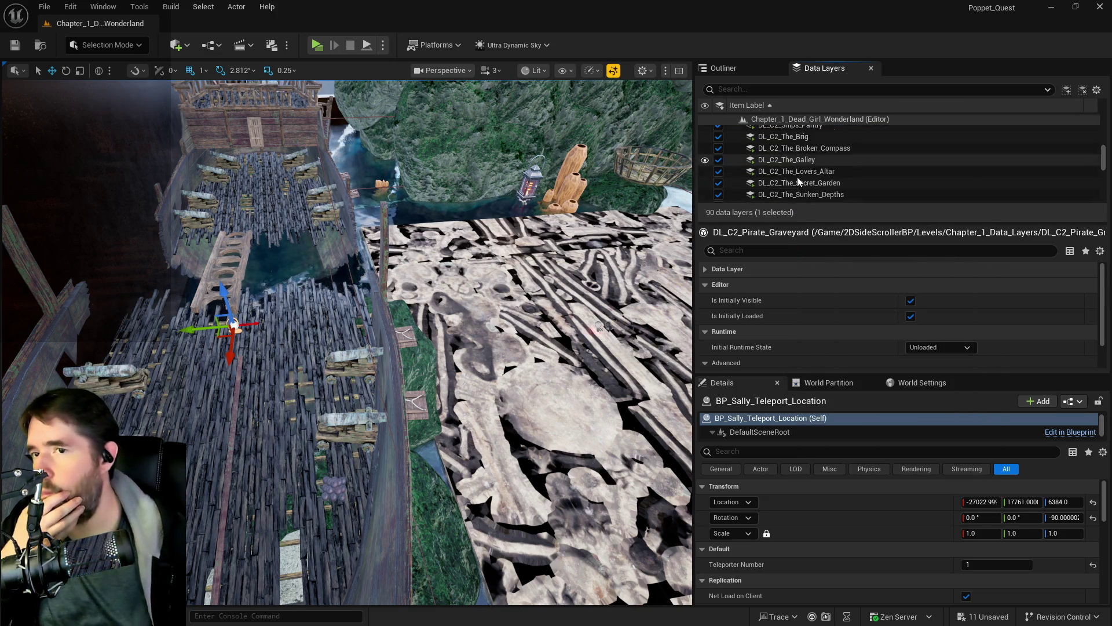
click(798, 195)
right_click(799, 196)
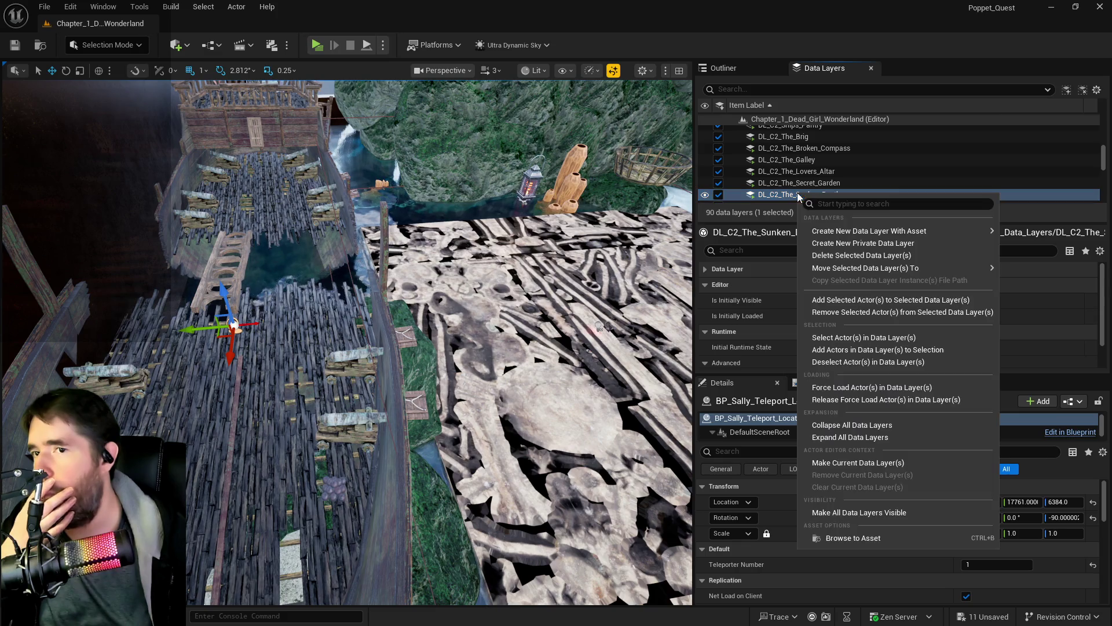
click(822, 300)
click(194, 330)
mouse_move(458, 336)
mouse_down()
mouse_move(487, 248)
mouse_move(449, 346)
mouse_move(366, 320)
mouse_up()
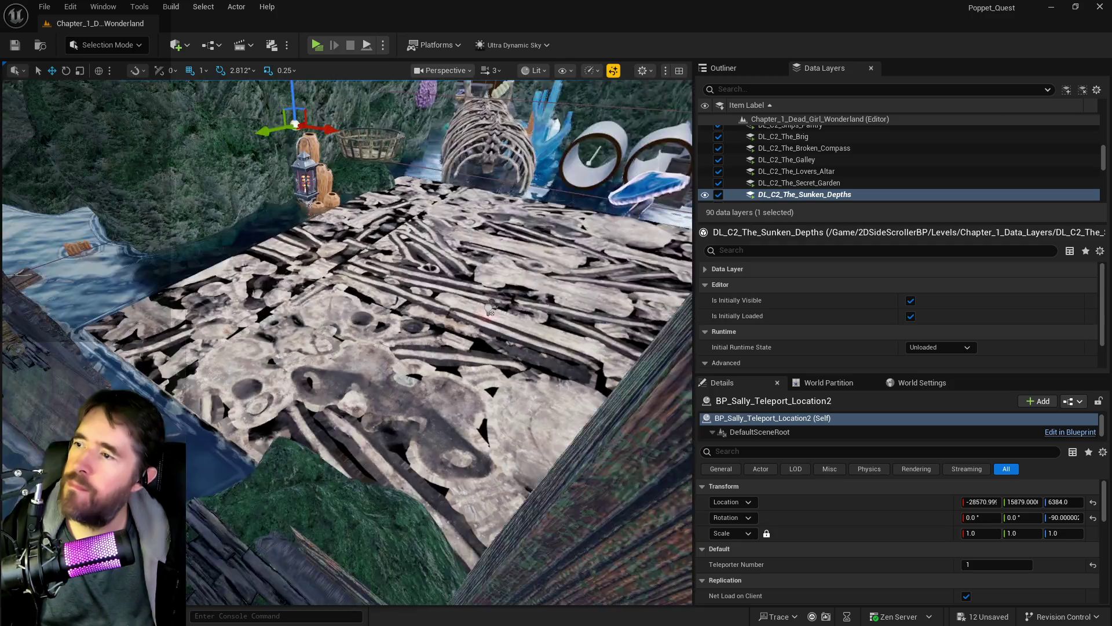
Alt-drag teleport copies toward the basket and ship deck, settling them onto the floor.
mouse_move(191, 185)
mouse_down()
mouse_move(142, 178)
mouse_move(278, 185)
mouse_move(353, 174)
mouse_move(385, 187)
mouse_up()
drag(296, 360, 308, 204)
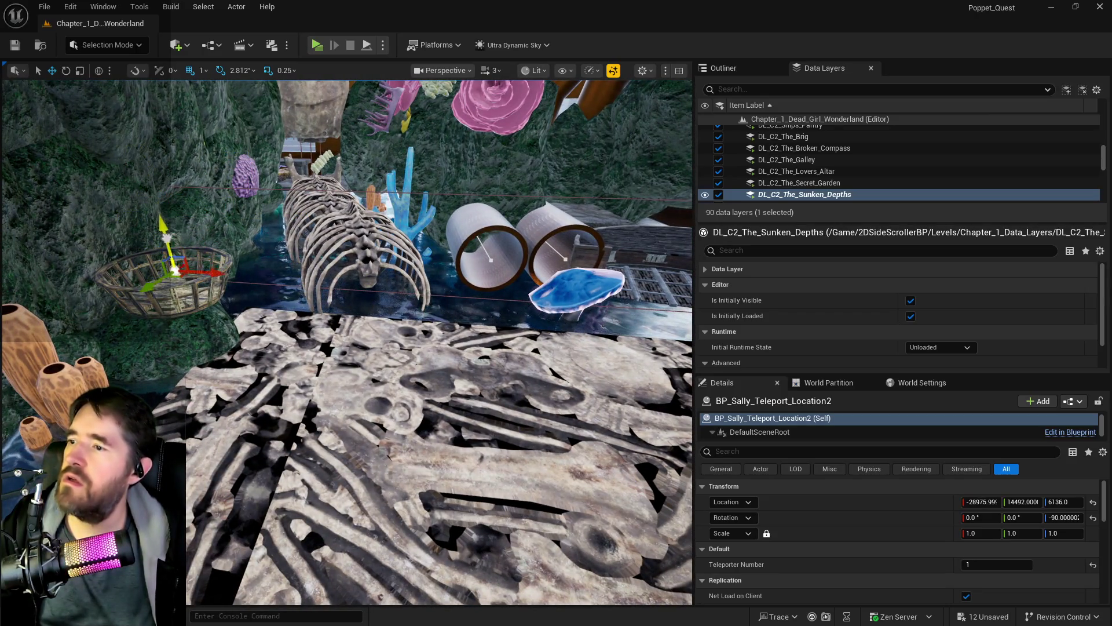
key(f)
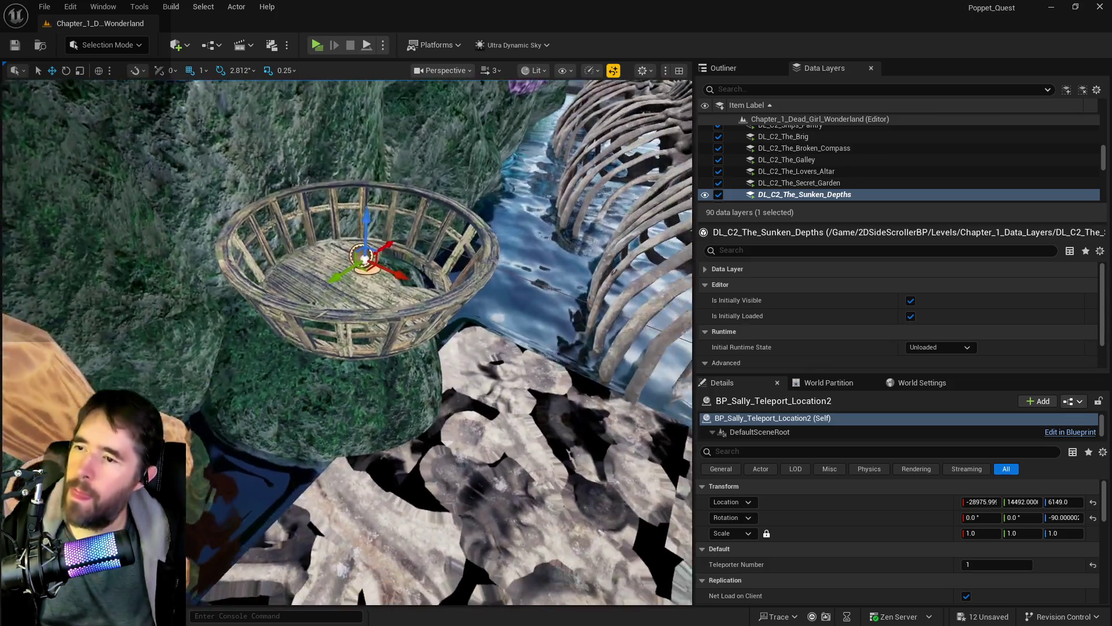
mouse_move(208, 244)
mouse_down()
mouse_move(208, 278)
mouse_move(207, 245)
mouse_up()
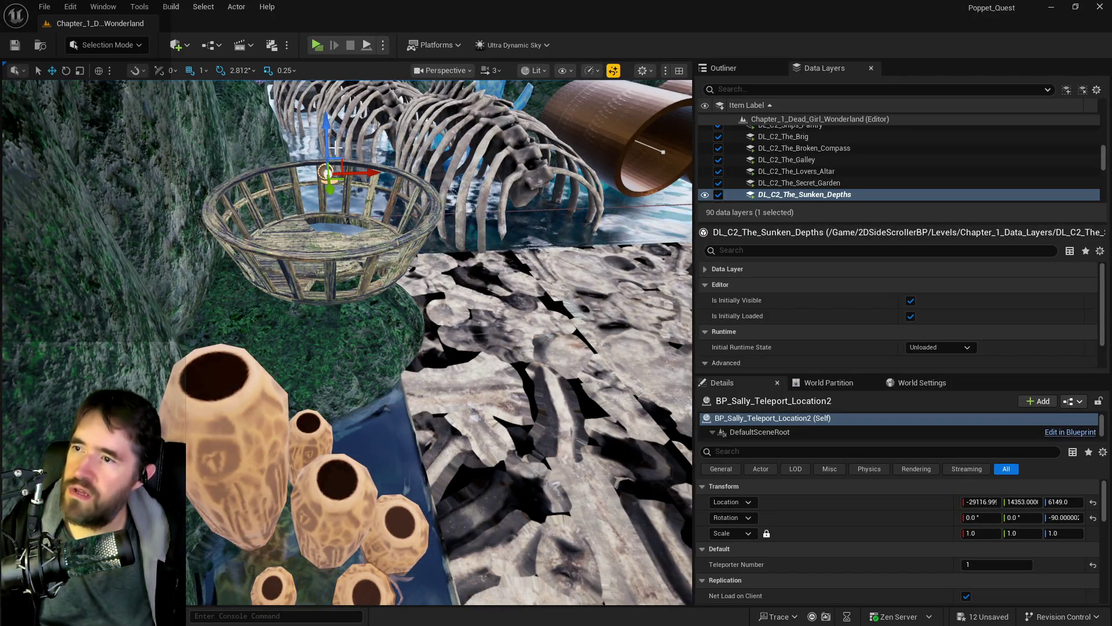
drag(323, 175, 288, 185)
drag(132, 250, 180, 250)
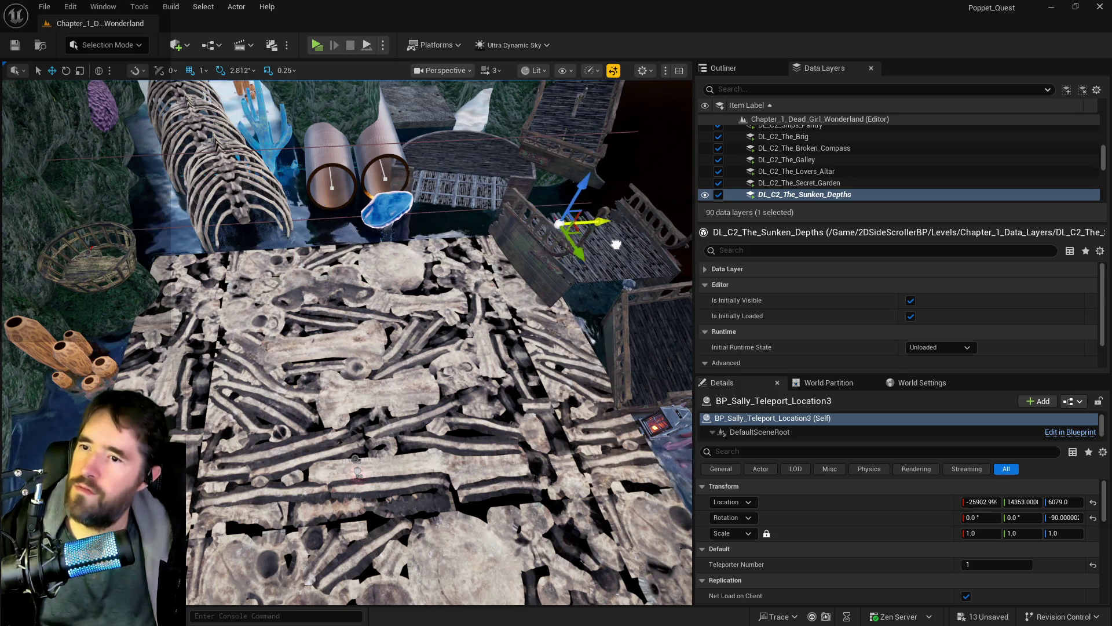
key(f)
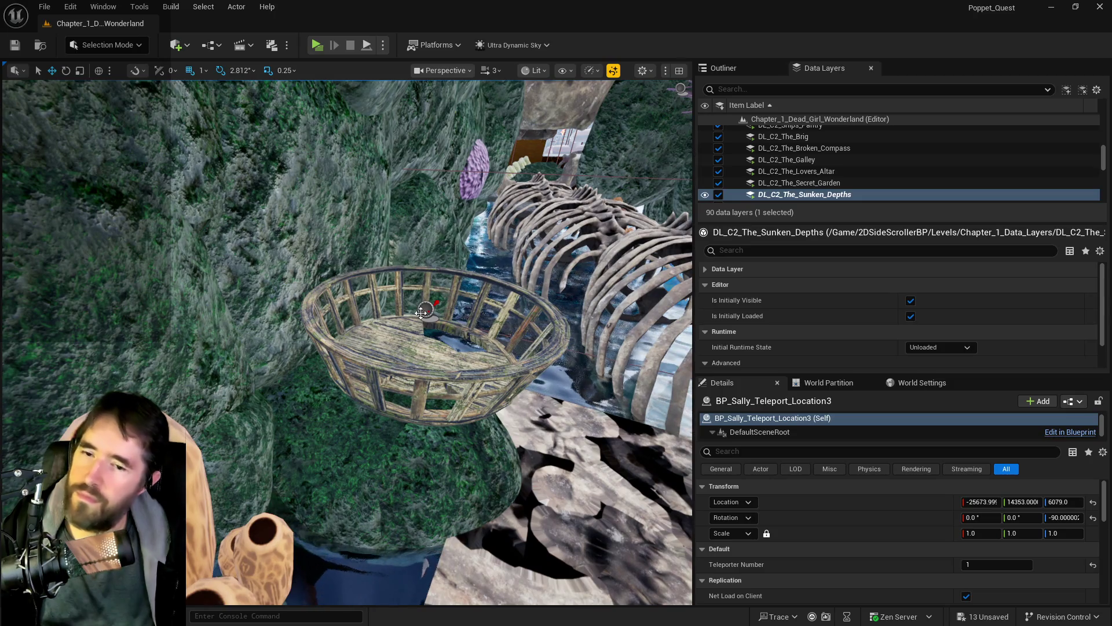
Number the basket, deck and lookout teleport spots 2, 3 and 4, nudging the newest into place.
click(421, 313)
text(2)
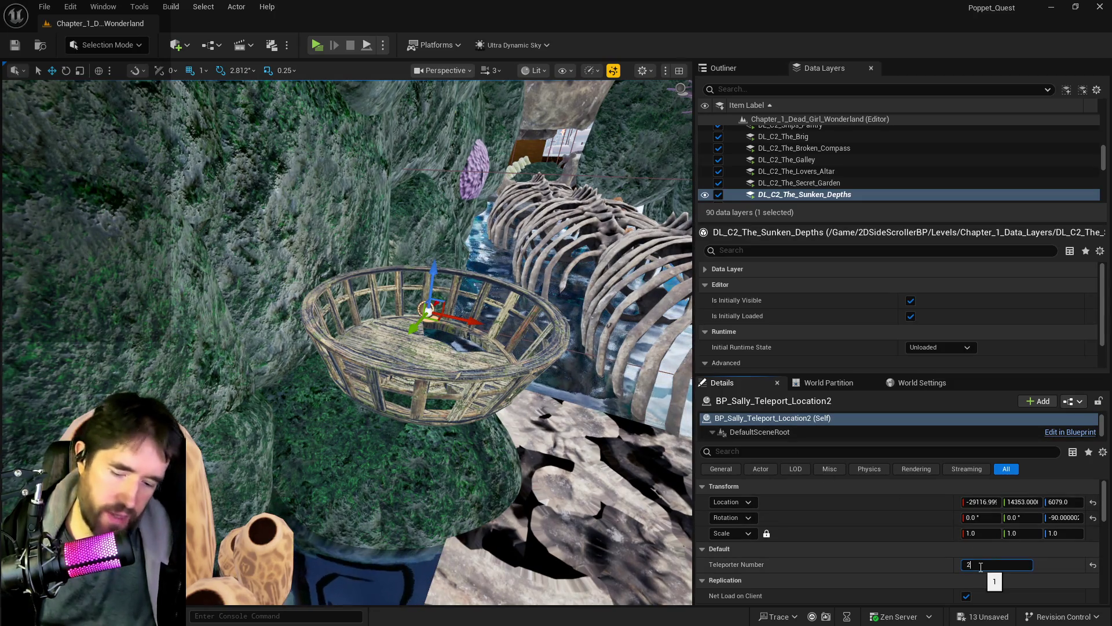
key(Return)
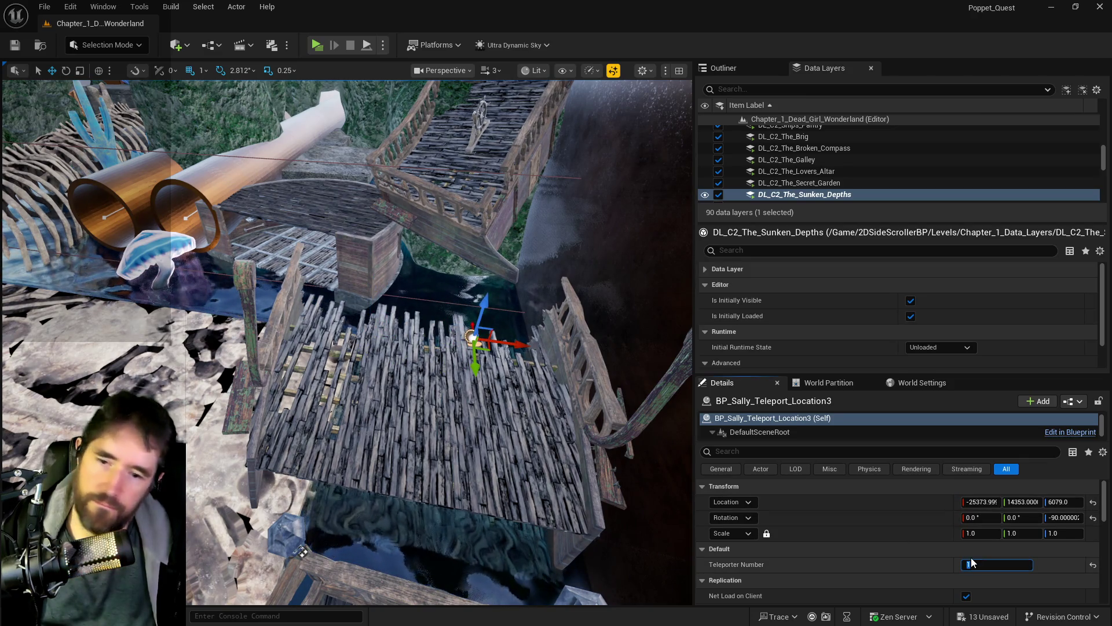
key(Return)
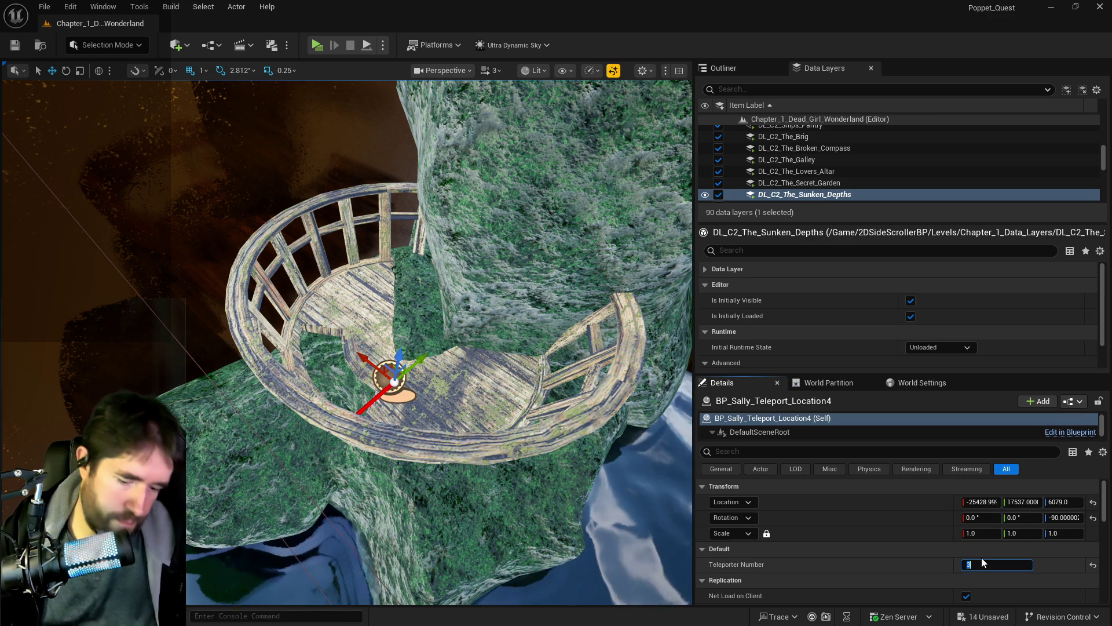
text(4)
key(Return)
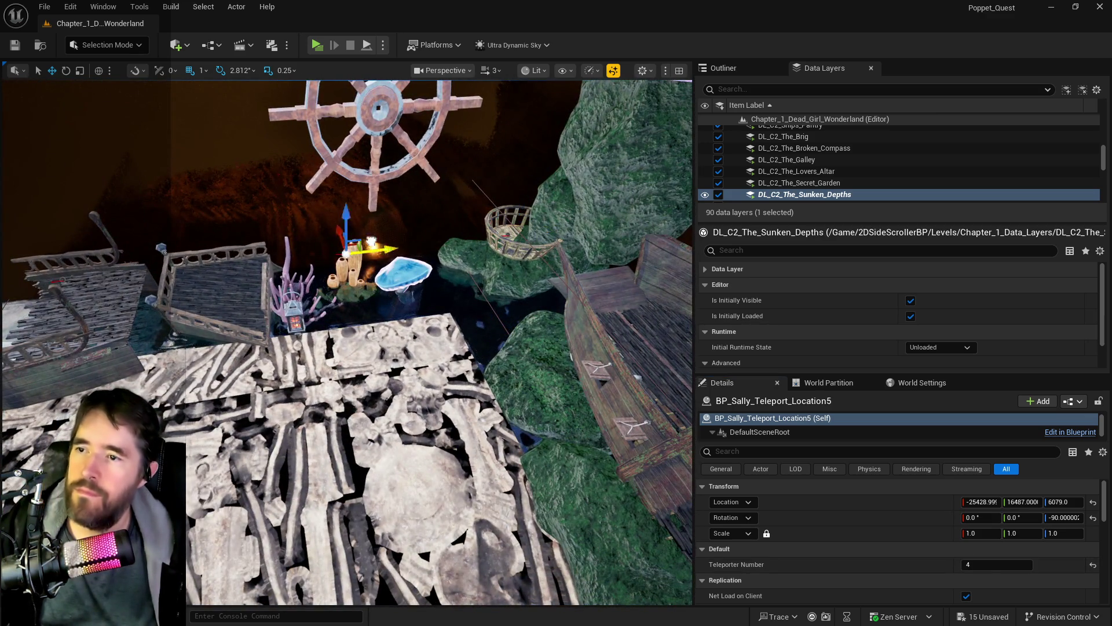
mouse_move(270, 262)
mouse_down()
mouse_move(249, 260)
mouse_move(359, 208)
mouse_move(426, 255)
mouse_up()
drag(578, 285, 325, 270)
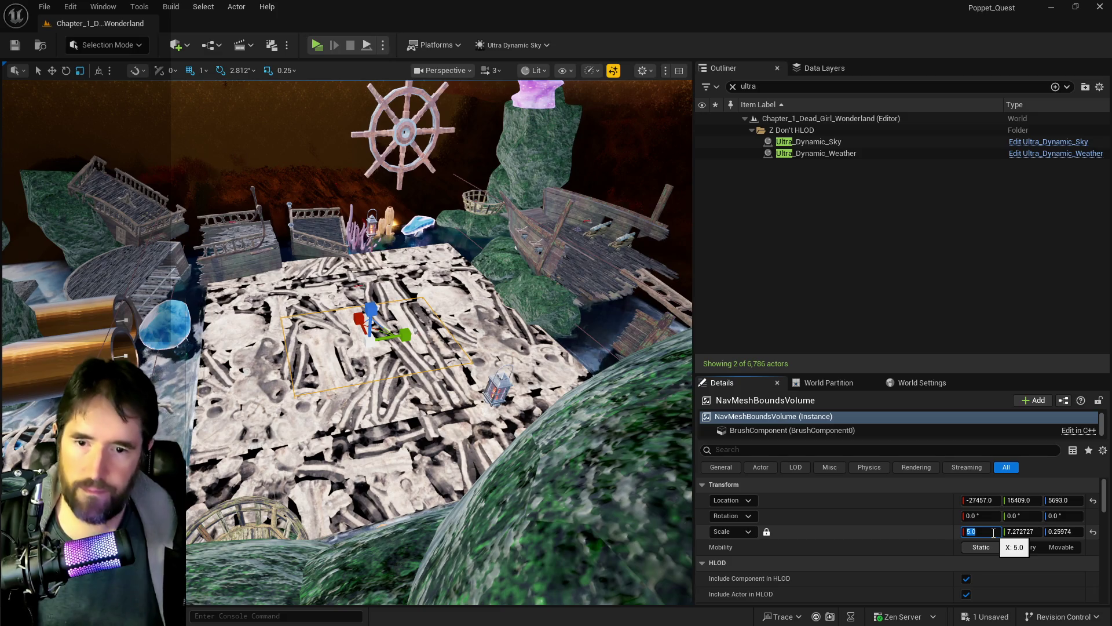
Scale the NavMeshBoundsVolume to 50 and raise it above the bone platform.
text(50)
key(Return)
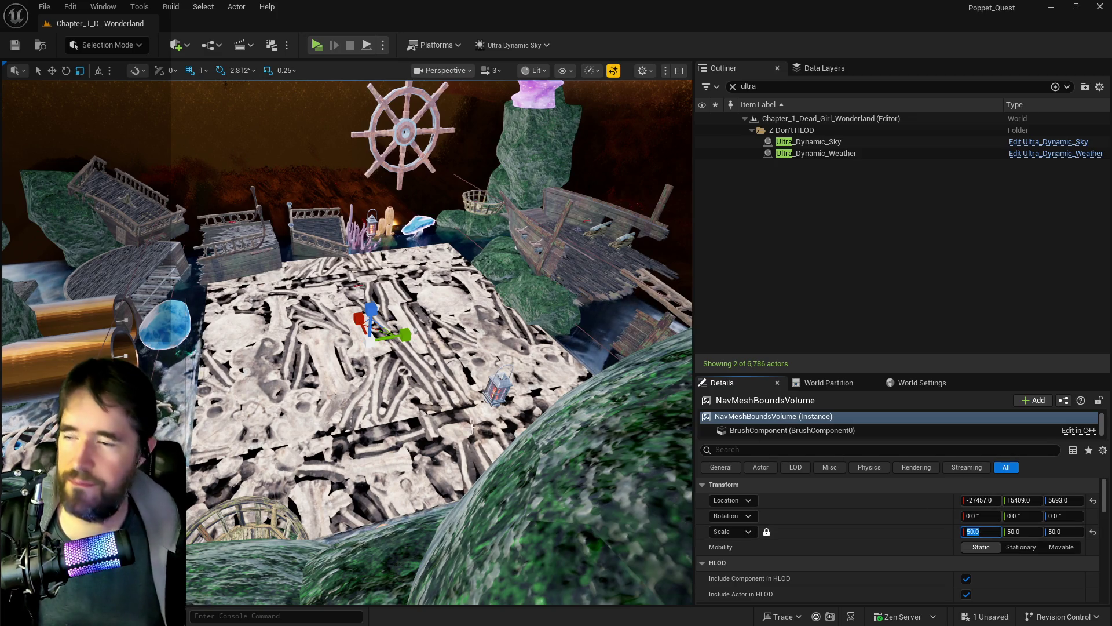
scroll(453, 348, up, 3)
drag(453, 348, 464, 304)
key(f)
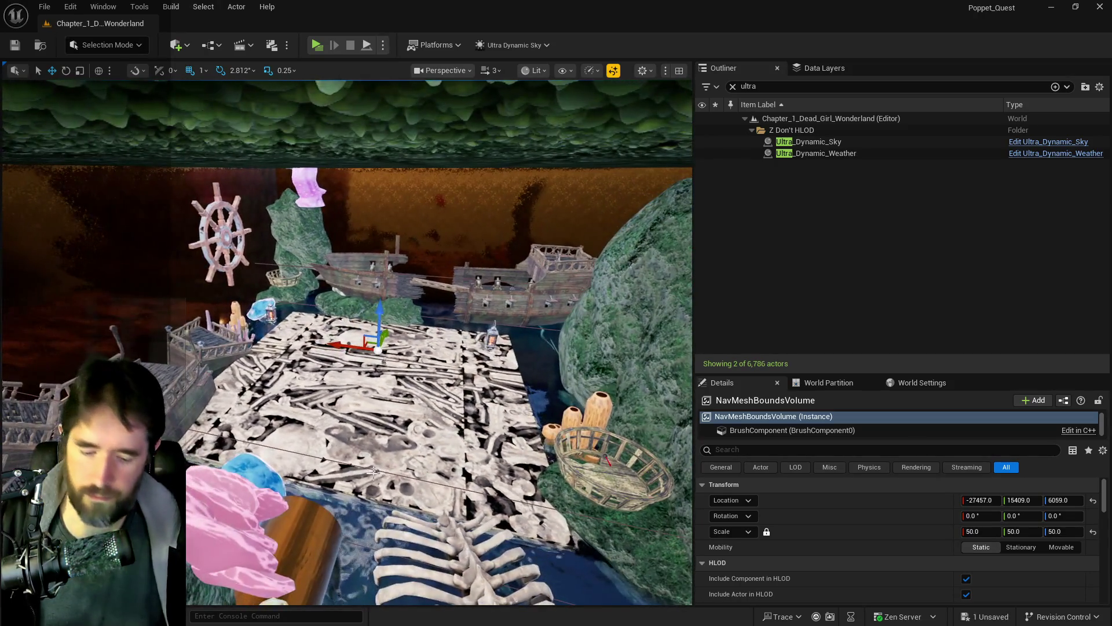
Show the navigation mesh preview and bring the volume back into view.
key(p)
key(w)
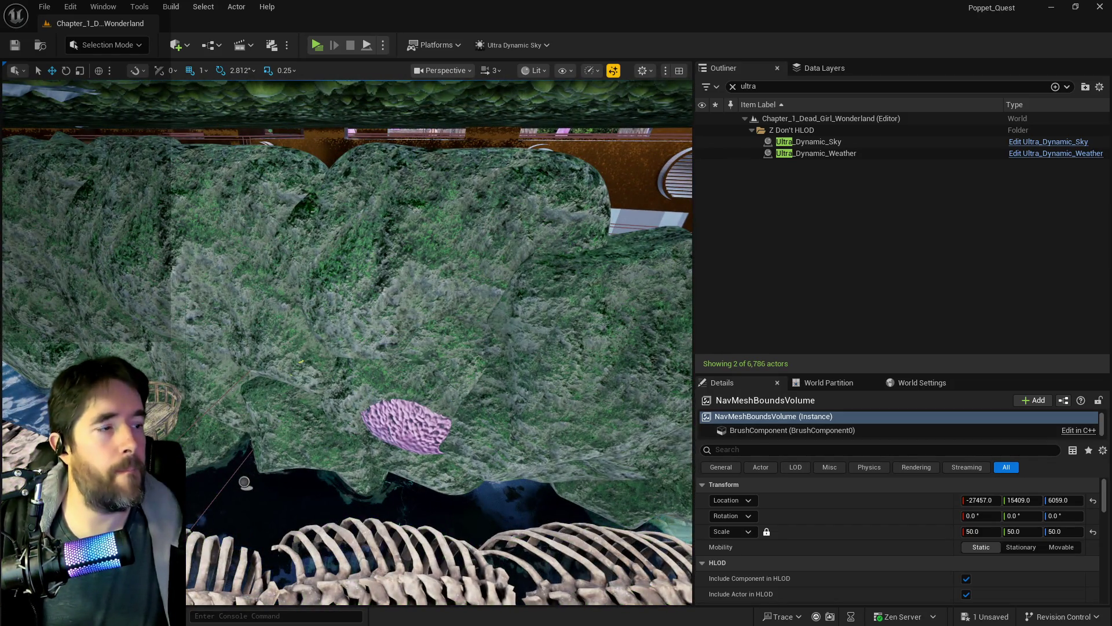
key(f)
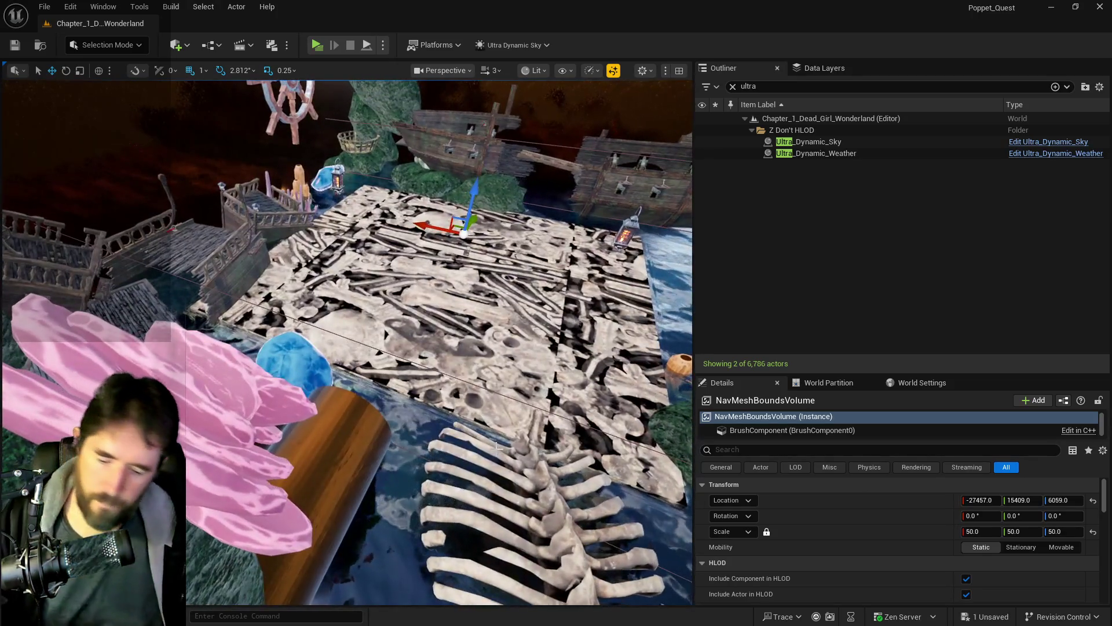
Hide the navigation preview and fly down the skeleton corridor to the glowing skull.
key(p)
key(w)
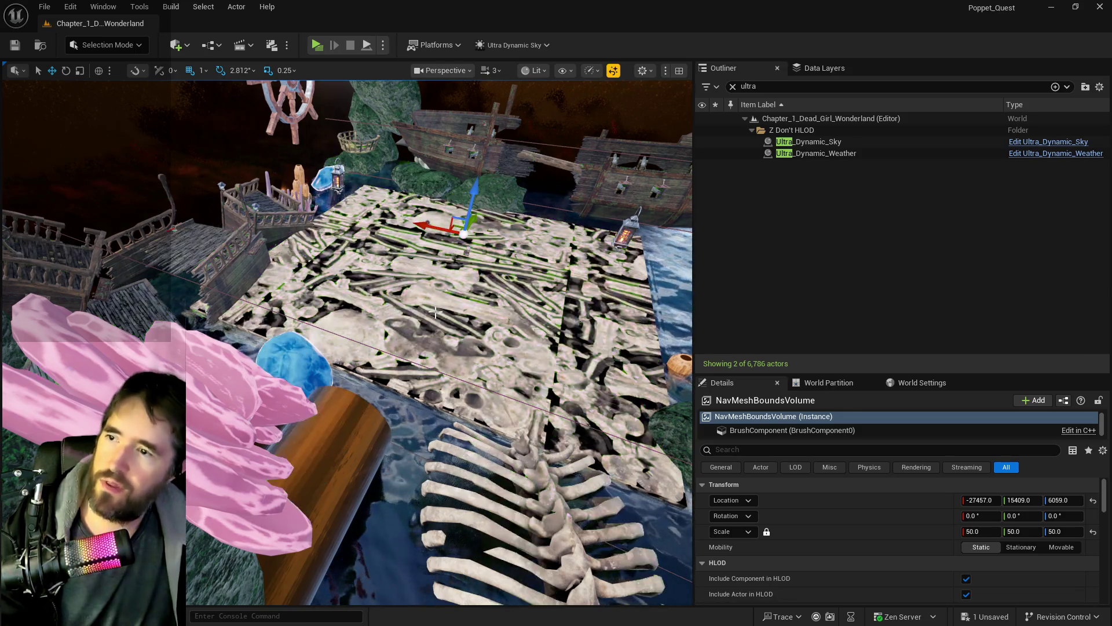
key(w)
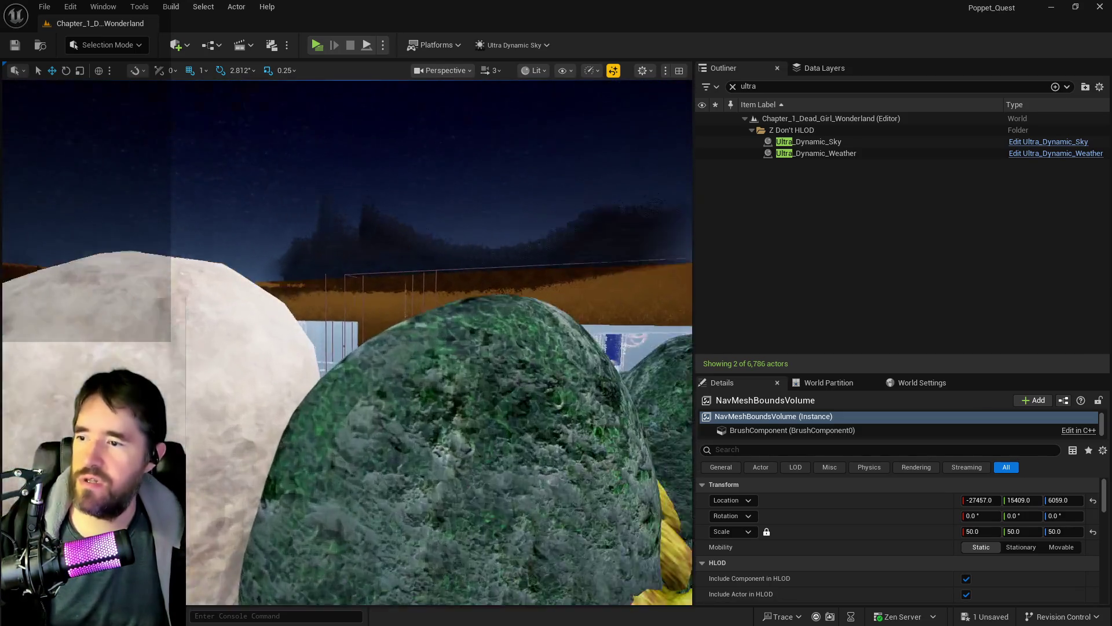
key(w)
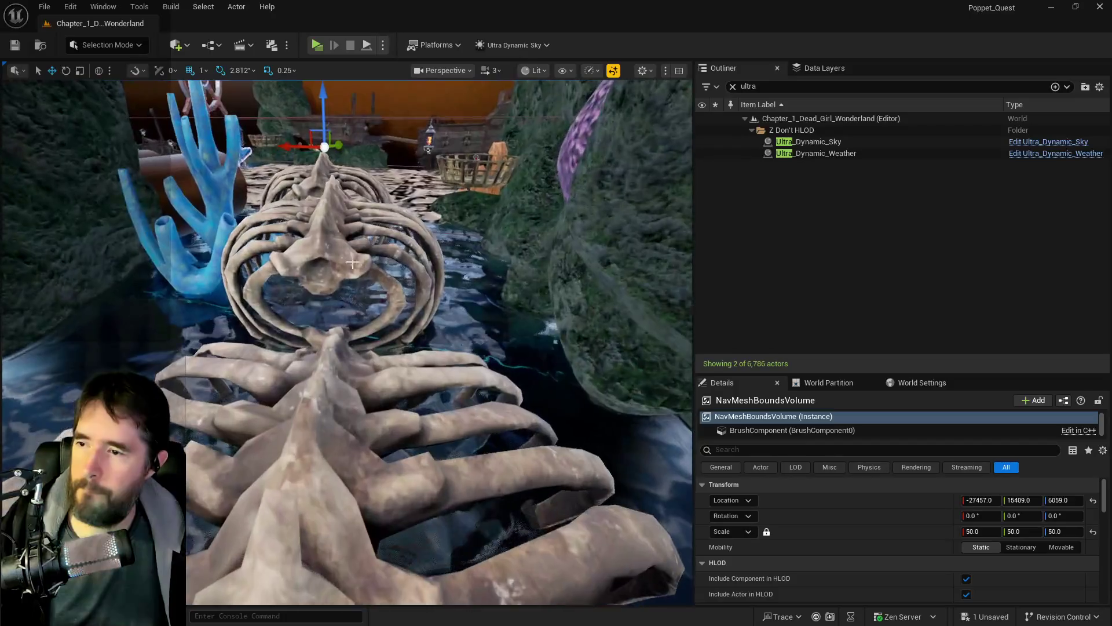
Select the ribcage prop, lower it into the water, and nudge it along X.
click(321, 256)
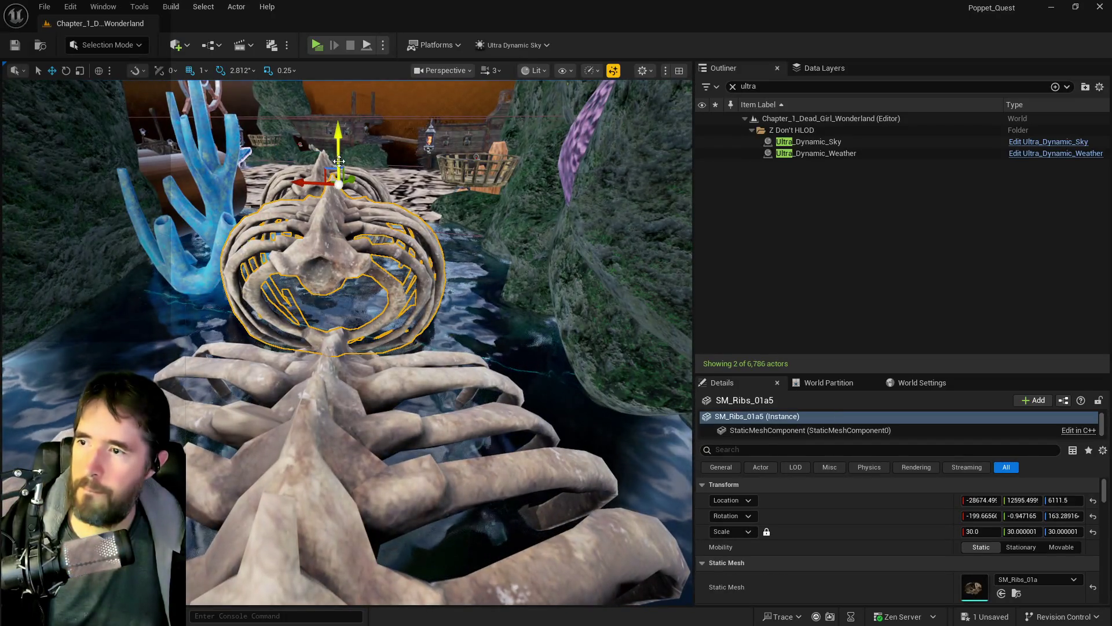
drag(339, 168, 345, 183)
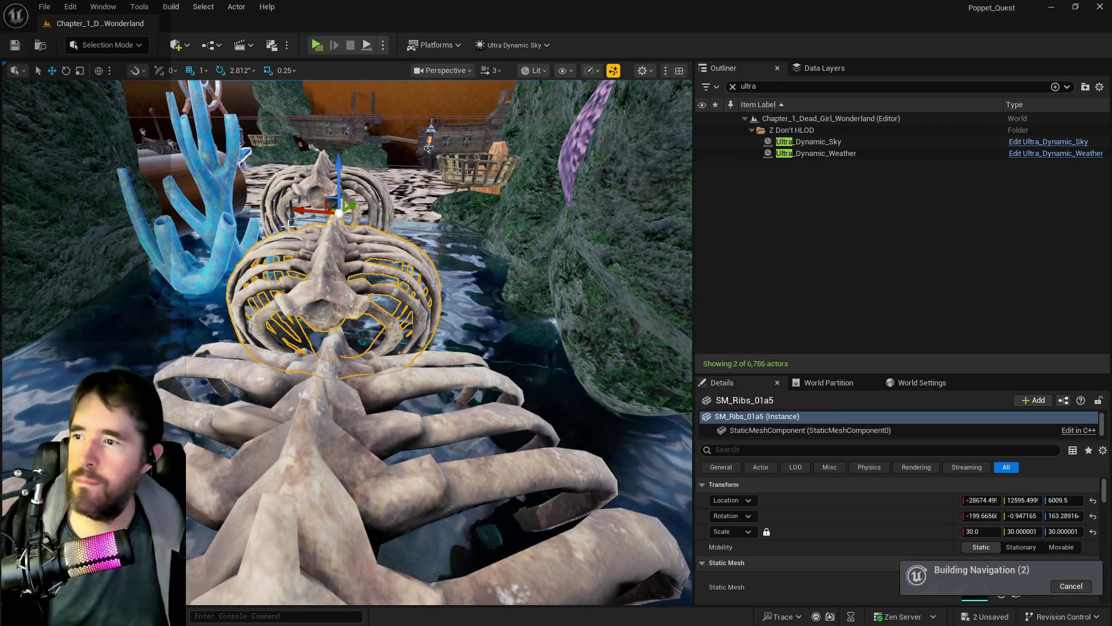
scroll(283, 229, up, 3)
drag(297, 219, 288, 219)
scroll(284, 229, down, 4)
scroll(348, 290, up, 3)
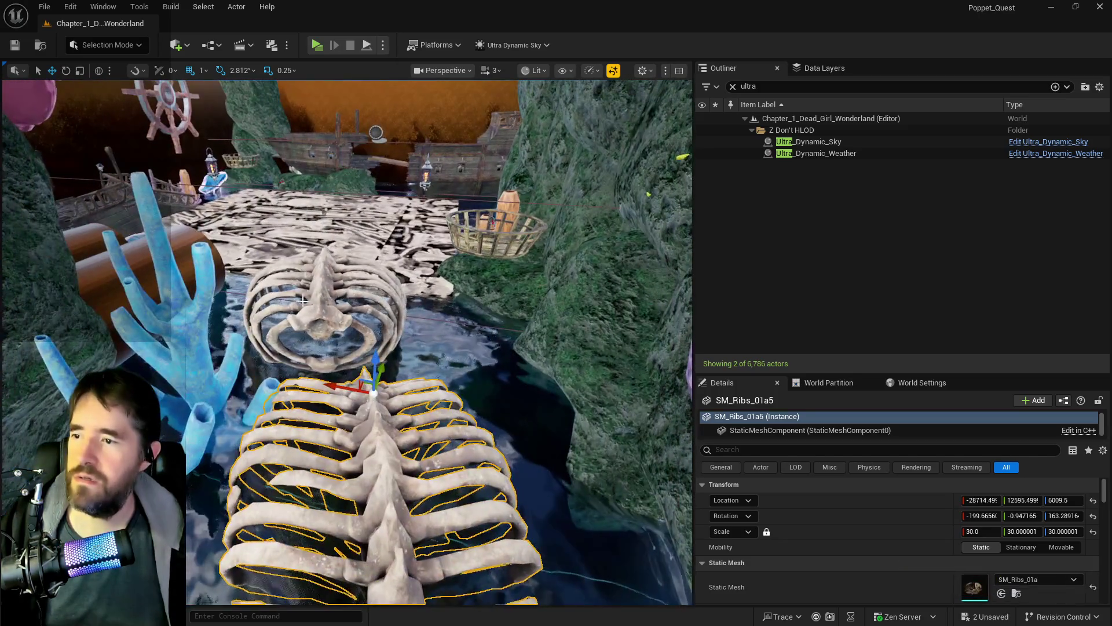
Reselect SM_Ribs_01a6, slide it sideways along X, and frame it in the view.
click(304, 305)
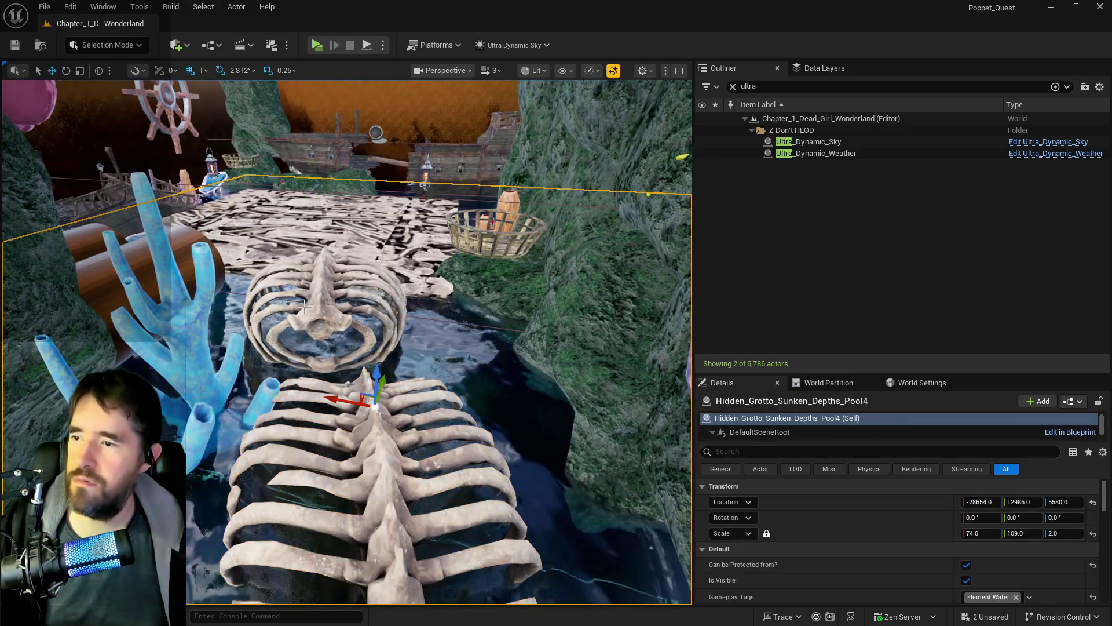
click(311, 310)
drag(305, 246, 319, 249)
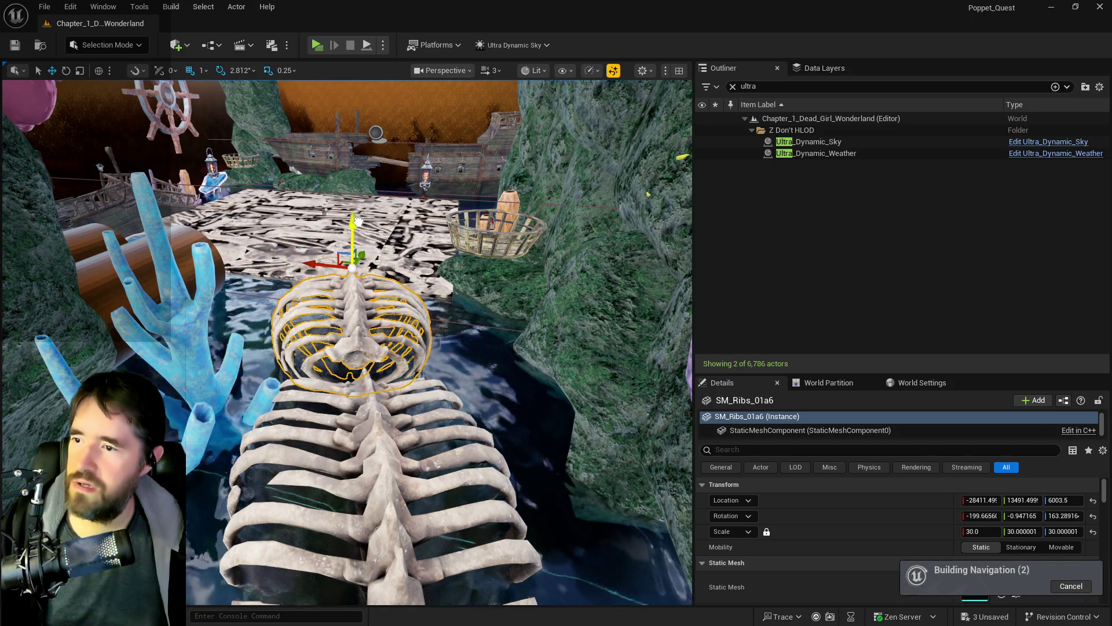
mouse_move(348, 245)
mouse_down()
mouse_move(313, 232)
mouse_move(290, 249)
mouse_move(466, 429)
mouse_up()
key(f)
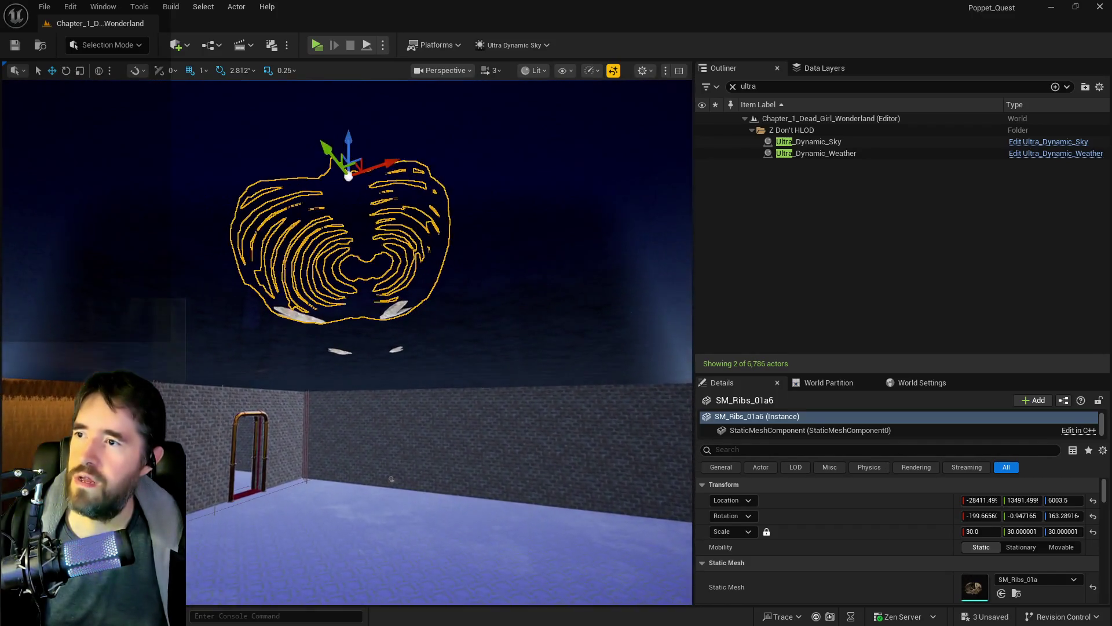
scroll(343, 296, down, 10)
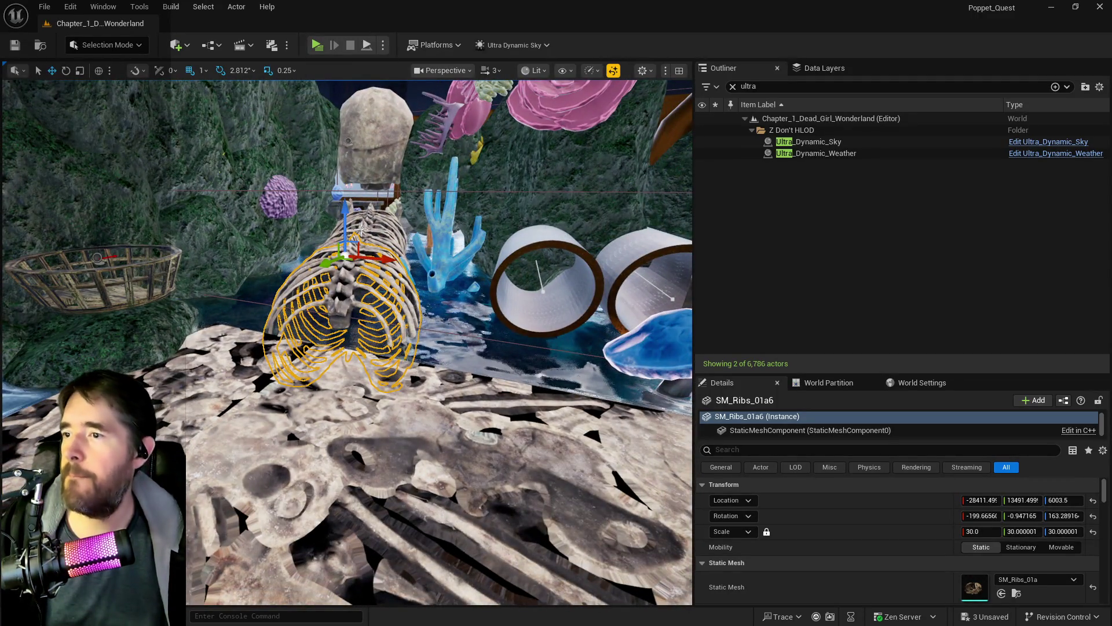
Add the larger ribcage to the selection and set the uniform scale to 20.
ctrl+click(353, 262)
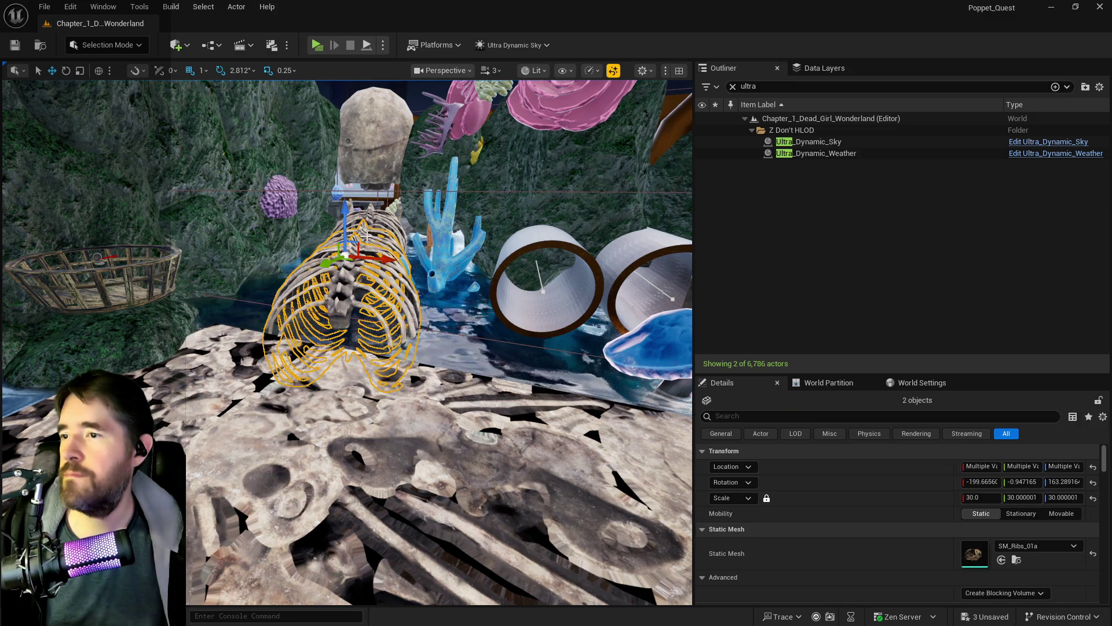
click(982, 498)
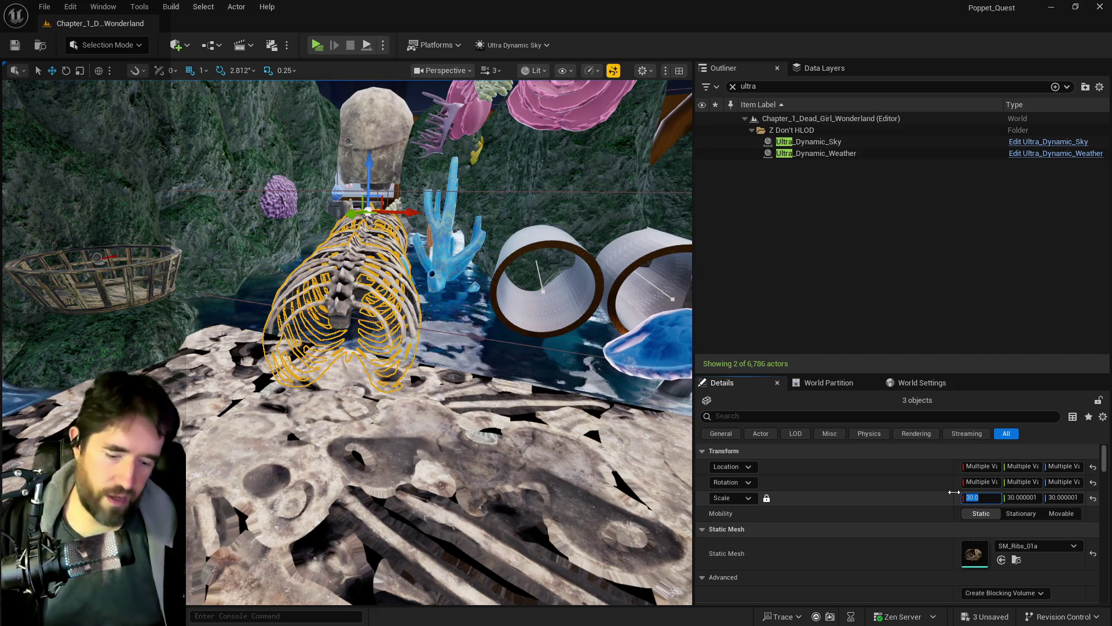
text(20)
key(Return)
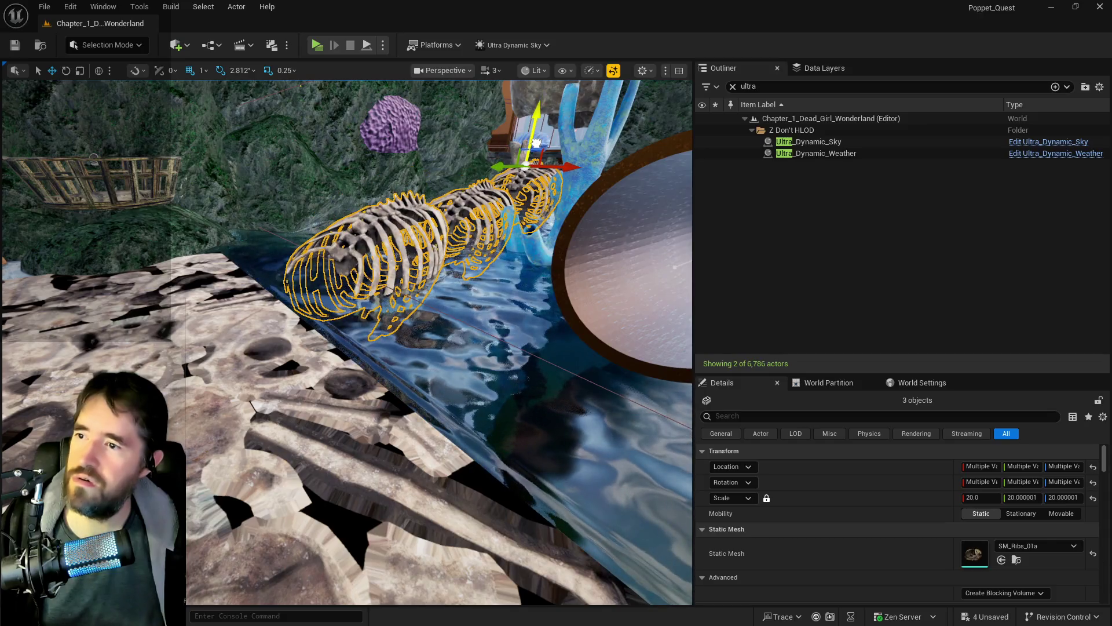
From a top-down view, drag SM_Ribs_01a6 further along the water channel.
drag(525, 165, 429, 255)
mouse_move(289, 303)
mouse_down()
mouse_move(455, 427)
mouse_move(420, 382)
mouse_move(486, 280)
mouse_up()
click(420, 310)
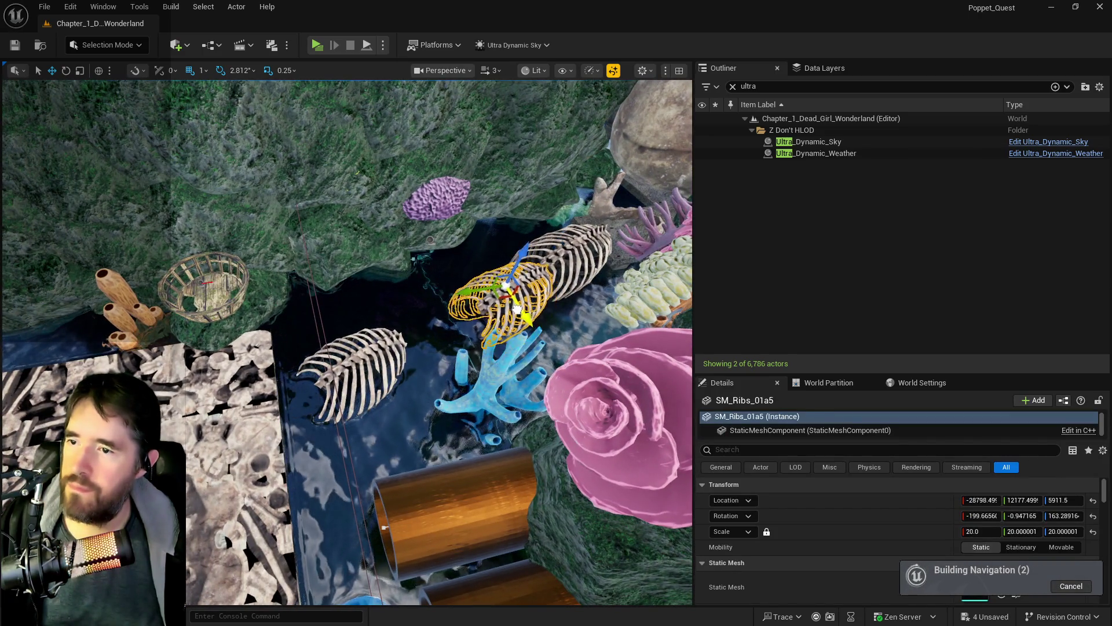
click(325, 365)
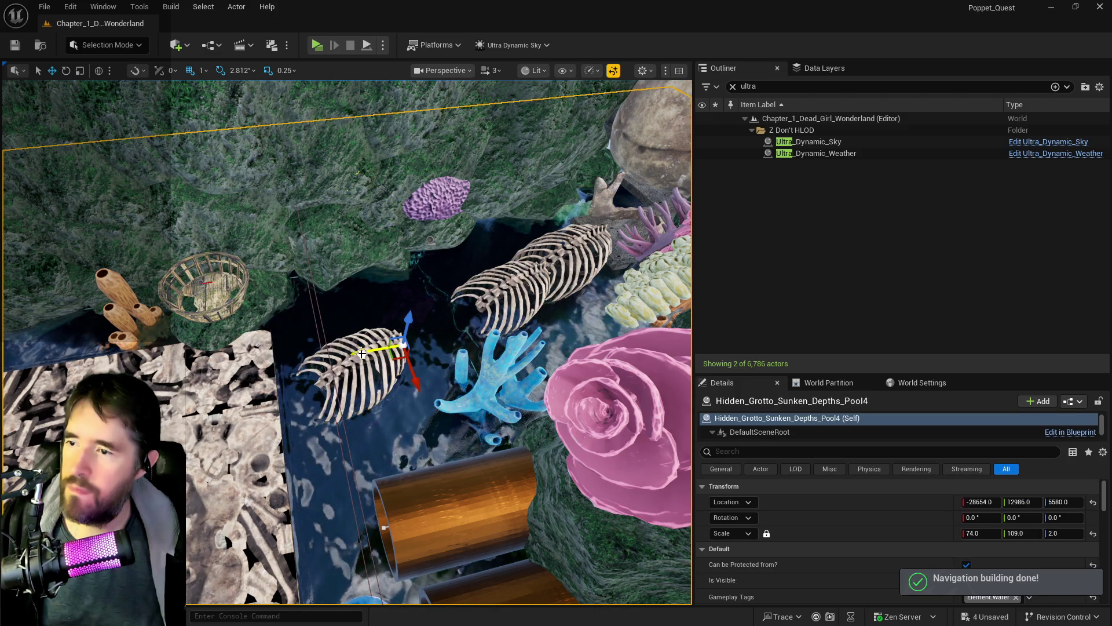
click(321, 365)
mouse_move(321, 365)
mouse_down()
mouse_move(443, 357)
mouse_move(391, 332)
mouse_move(335, 403)
mouse_move(356, 411)
mouse_up()
Save all unsaved changes and bring up the Content Browser.
key(w)
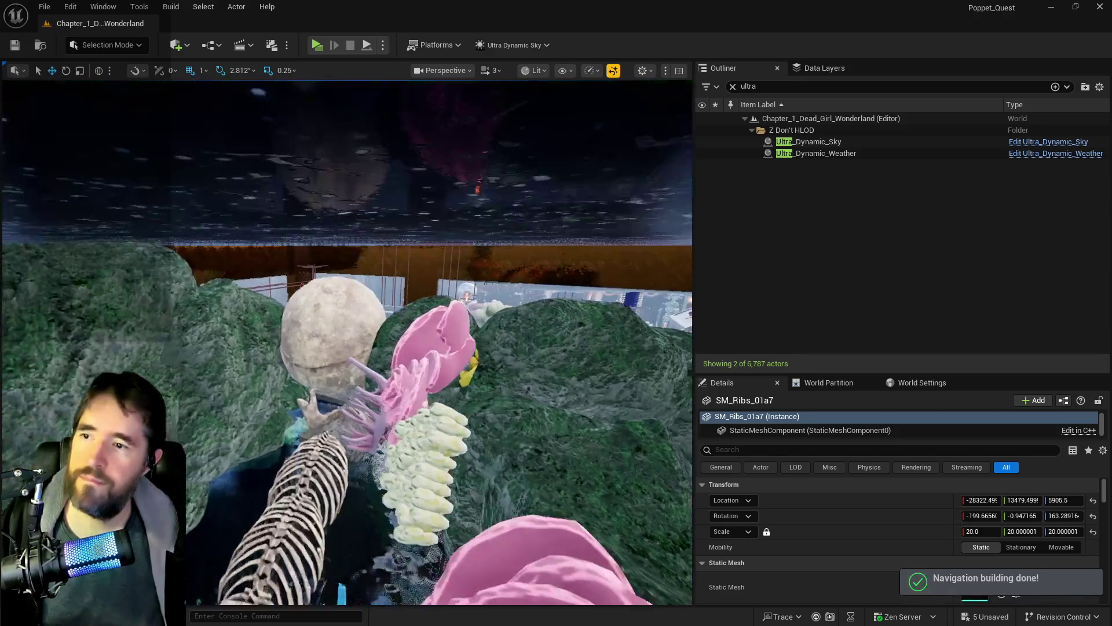
key(f)
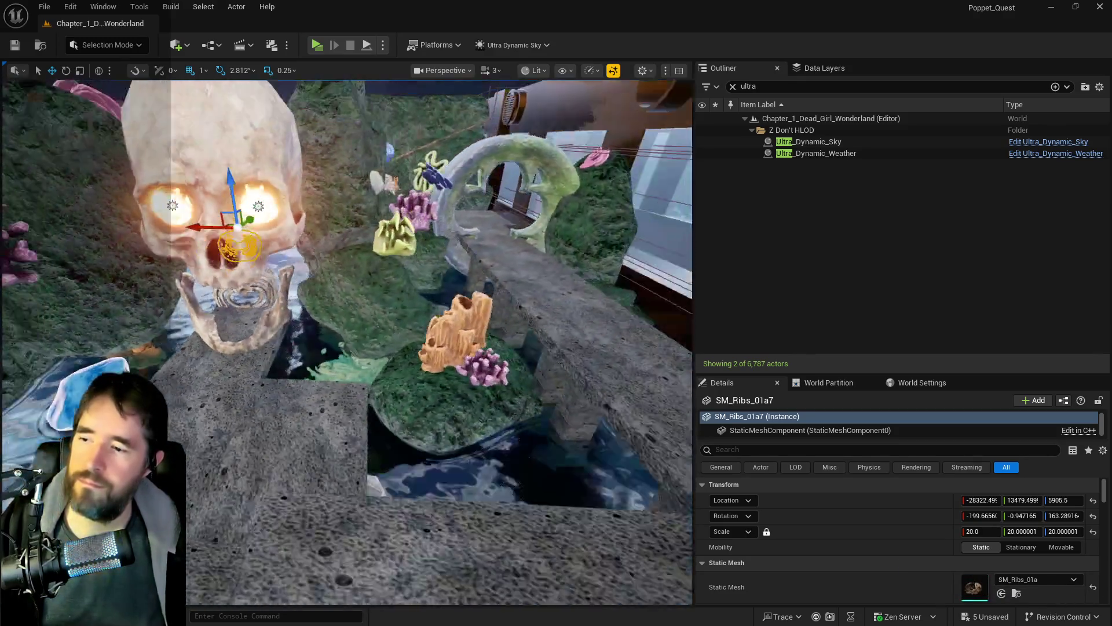
key(ctrl+s)
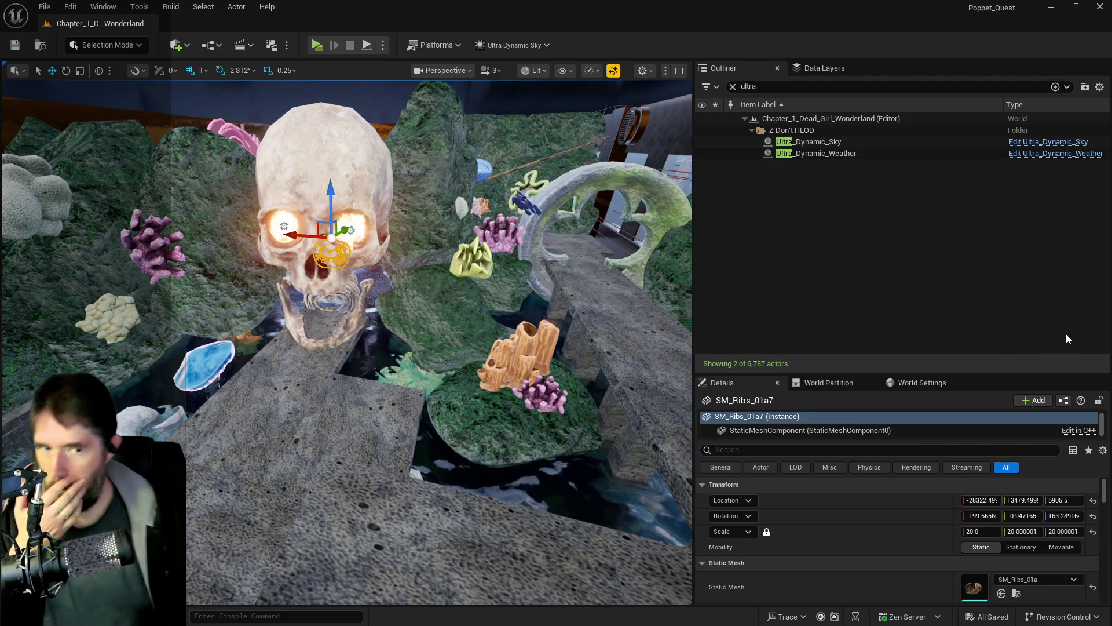
key(alt+Tab)
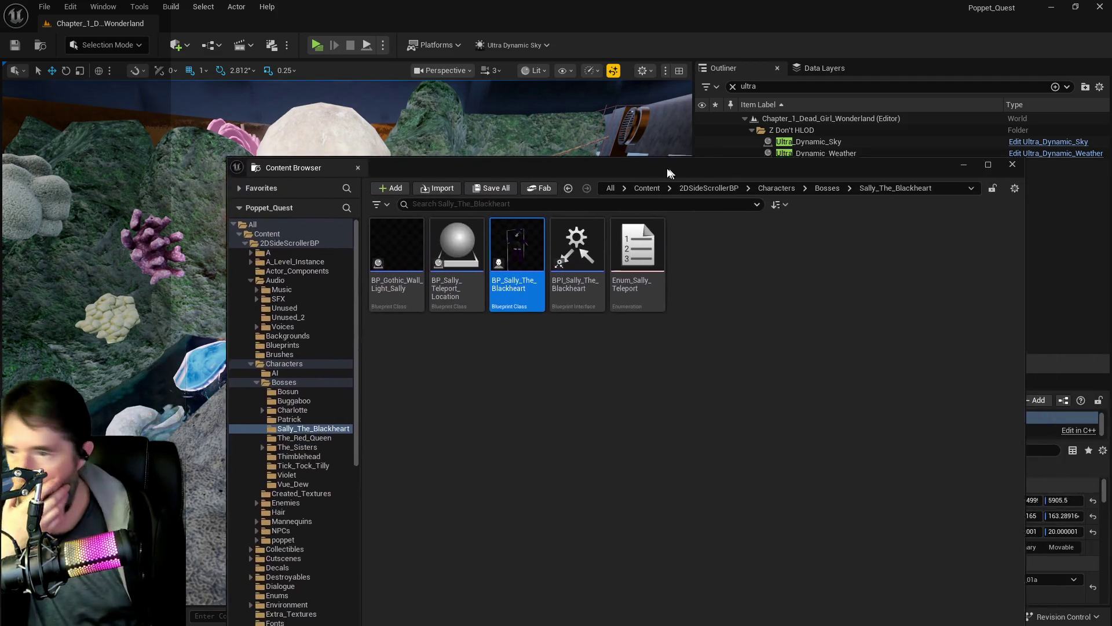
Expand the UI folder in the Content Browser tree and move the window higher.
scroll(252, 461, down, 10)
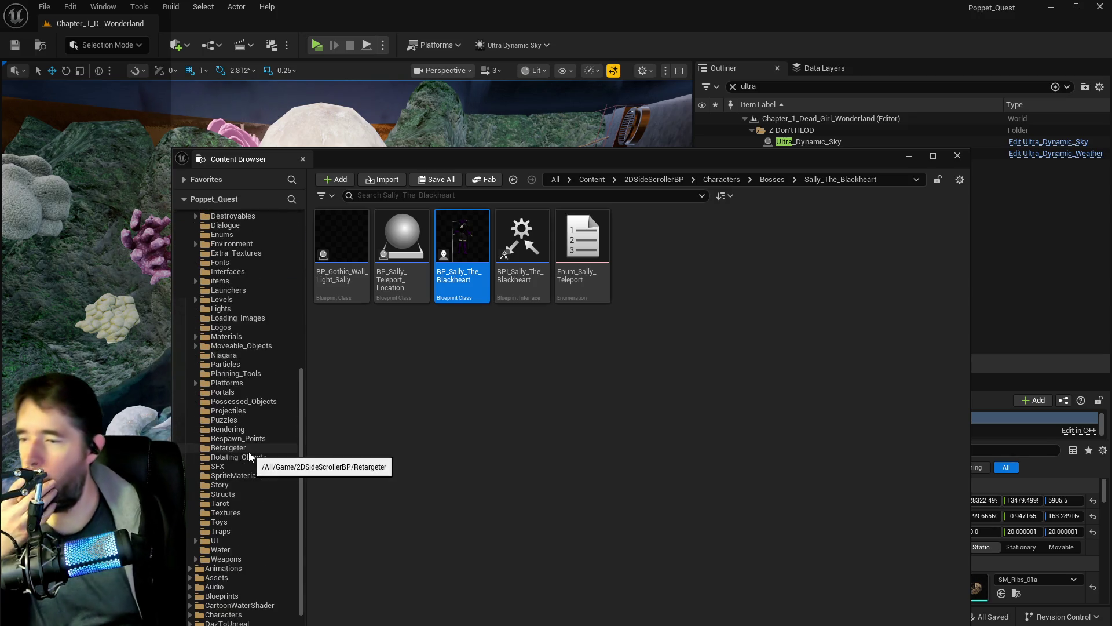
scroll(235, 492, down, 2)
click(195, 540)
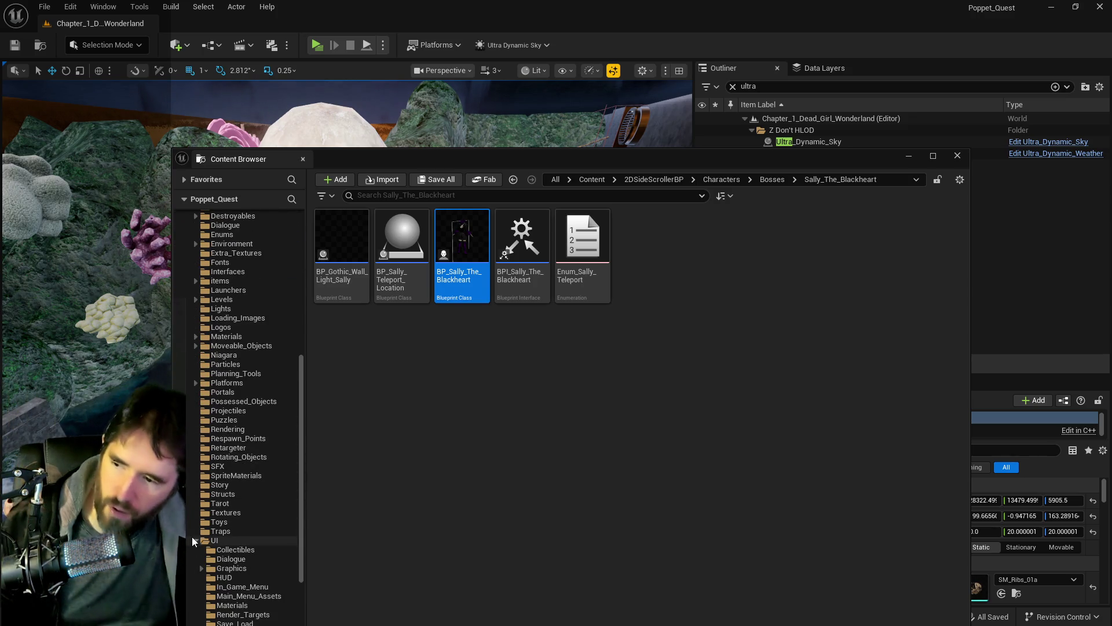
scroll(199, 543, down, 1)
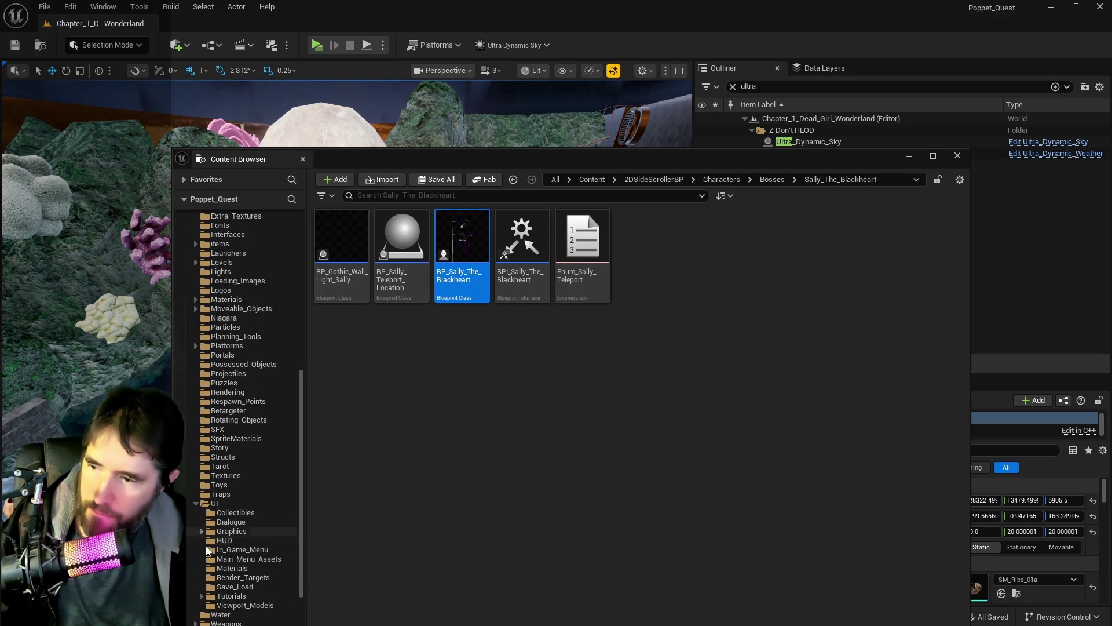
scroll(217, 615, down, 2)
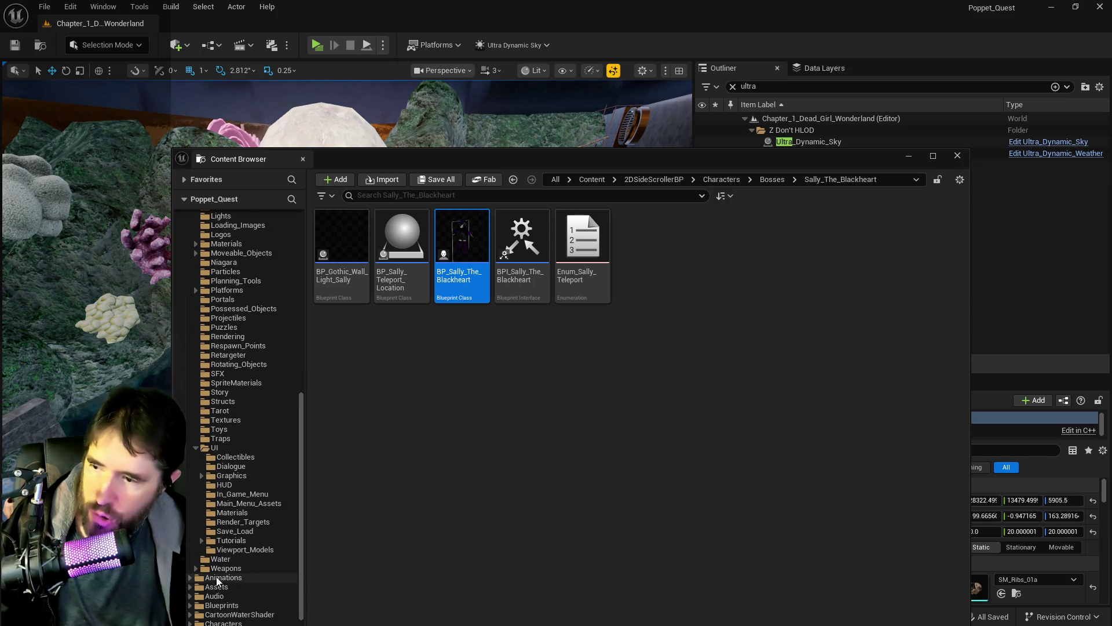
scroll(211, 567, down, 8)
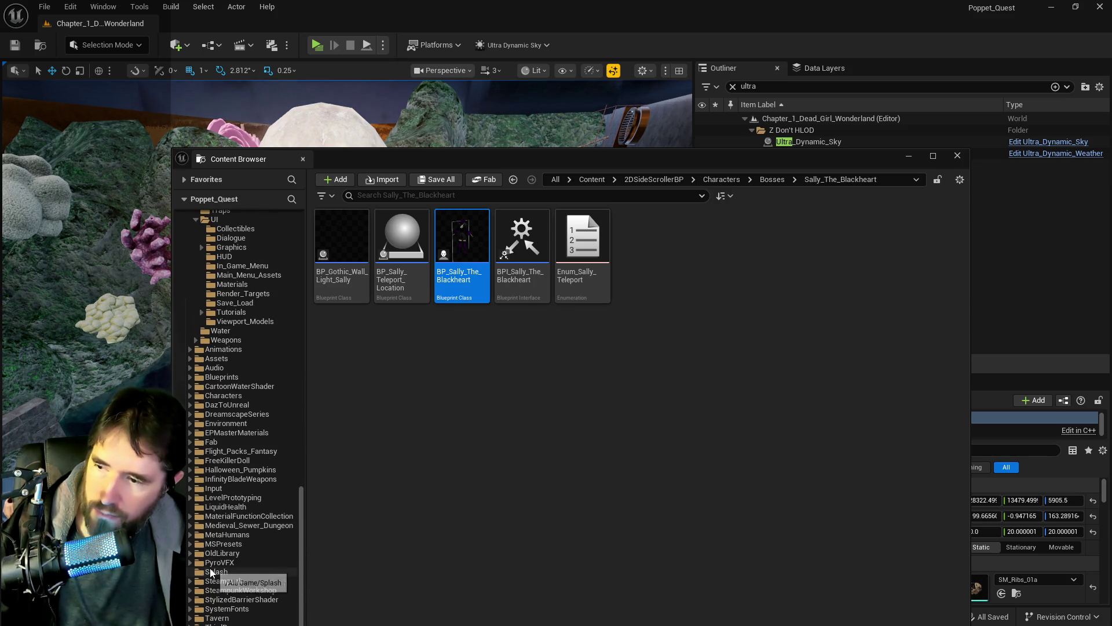
mouse_move(571, 154)
mouse_down()
mouse_move(585, 89)
mouse_move(575, 51)
mouse_up()
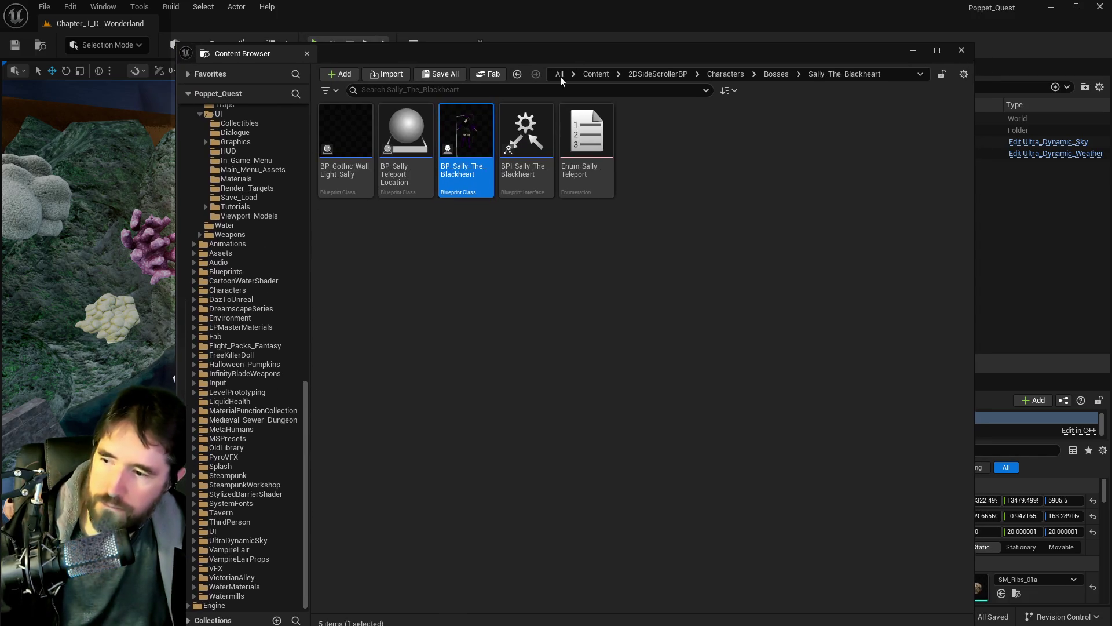
Open UINavSimplePack › UMG › Widgets and open the W_Dev_Menu widget blueprint for editing.
click(194, 532)
scroll(210, 555, down, 1)
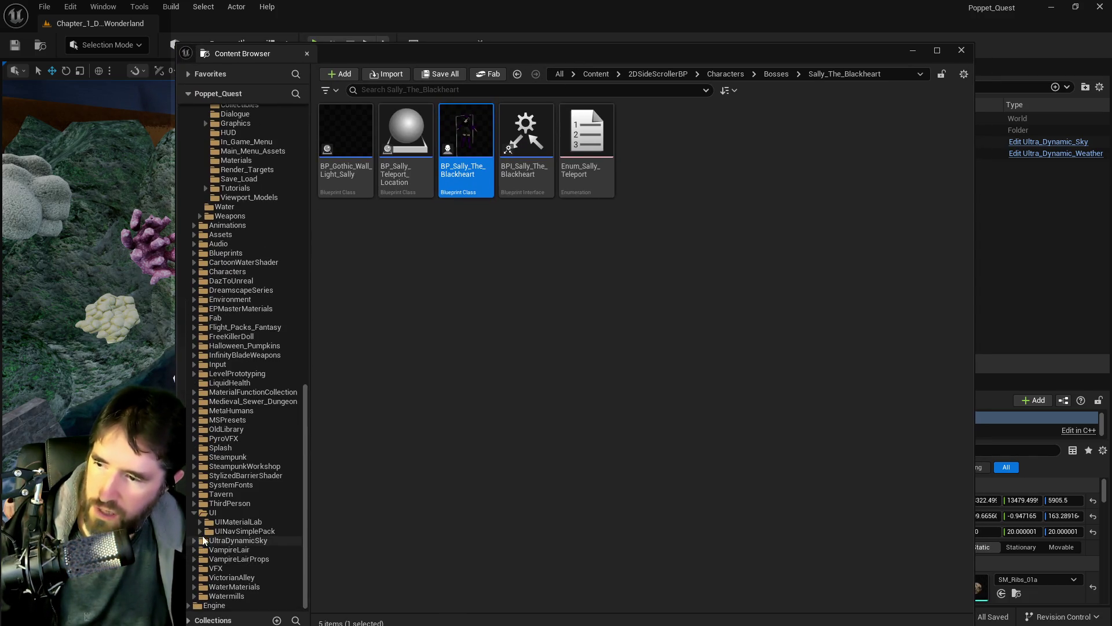
click(200, 531)
click(231, 596)
double_click(405, 131)
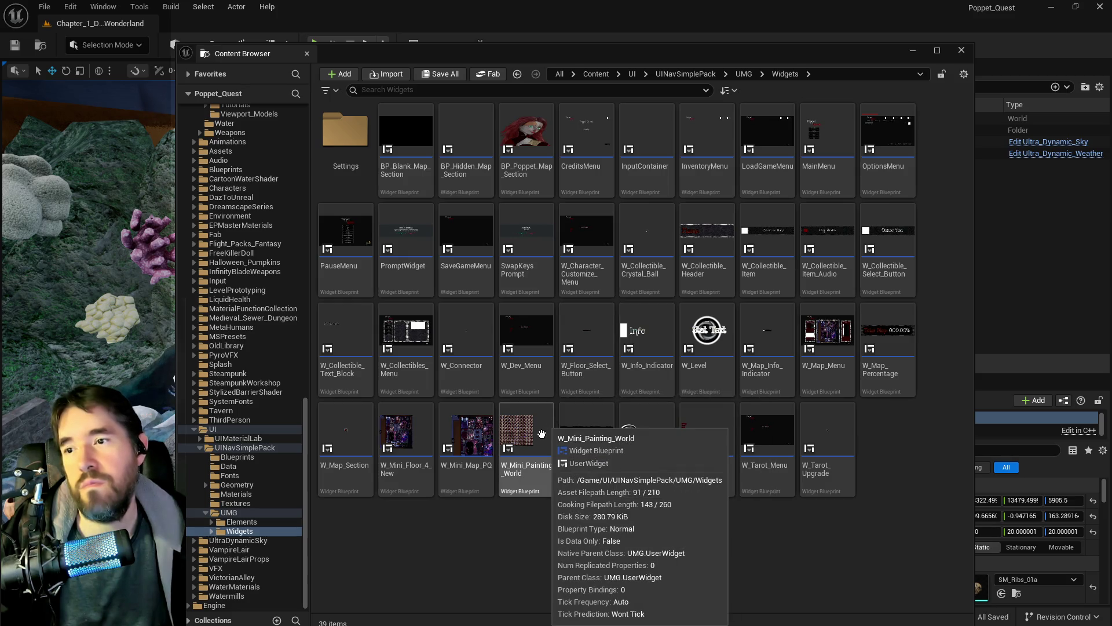
click(525, 339)
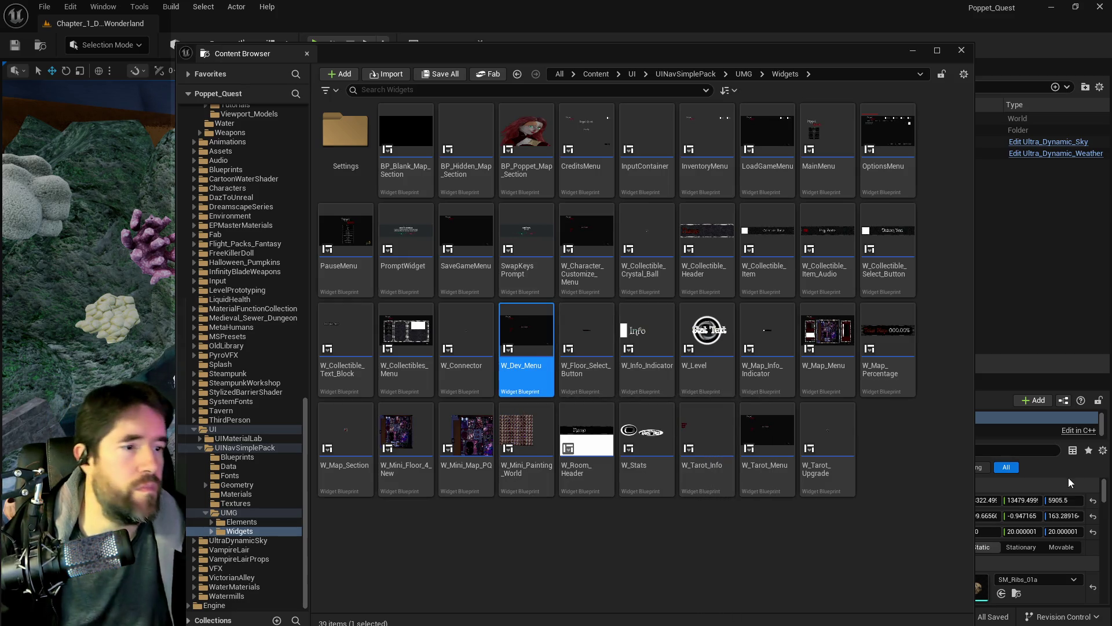
key(Return)
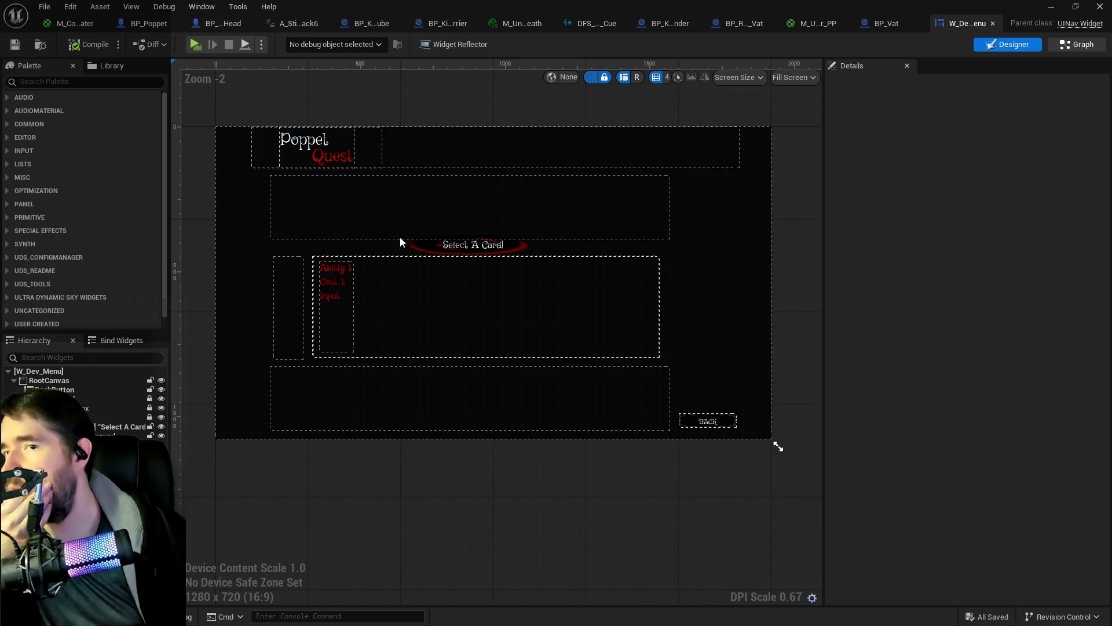
In W_Dev_Menu's Graph view, move the Mile Stones variable node up beside Event Get Tarot Menu Info.
click(1078, 45)
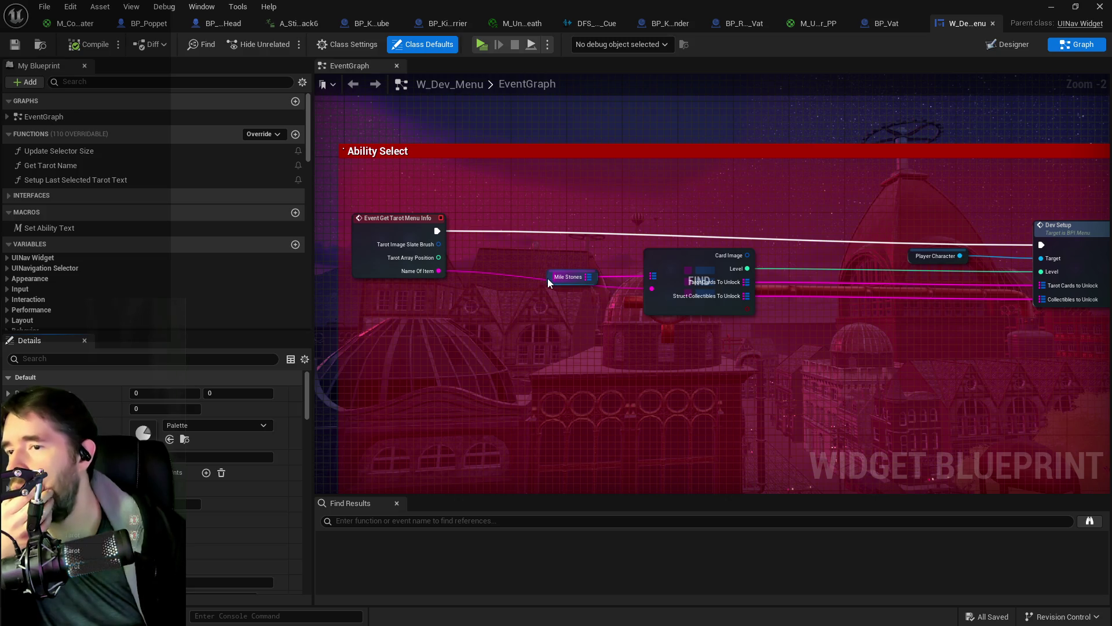
drag(551, 278, 540, 352)
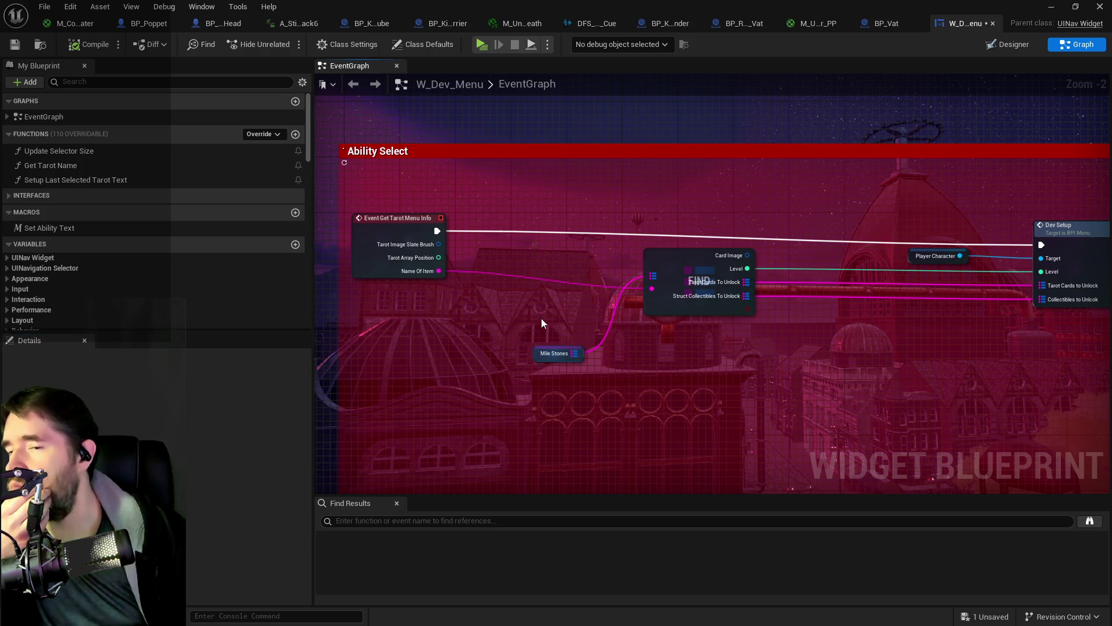
click(555, 353)
click(538, 377)
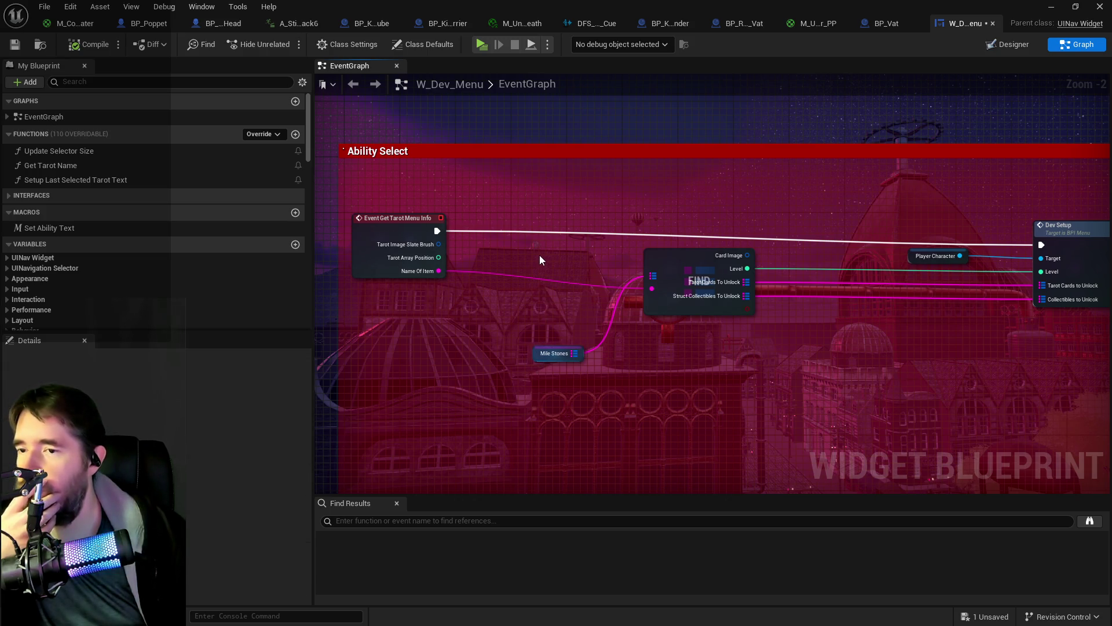
drag(550, 353, 553, 249)
scroll(243, 480, down, 5)
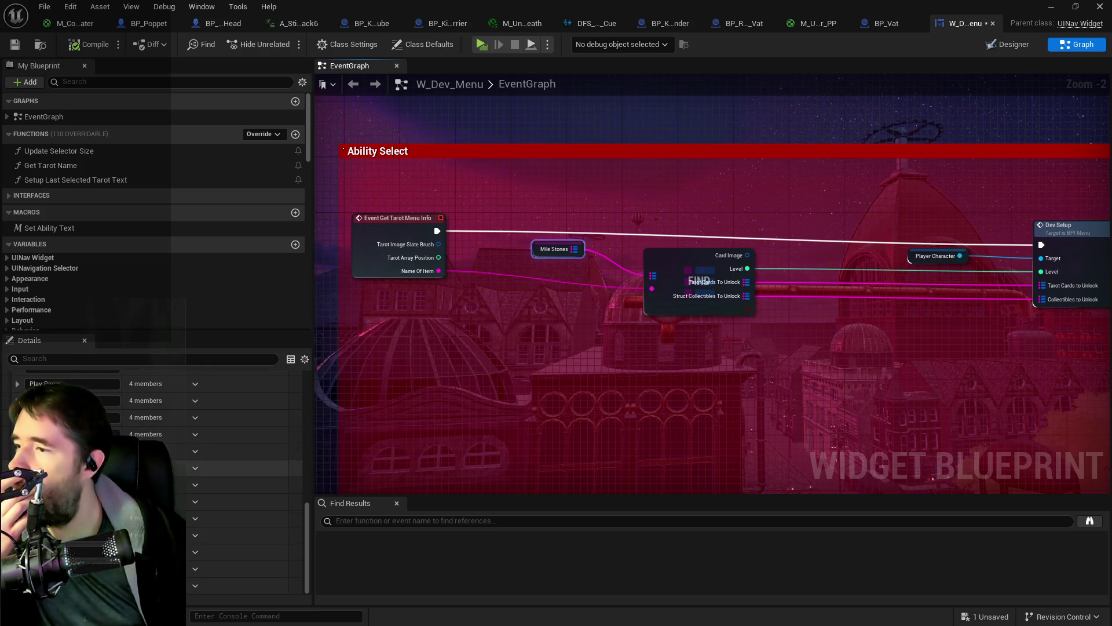
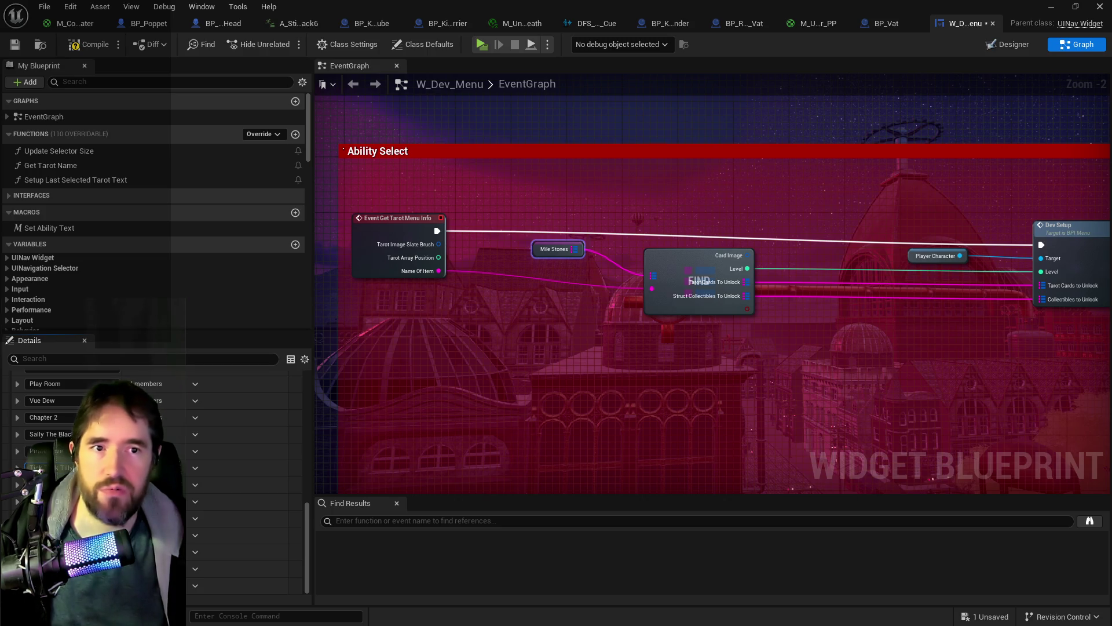
Bring the browser with X's #WishlistWednesday search page over the Unreal blueprint editor.
drag(1111, 92, 489, 84)
Reply to the gamedrops #WishlistWednesday post with the pasted Poppet Quest link.
scroll(542, 493, down, 4)
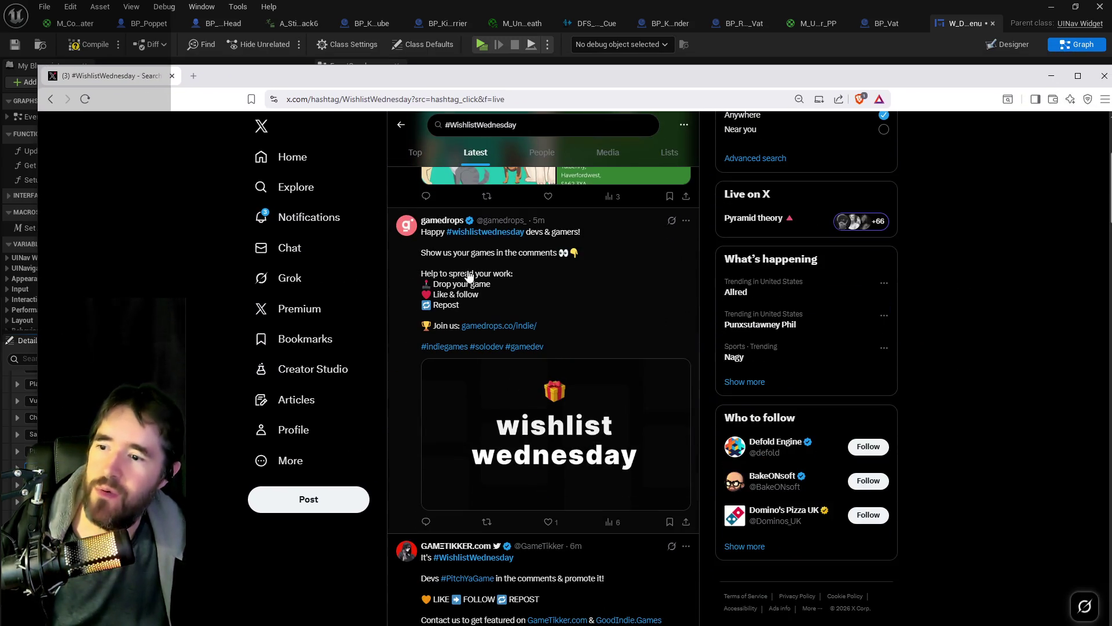
click(408, 379)
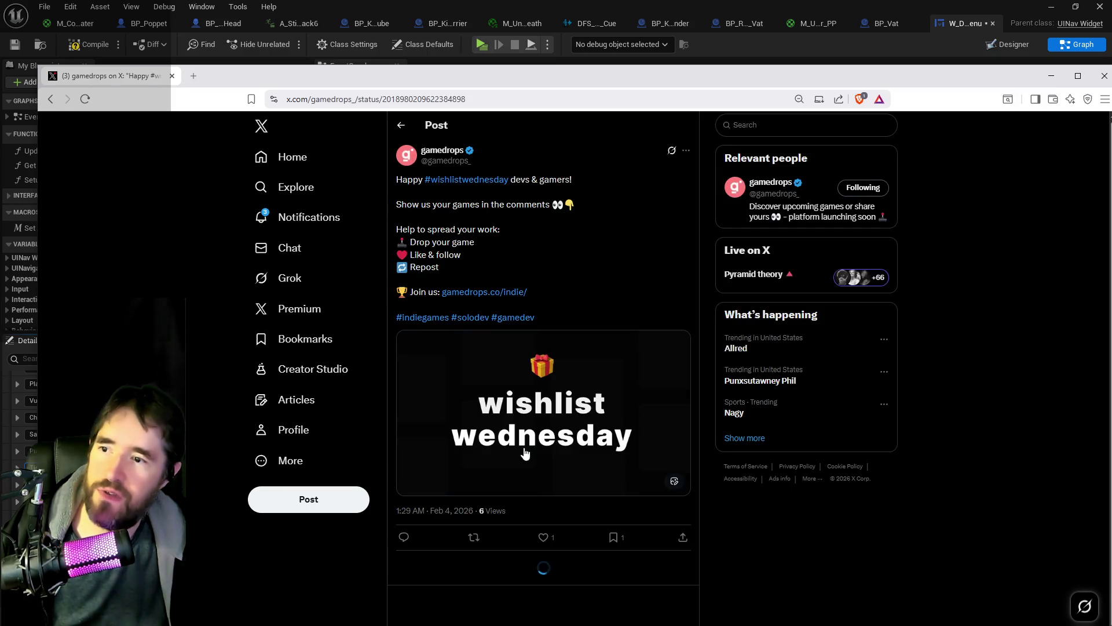
click(495, 565)
key(ctrl+v)
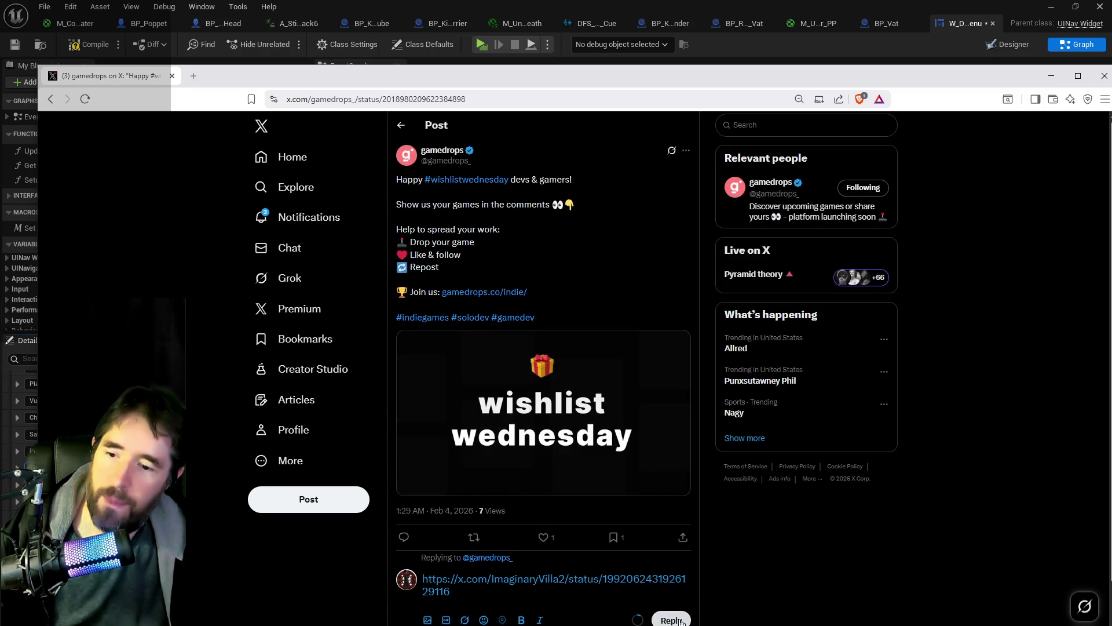
click(543, 537)
scroll(530, 446, down, 3)
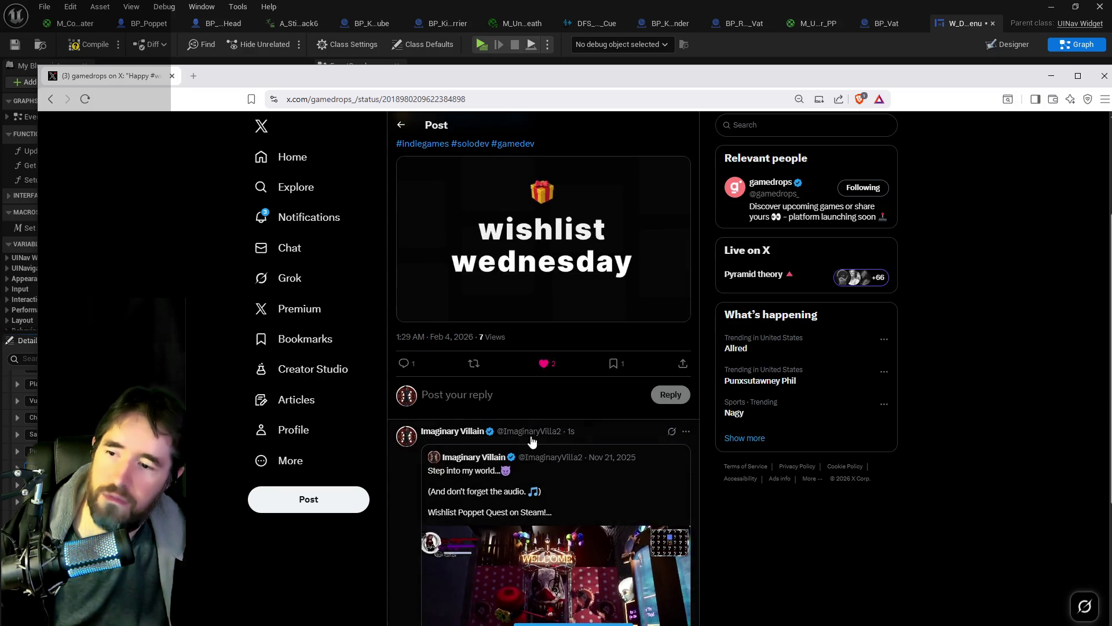
scroll(532, 439, up, 3)
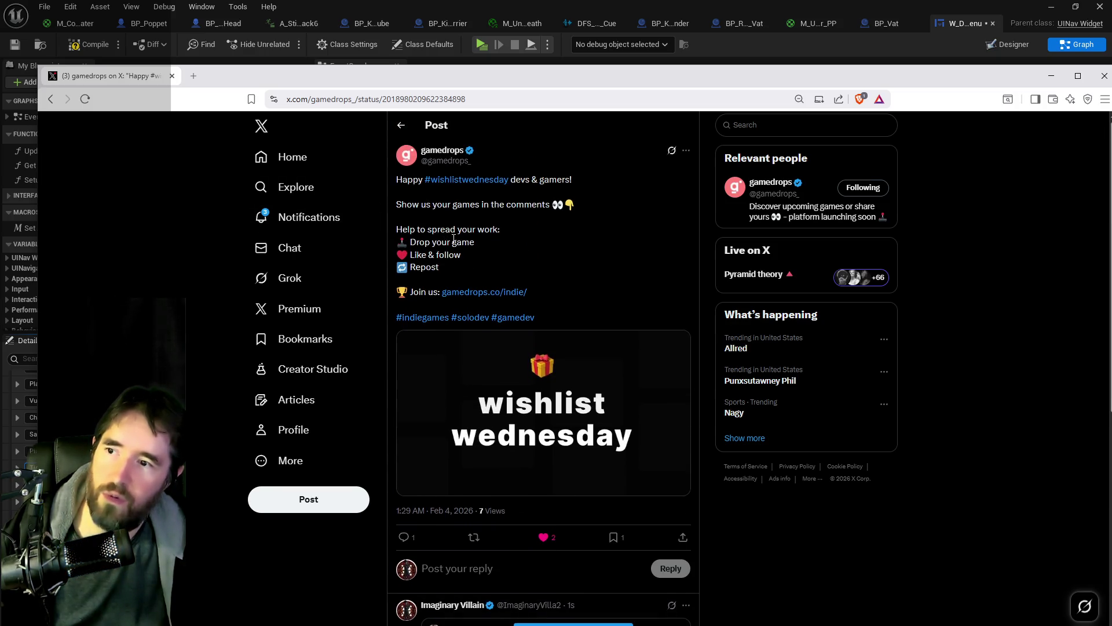
click(402, 125)
Reply to the GameTikker post with the pasted Poppet Quest link.
scroll(497, 458, down, 6)
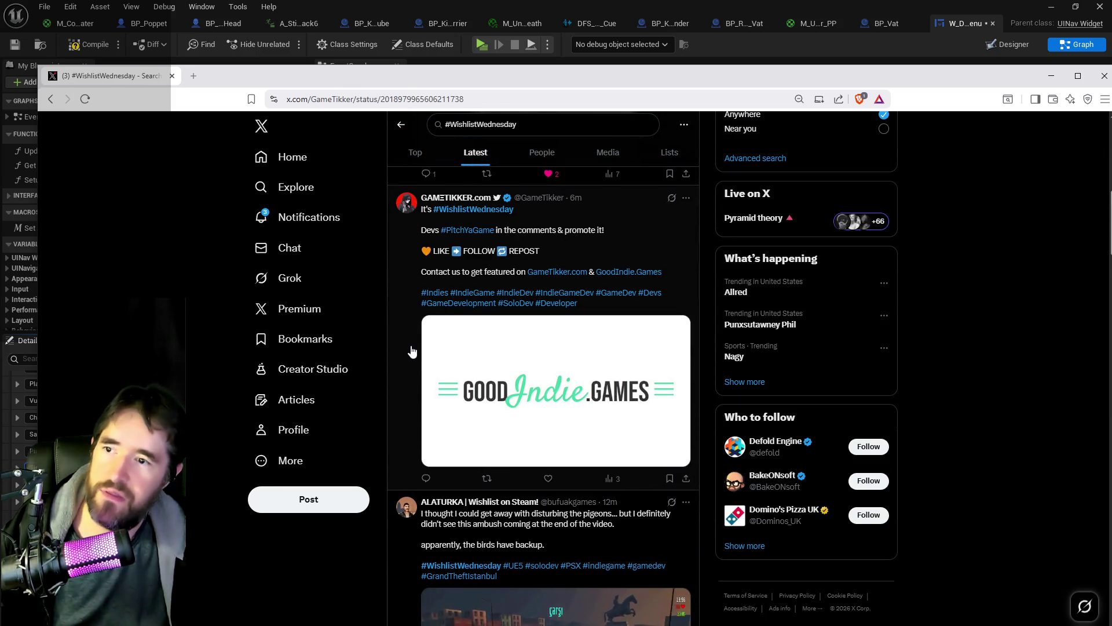
click(416, 347)
click(475, 541)
key(ctrl+v)
click(657, 599)
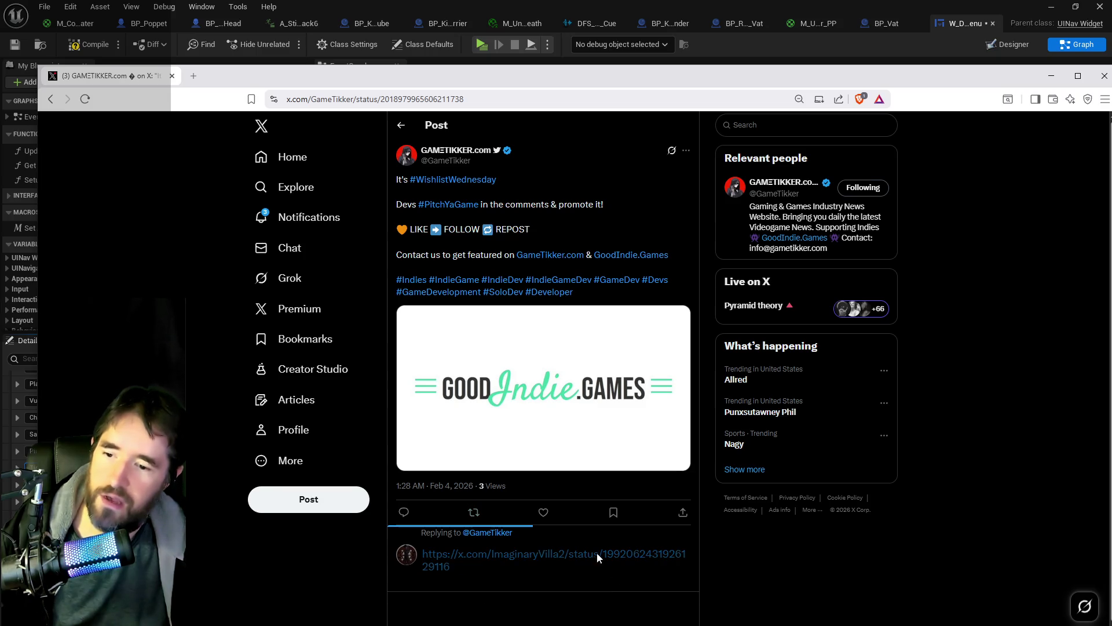
click(400, 124)
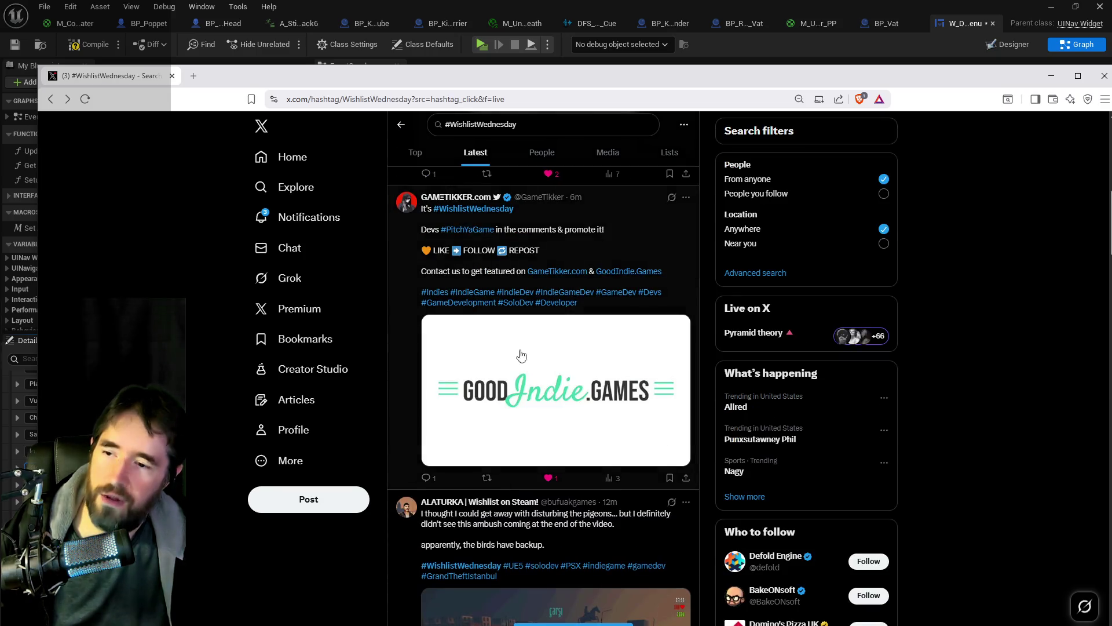
Scroll further through the results and open the composer's #WishlistWednesday post.
scroll(550, 318, down, 3)
scroll(510, 371, down, 5)
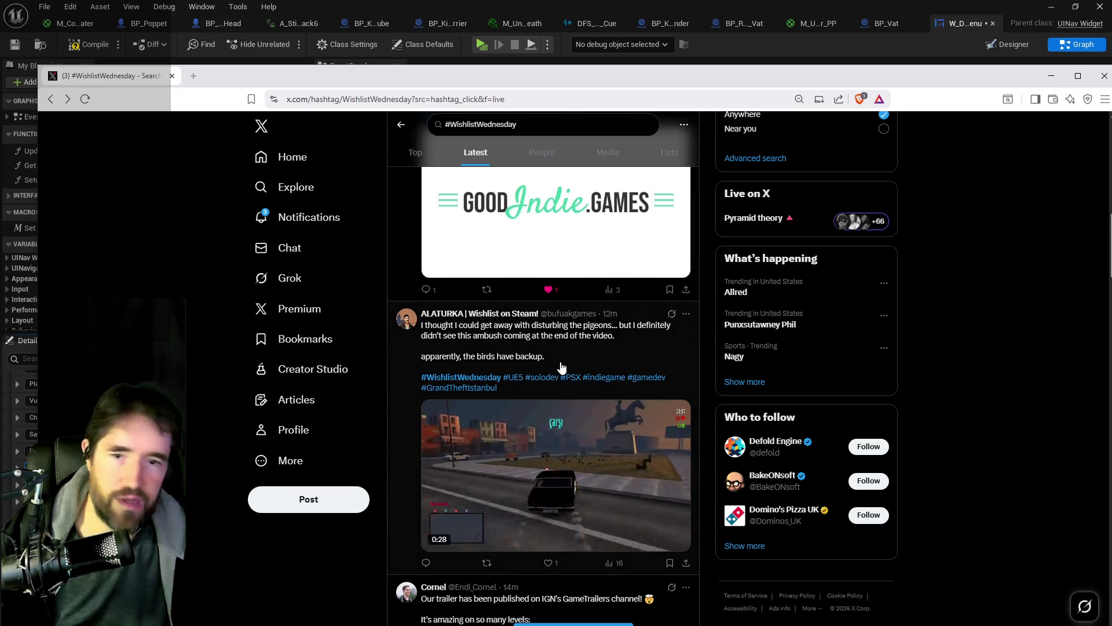
scroll(493, 396, down, 3)
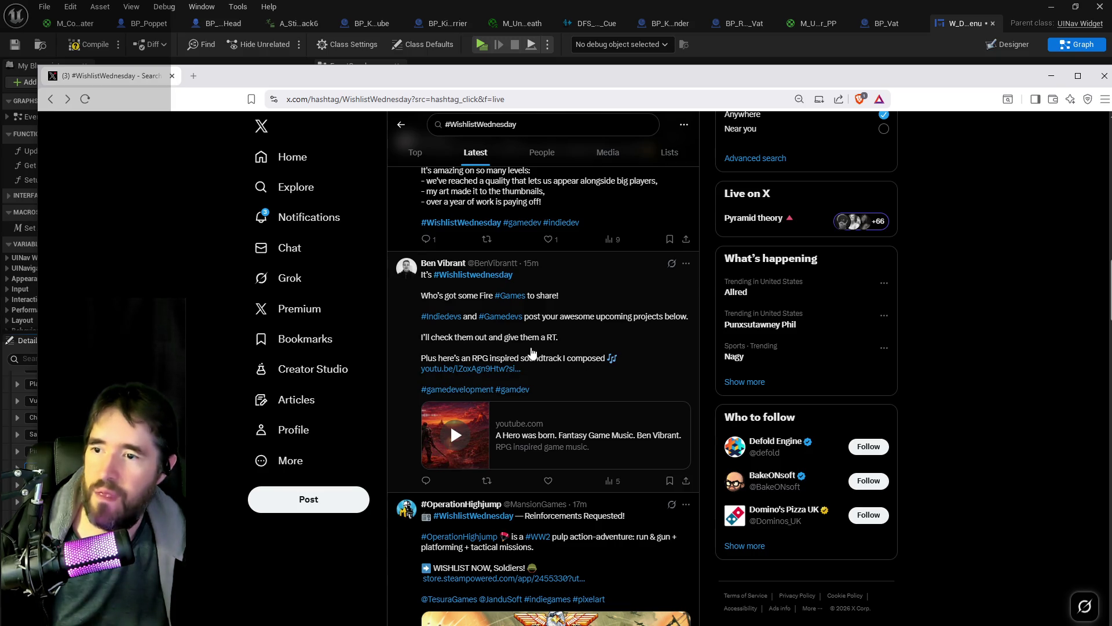
click(399, 429)
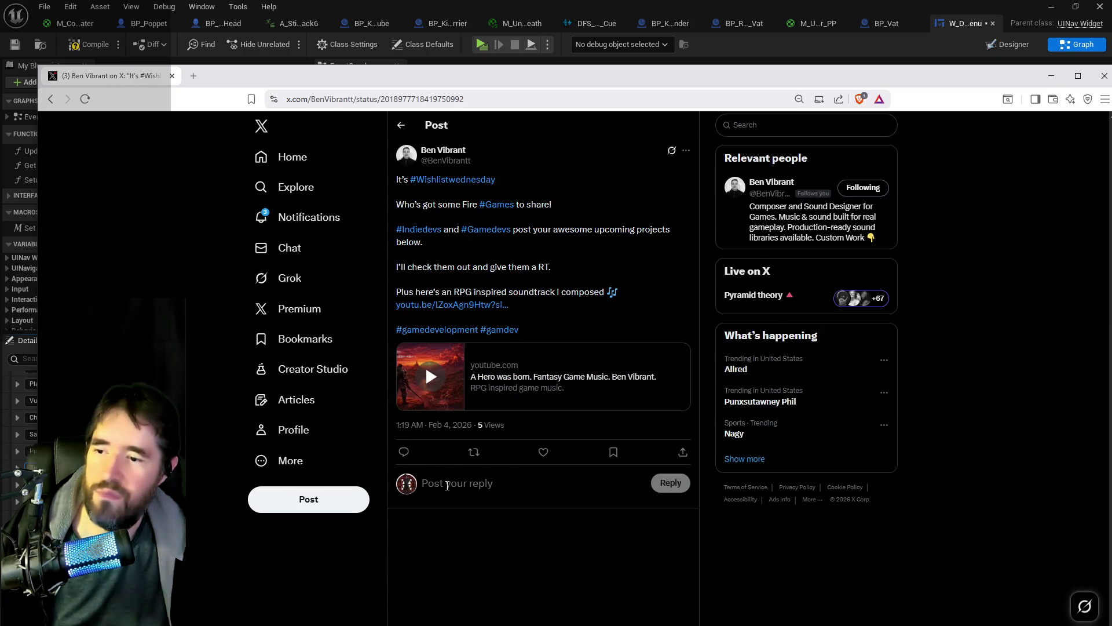
Reply to the composer's post with the Poppet Quest link.
click(524, 496)
key(ctrl+v)
click(658, 533)
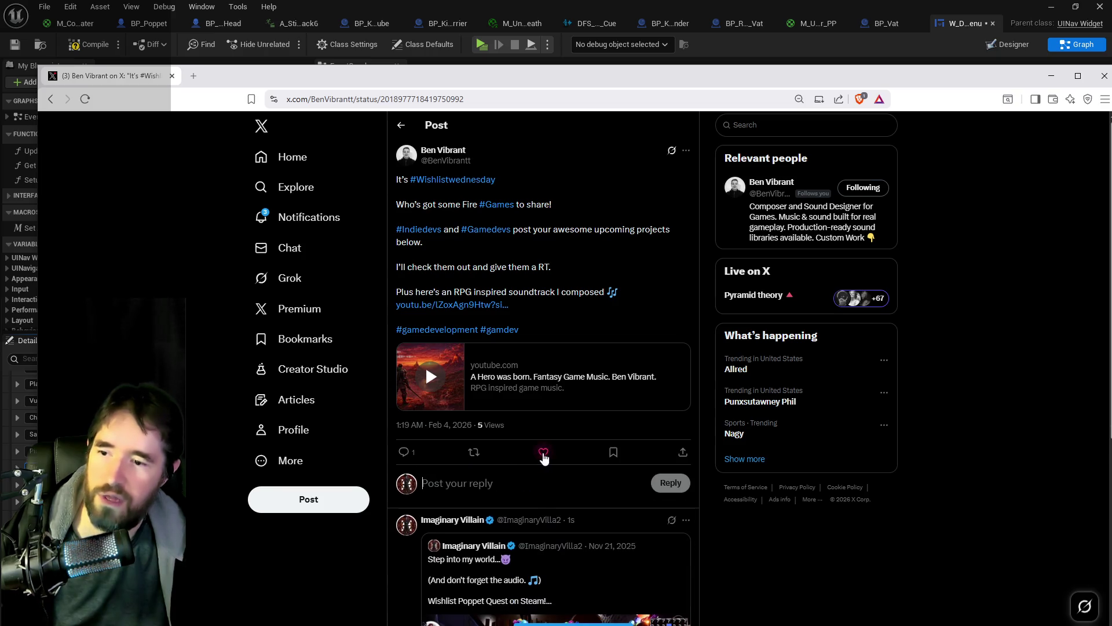
click(401, 125)
Reply to the Black Smoke Studios post with the game link and like it.
scroll(458, 305, down, 5)
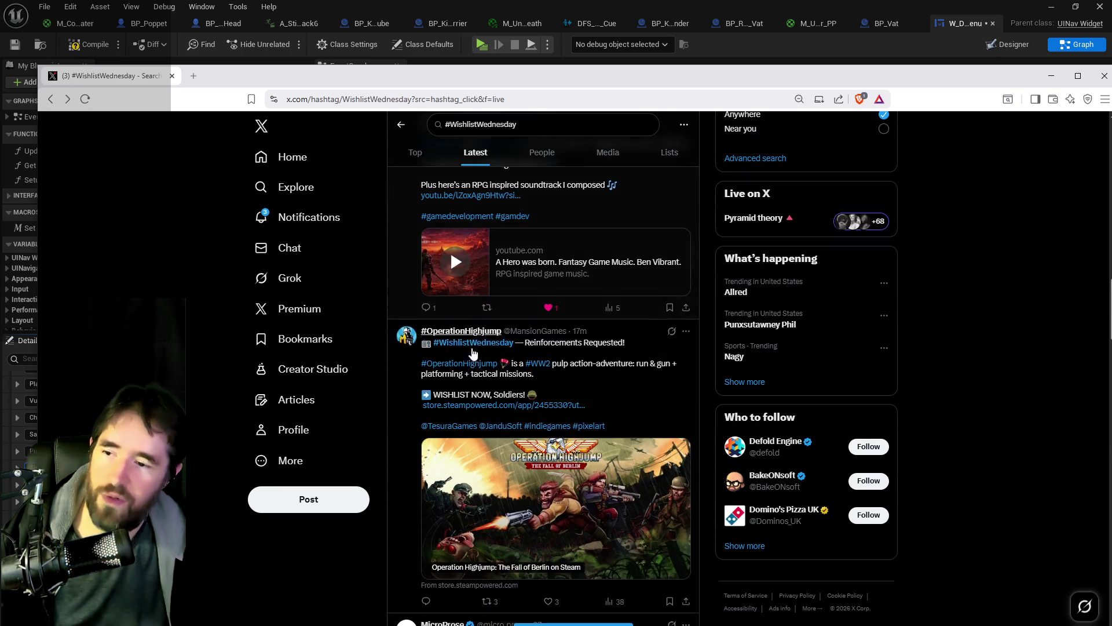
scroll(479, 363, up, 1)
scroll(473, 382, down, 5)
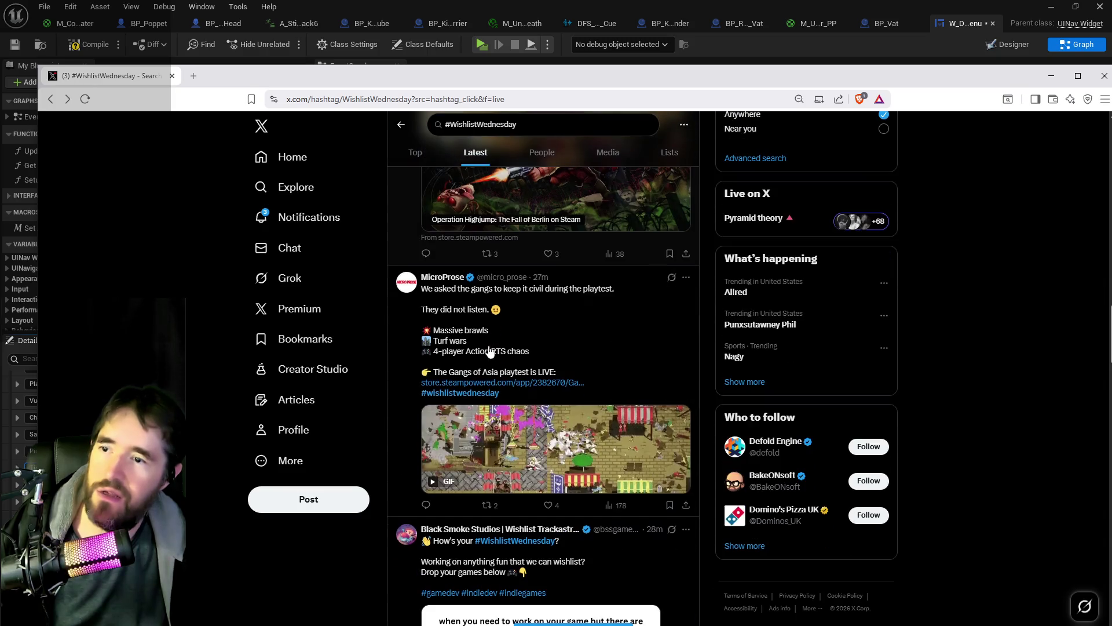
scroll(473, 382, down, 1)
scroll(457, 382, down, 3)
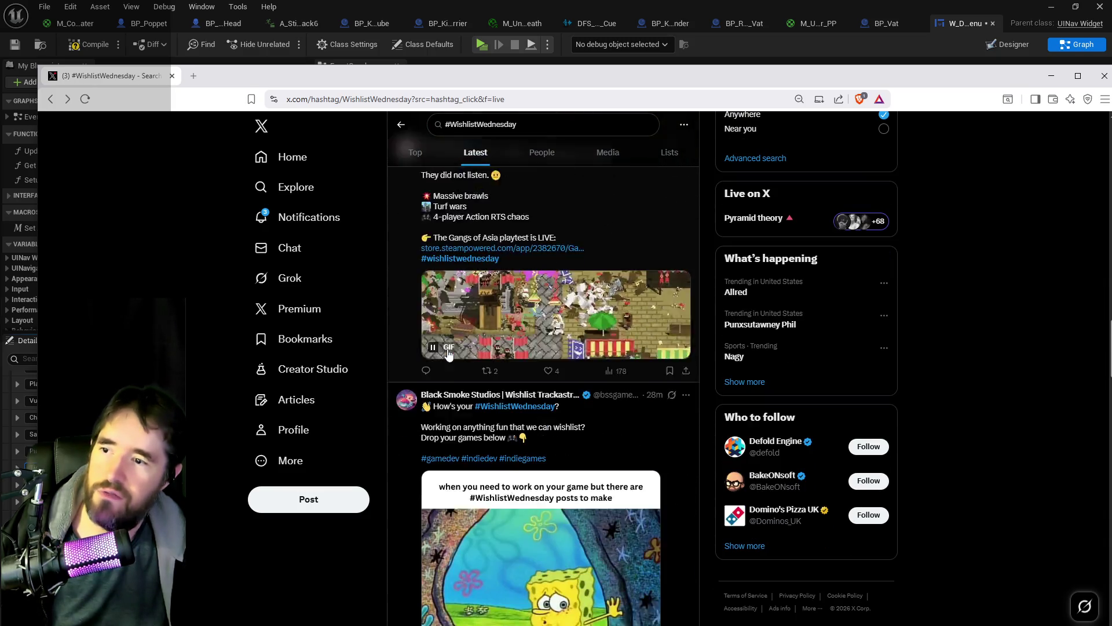
click(408, 410)
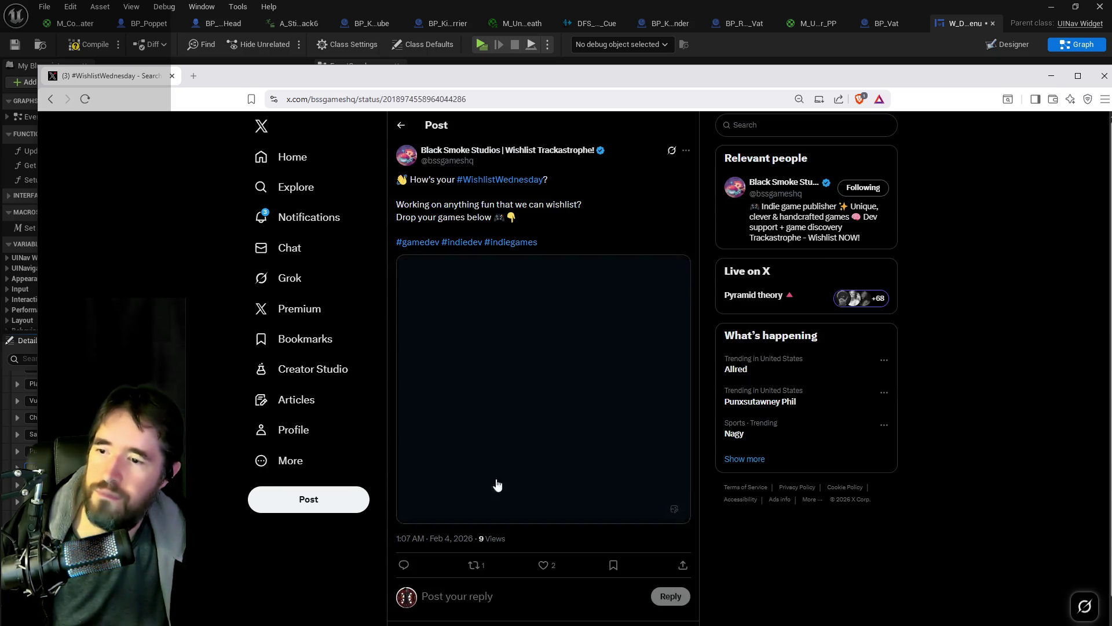
click(483, 605)
key(ctrl+v)
scroll(579, 579, down, 2)
click(670, 531)
click(548, 449)
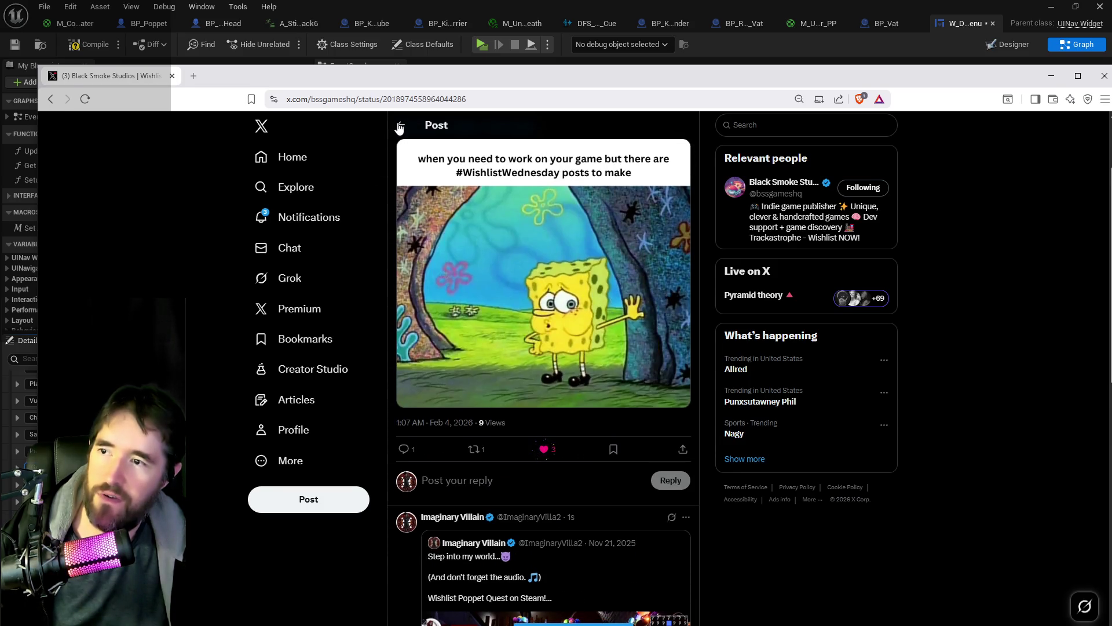
click(398, 127)
Reply to the JanduSoft post with the game link and like it.
scroll(440, 394, down, 6)
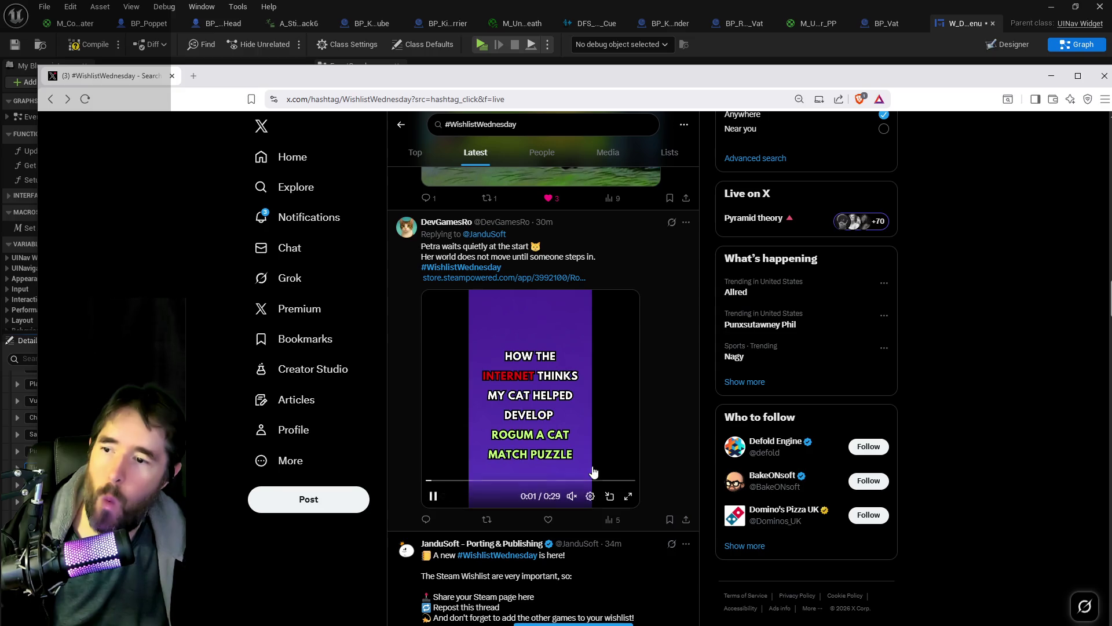
scroll(580, 471, down, 5)
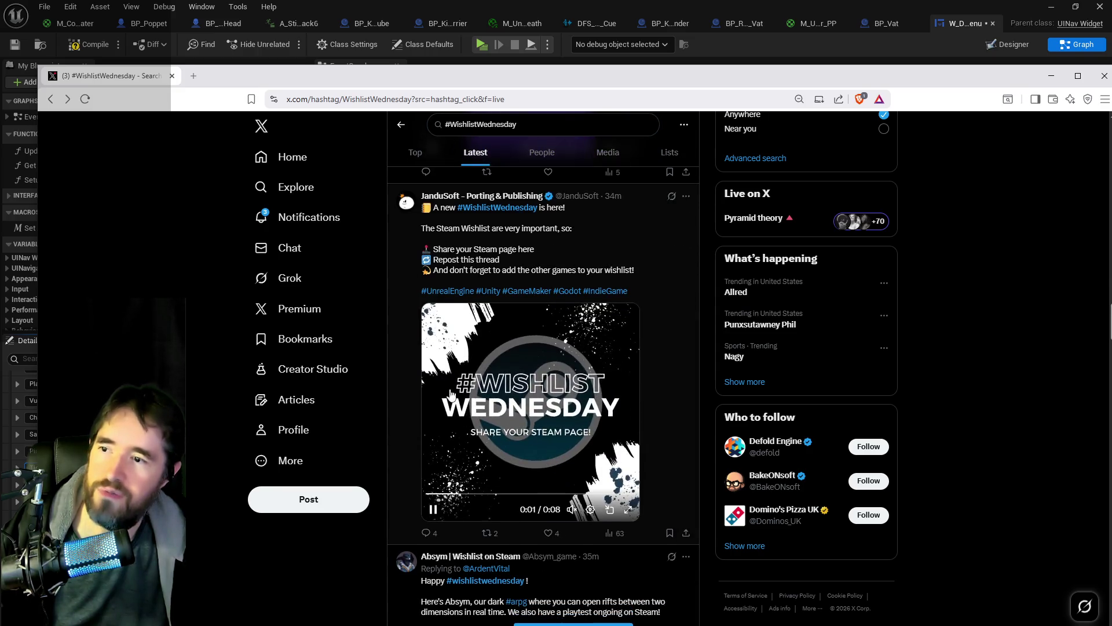
click(403, 346)
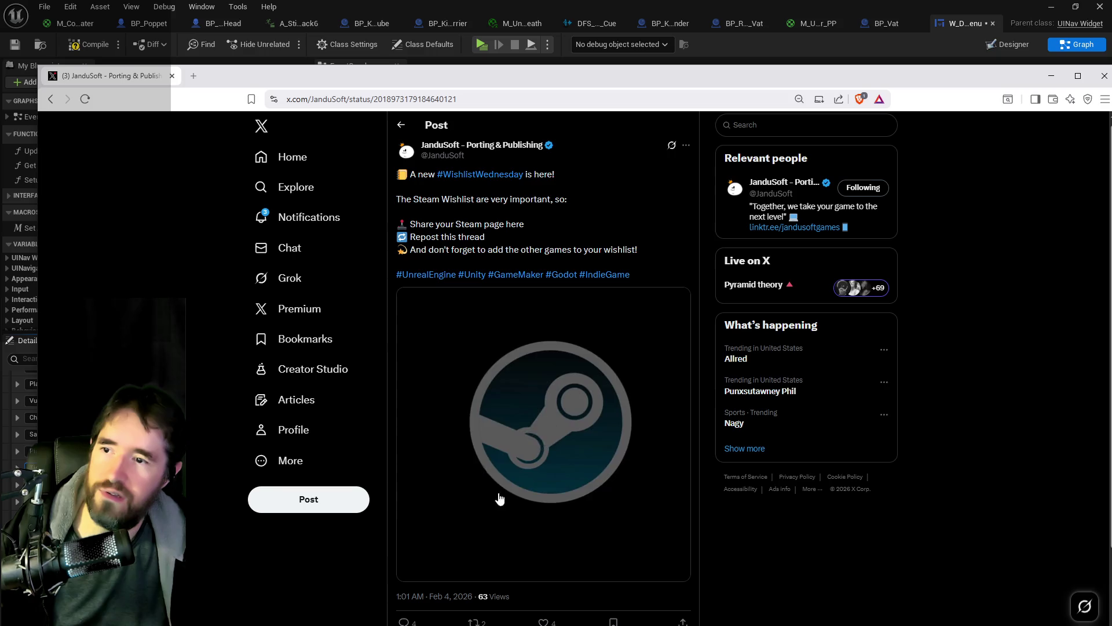
scroll(496, 510, down, 4)
key(ctrl+v)
click(670, 486)
click(543, 391)
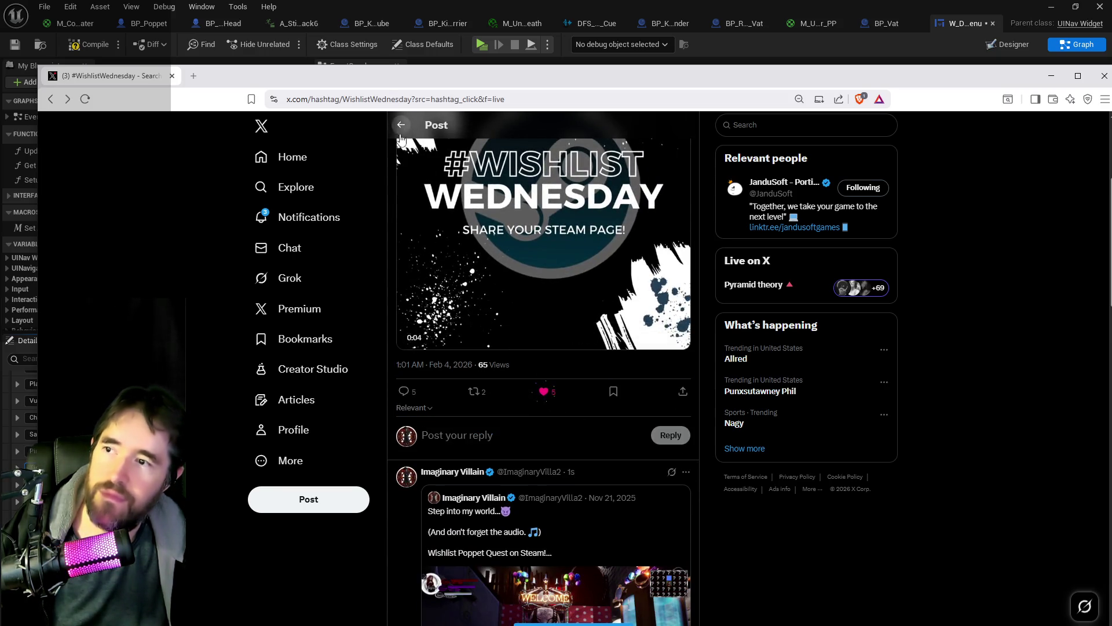
click(401, 124)
Reply to the Datahumble post with the game link and like it.
scroll(476, 404, down, 3)
scroll(476, 404, down, 2)
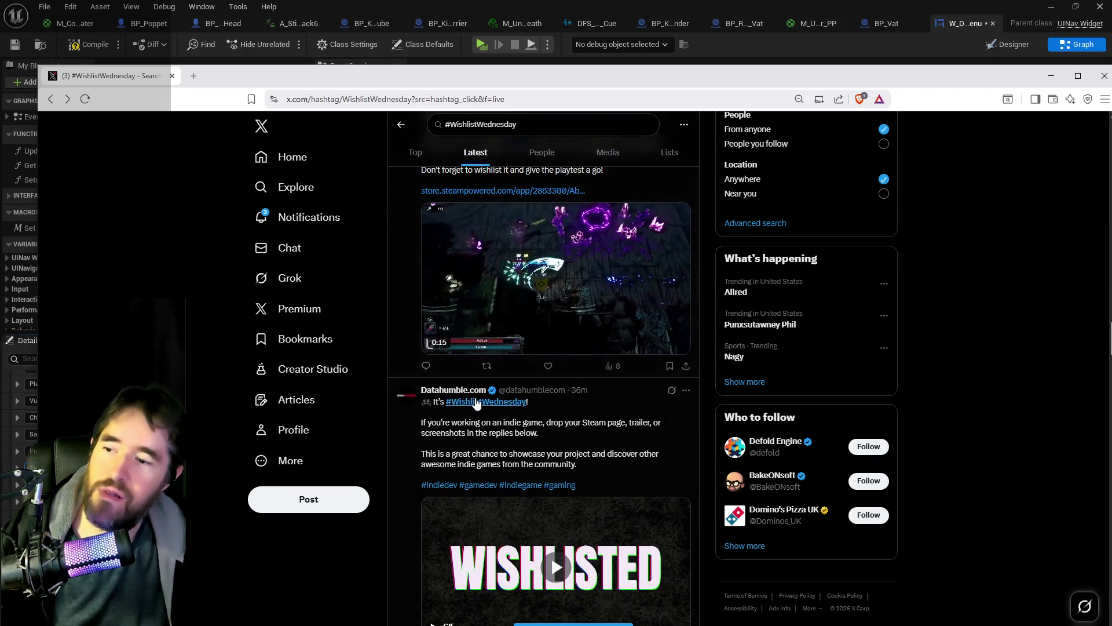
scroll(437, 403, down, 2)
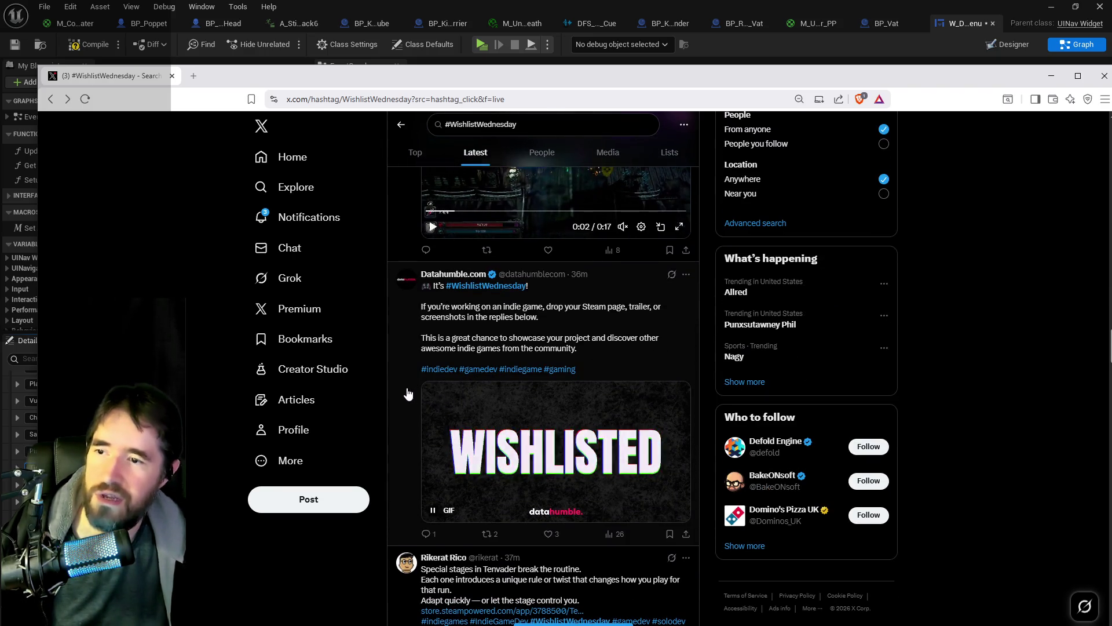
click(408, 394)
click(513, 532)
key(ctrl+v)
click(670, 571)
click(543, 488)
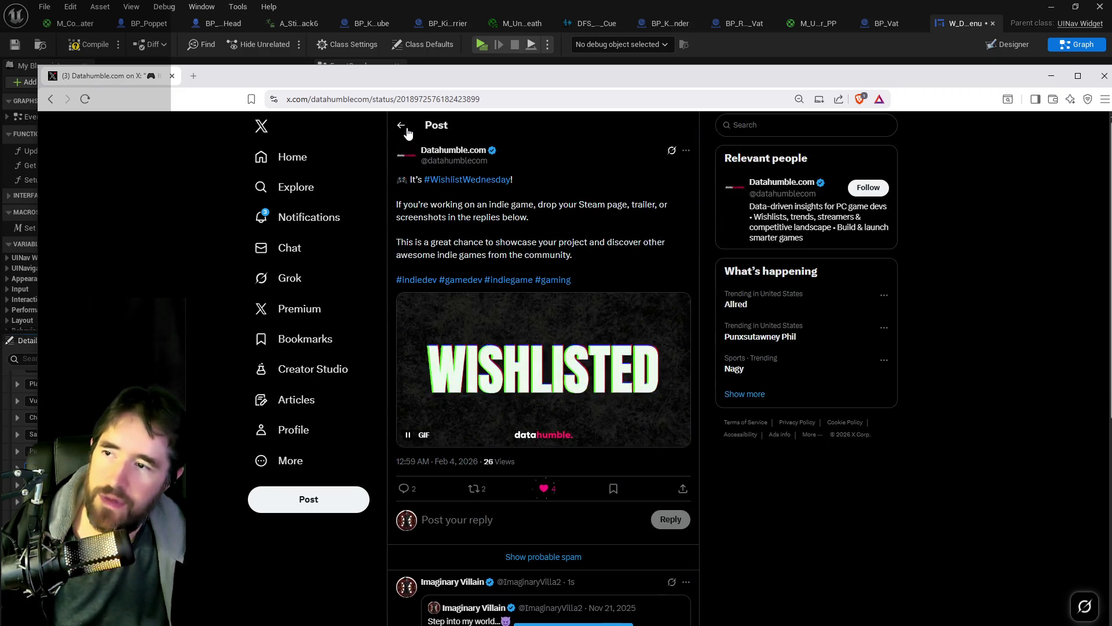
Like the post asking for indie games to wishlist.
click(402, 126)
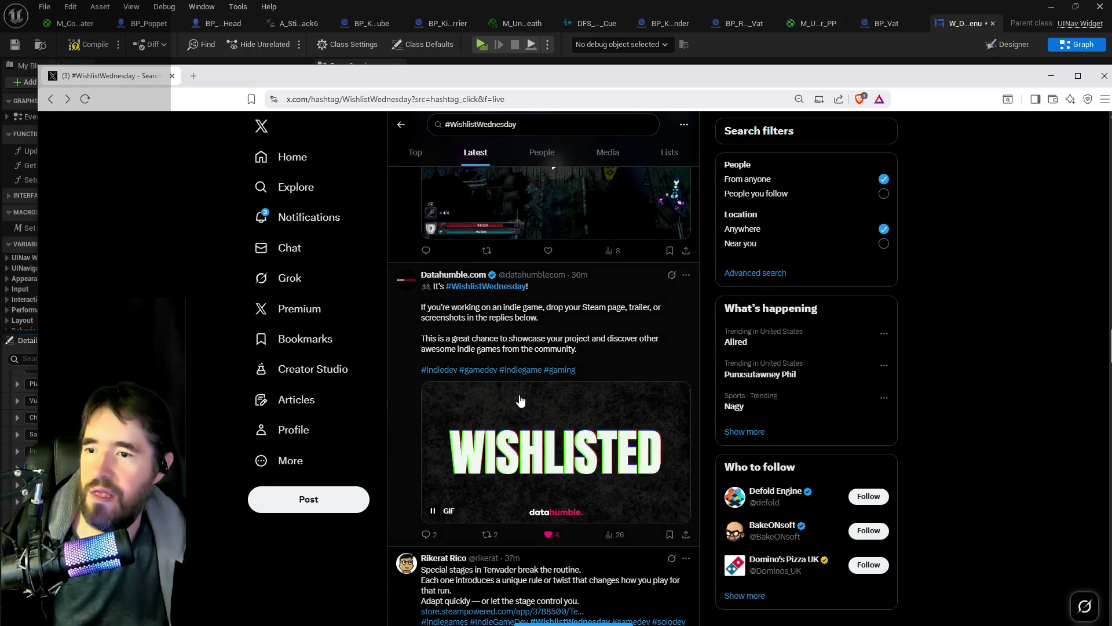
scroll(514, 397, down, 2)
scroll(514, 397, down, 10)
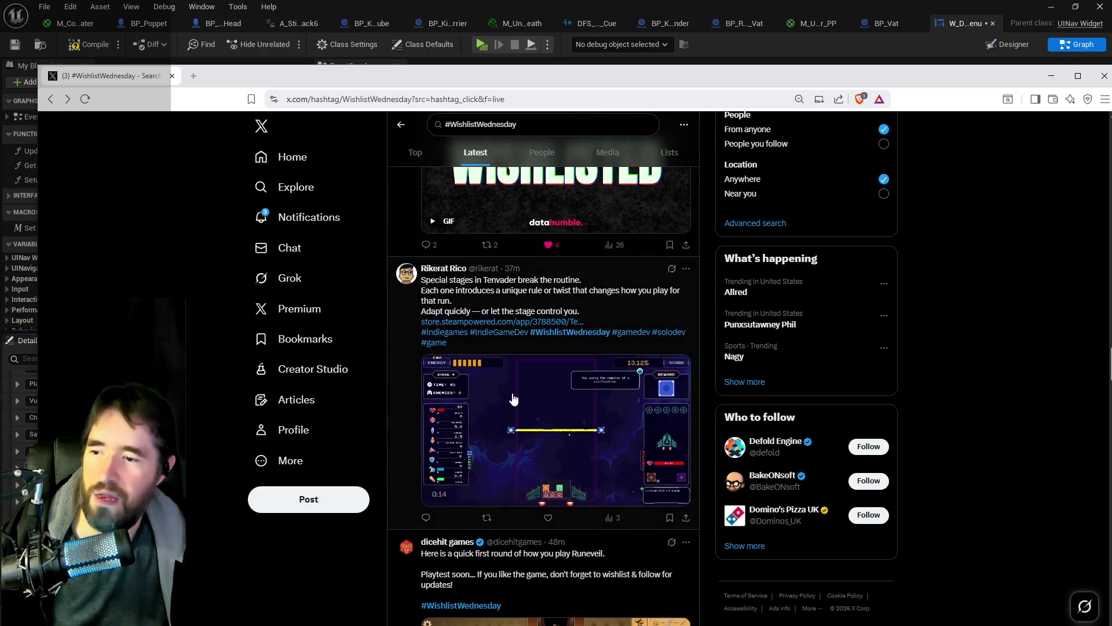
scroll(512, 402, down, 7)
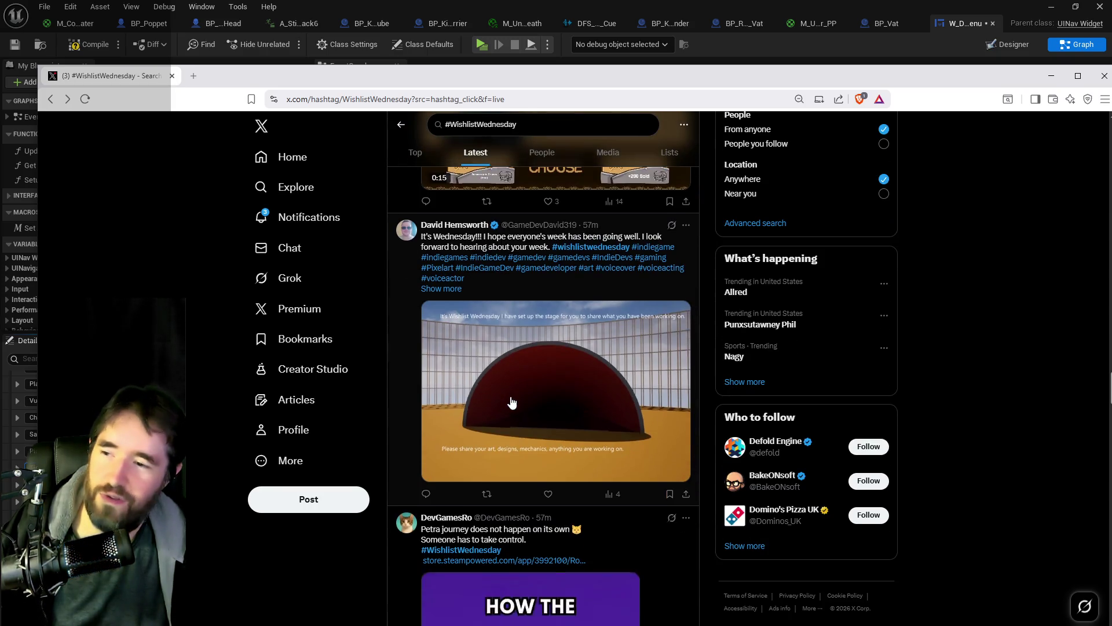
scroll(512, 400, down, 8)
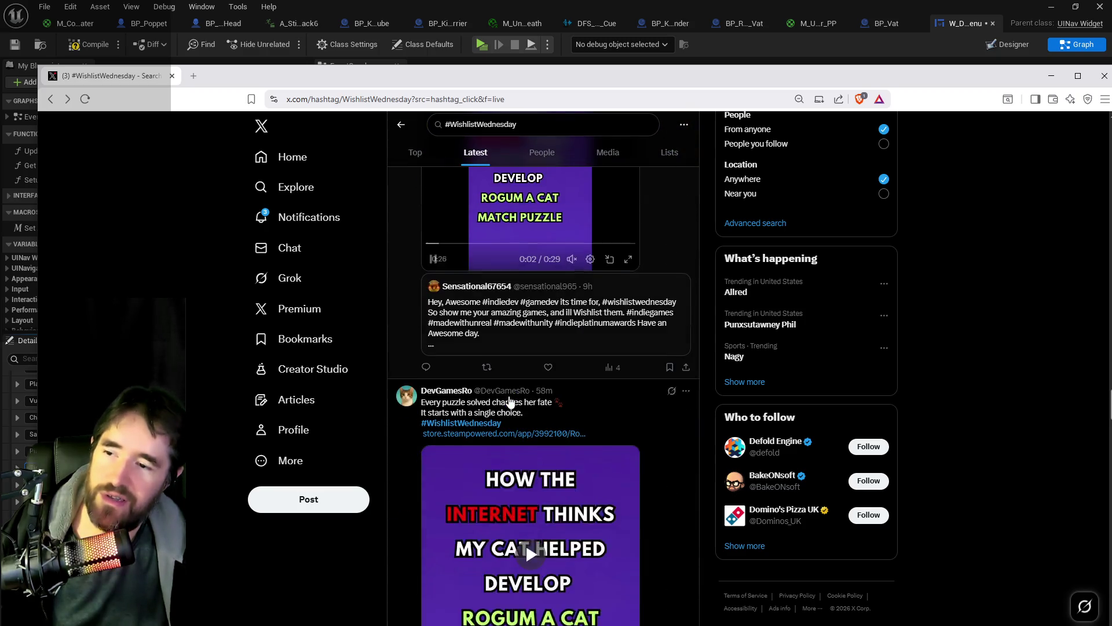
scroll(508, 401, down, 10)
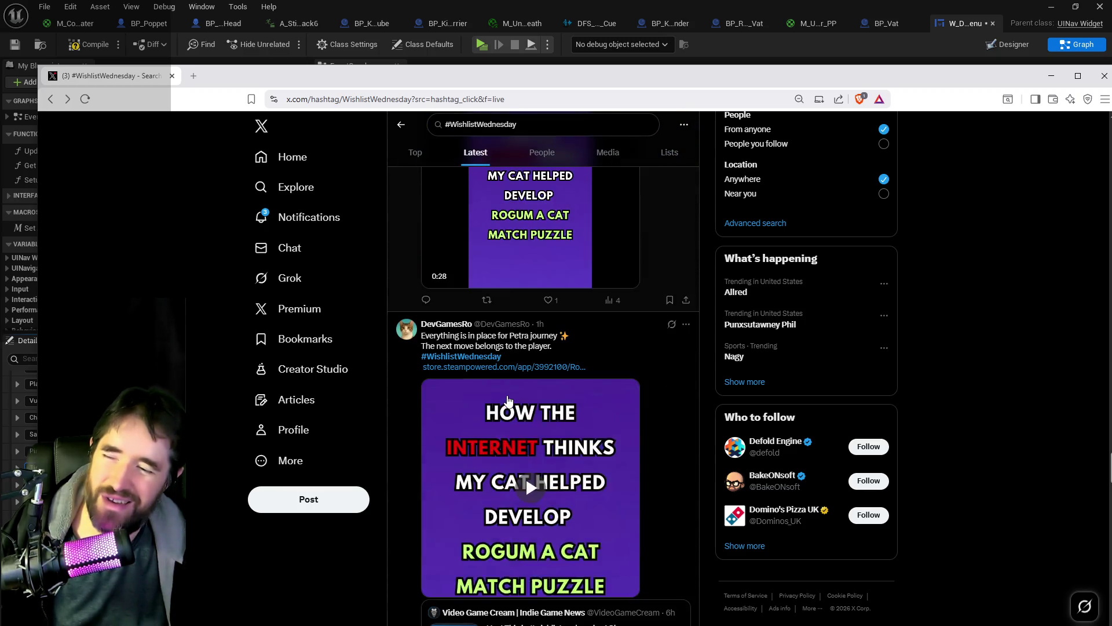
scroll(508, 401, down, 15)
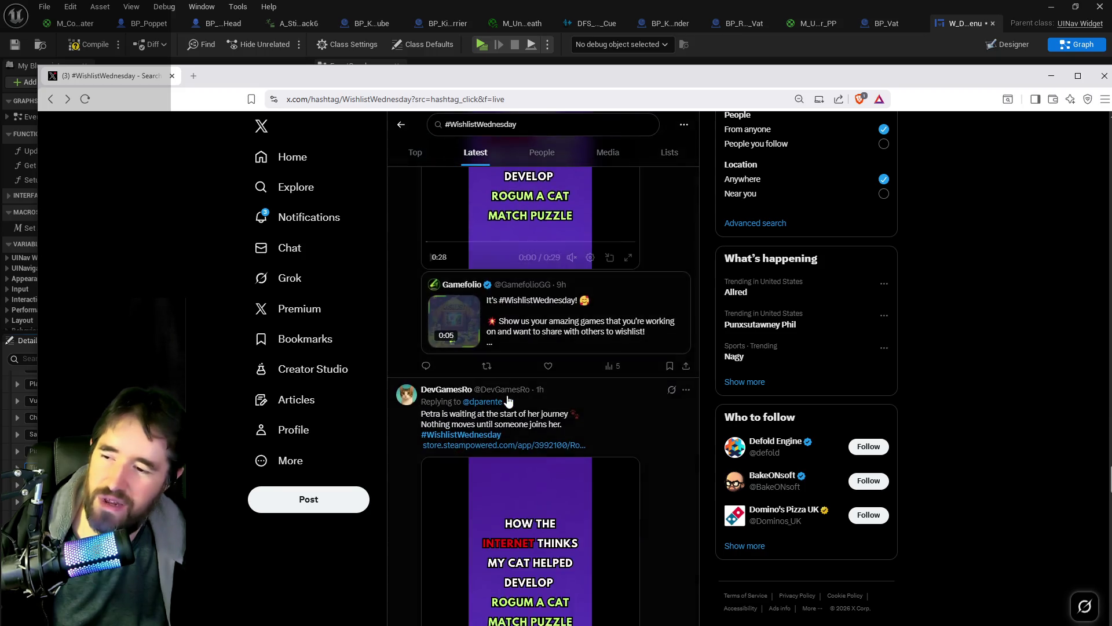
scroll(508, 401, down, 15)
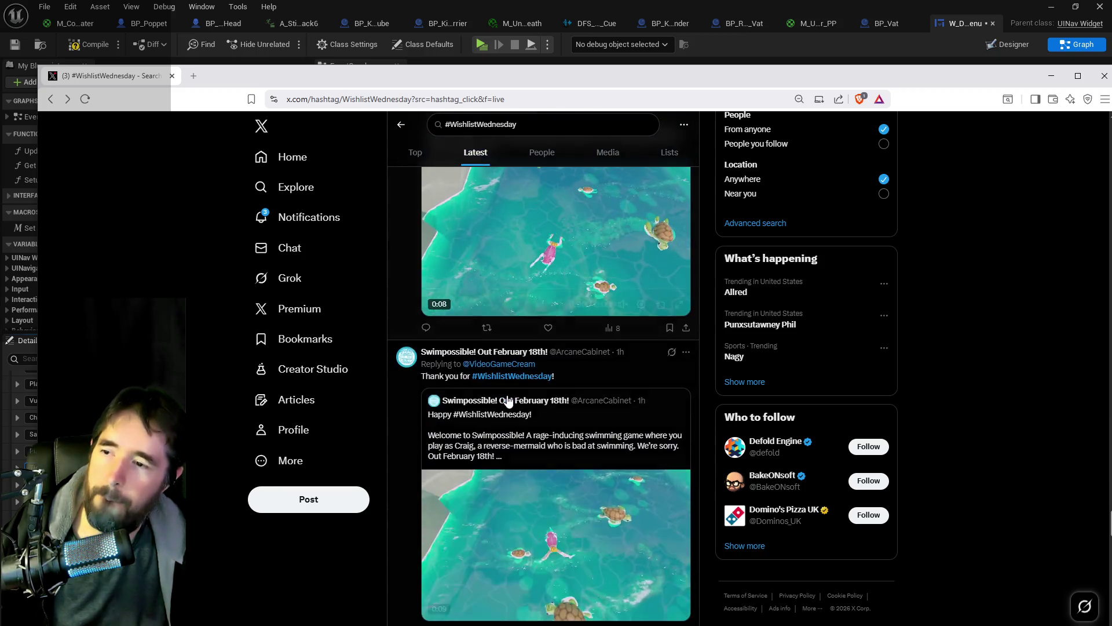
scroll(508, 401, down, 6)
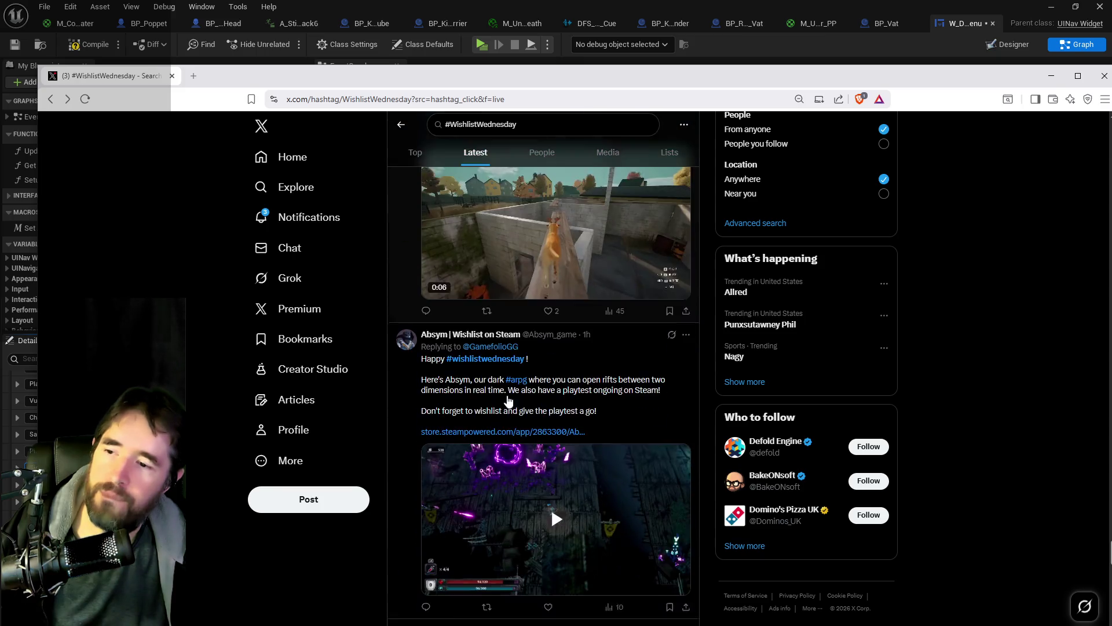
scroll(508, 400, down, 4)
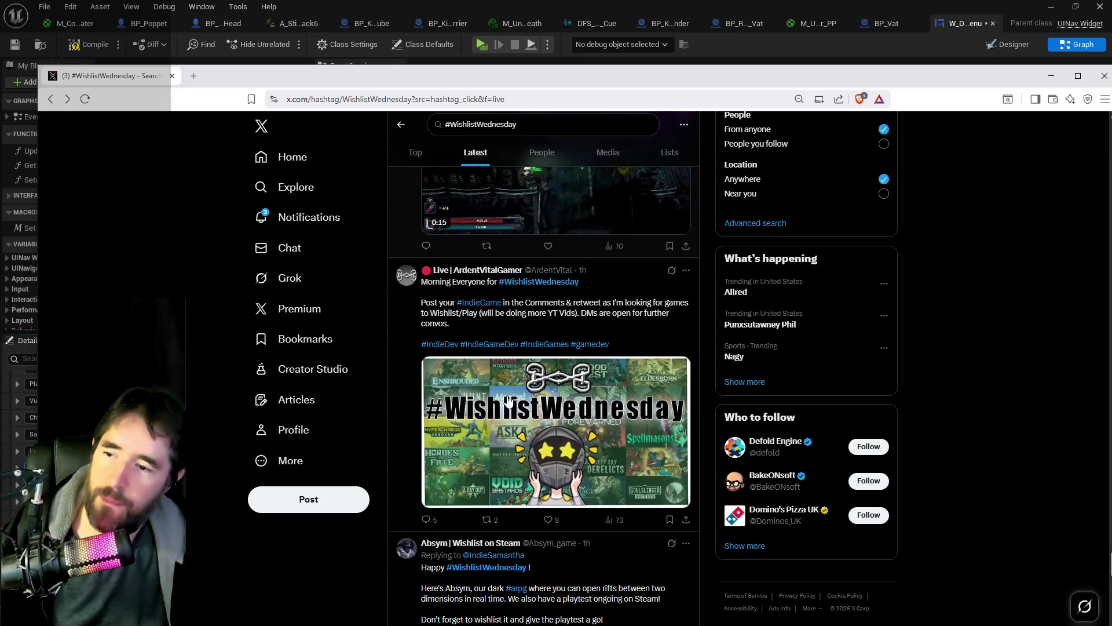
click(404, 389)
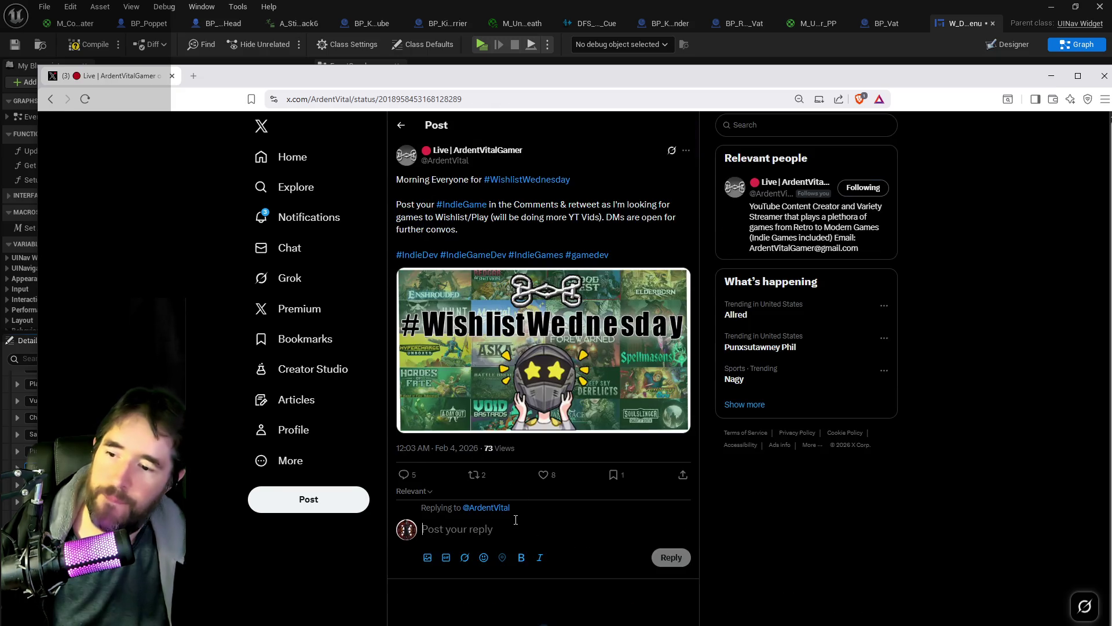
click(543, 475)
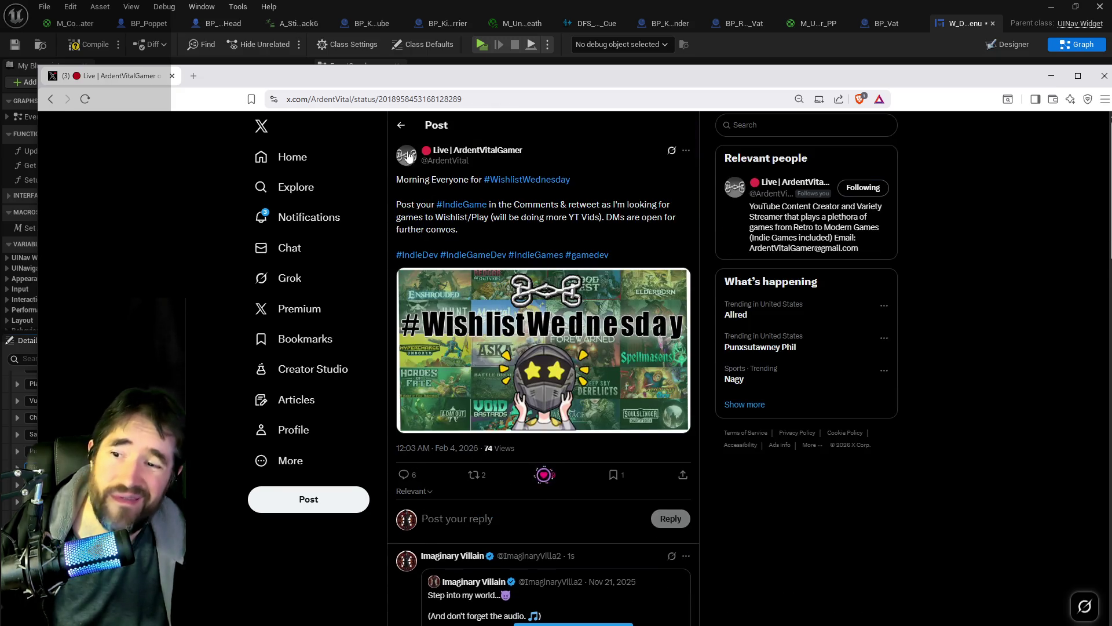
click(526, 180)
Reply to the OG Celebrates #WishlistWednesday post with the game link and like it.
scroll(489, 363, down, 10)
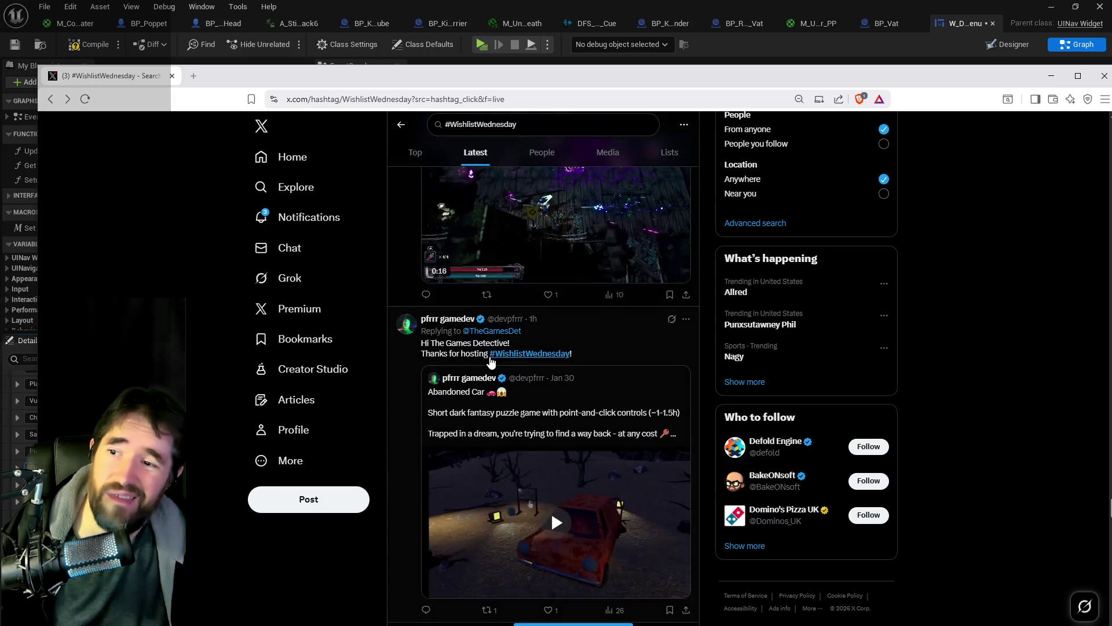
scroll(490, 363, down, 10)
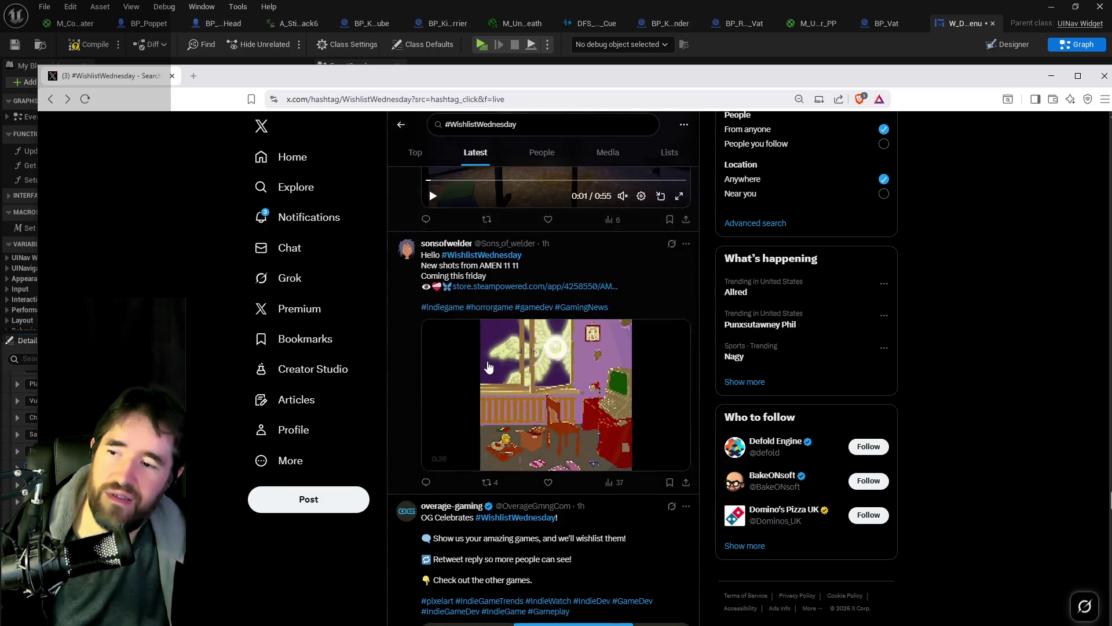
scroll(489, 364, down, 3)
click(469, 394)
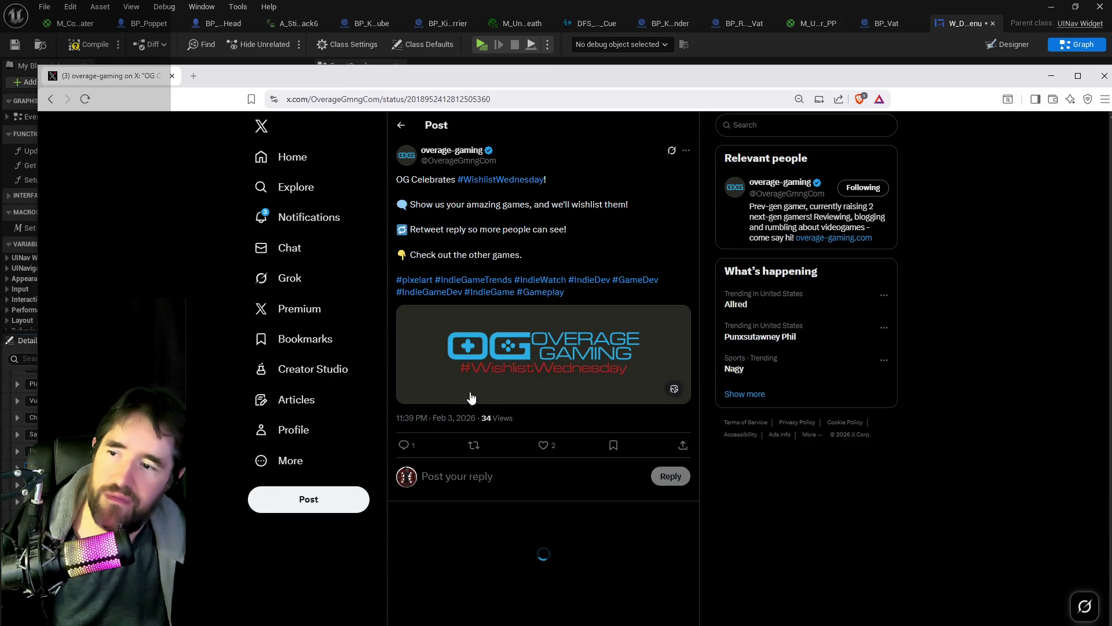
click(471, 477)
key(ctrl+v)
click(666, 527)
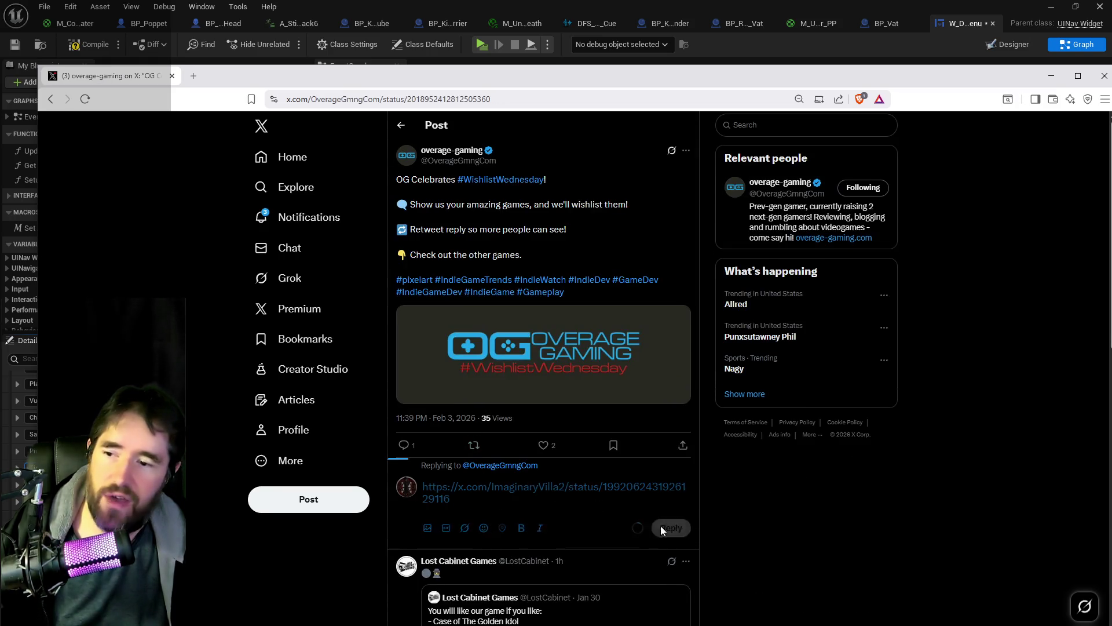
click(543, 445)
click(400, 127)
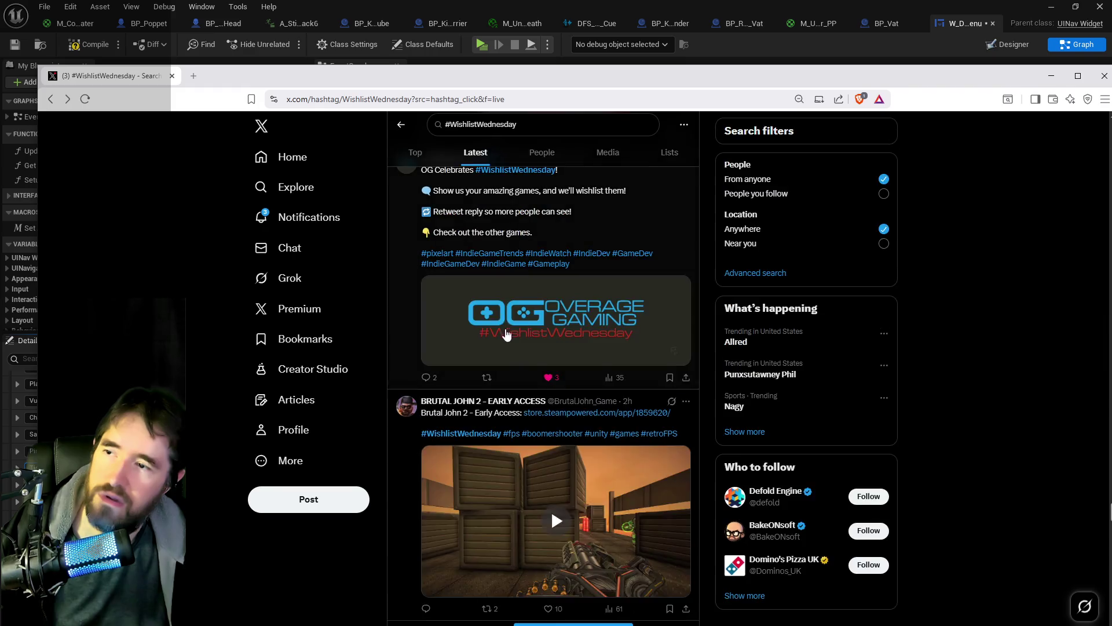
Reply to the It's Wednesday My Dudes post with the game link and like it.
scroll(407, 347, down, 8)
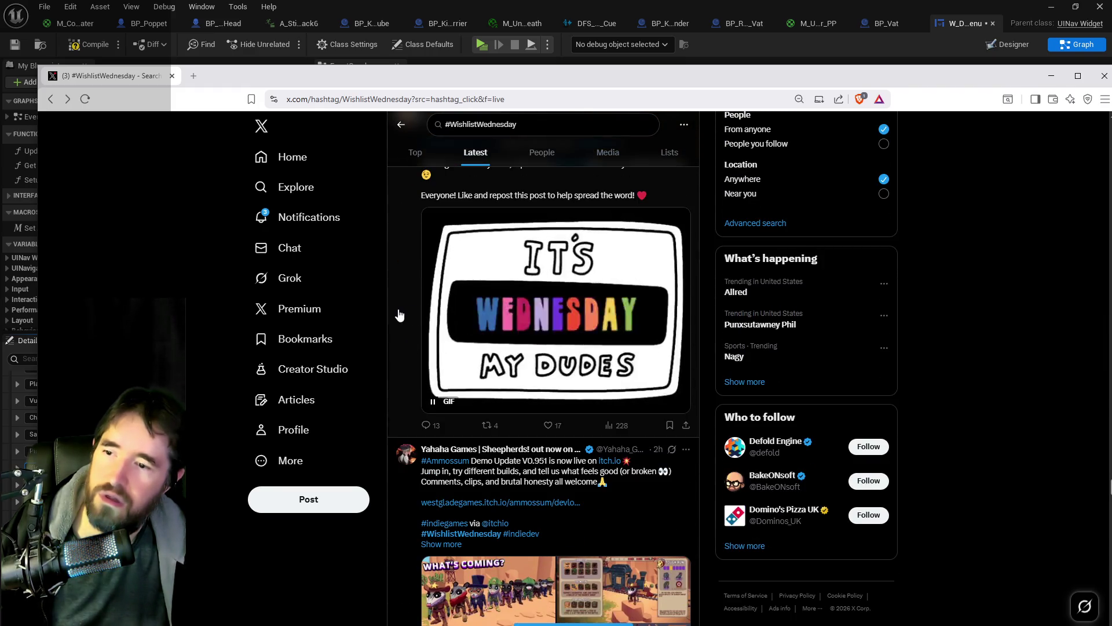
click(400, 316)
click(517, 591)
key(ctrl+v)
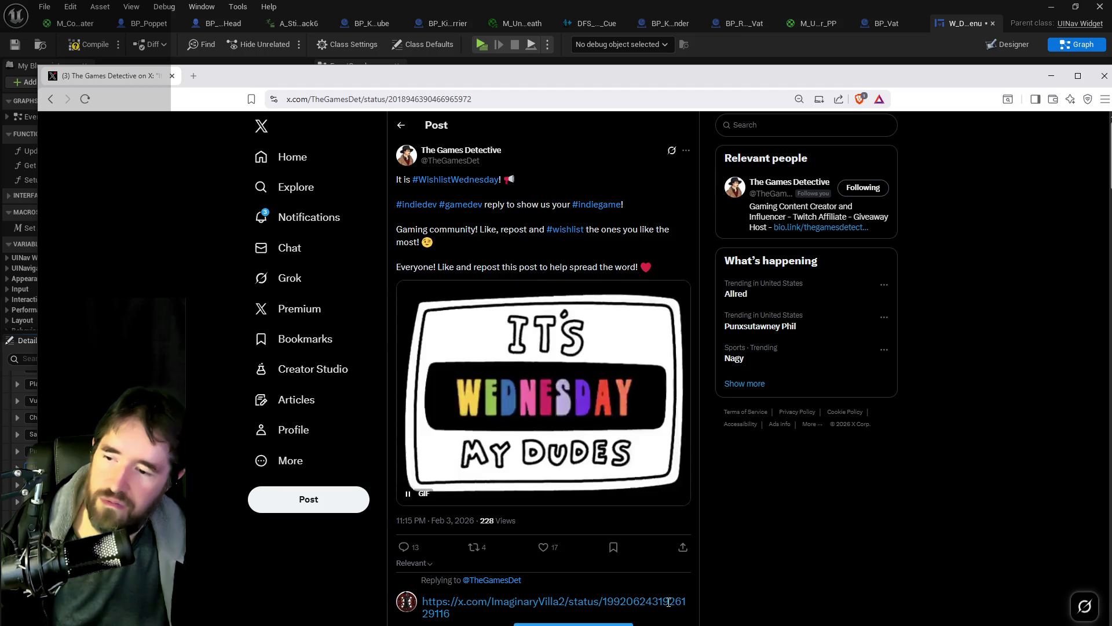
scroll(544, 406, down, 4)
click(670, 411)
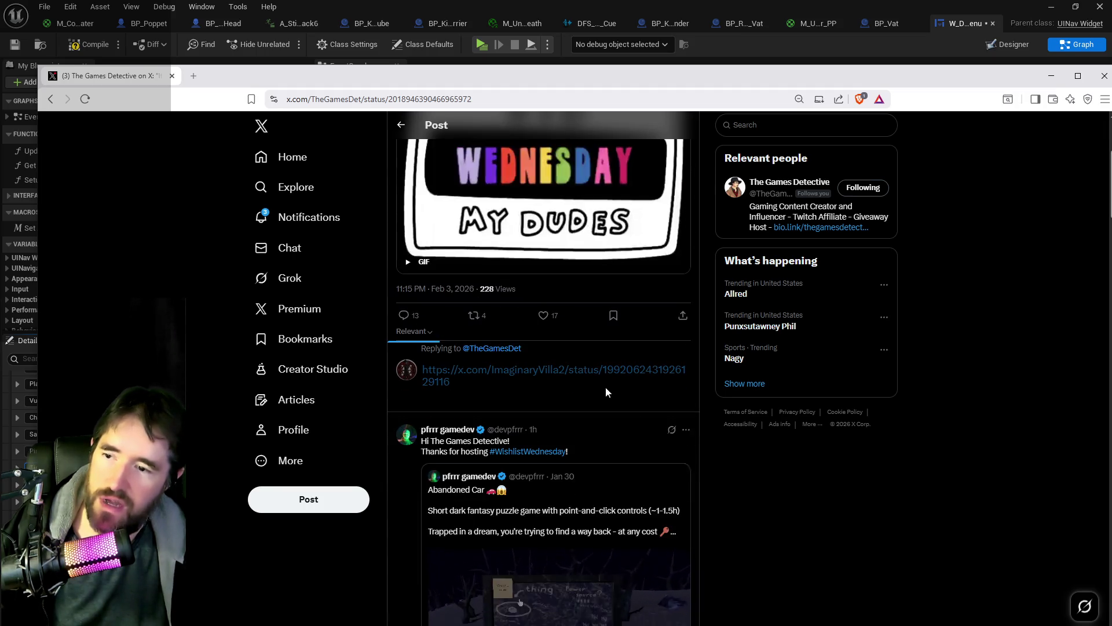
click(543, 315)
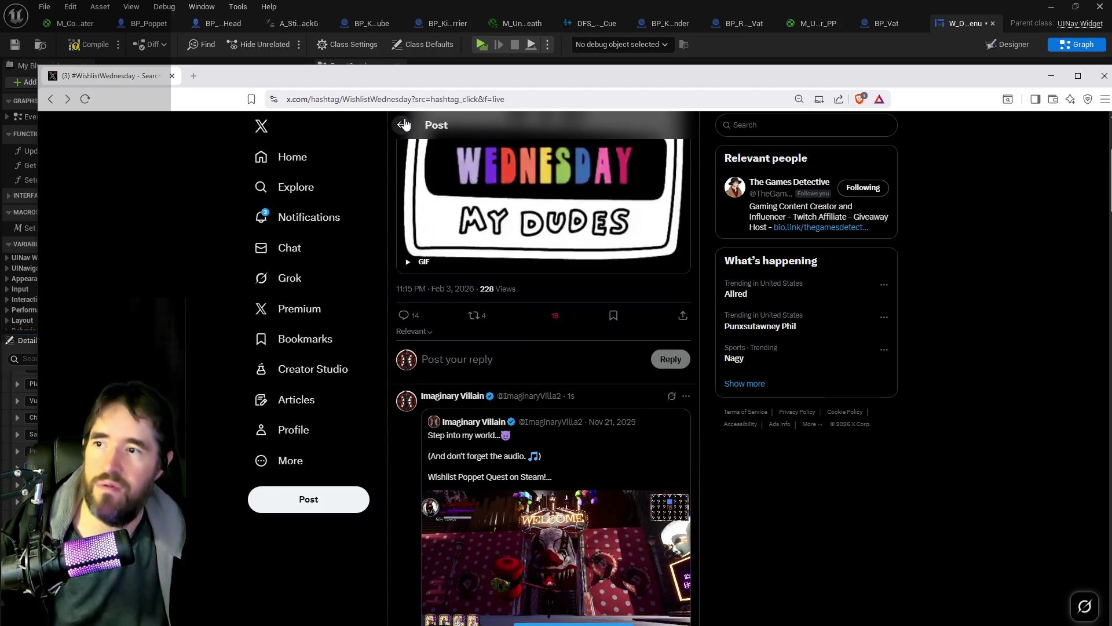
click(402, 123)
Reply to the Indie Games #WISHLISTWEDNESDAY post with the game link and like it.
scroll(504, 475, down, 5)
scroll(504, 475, down, 3)
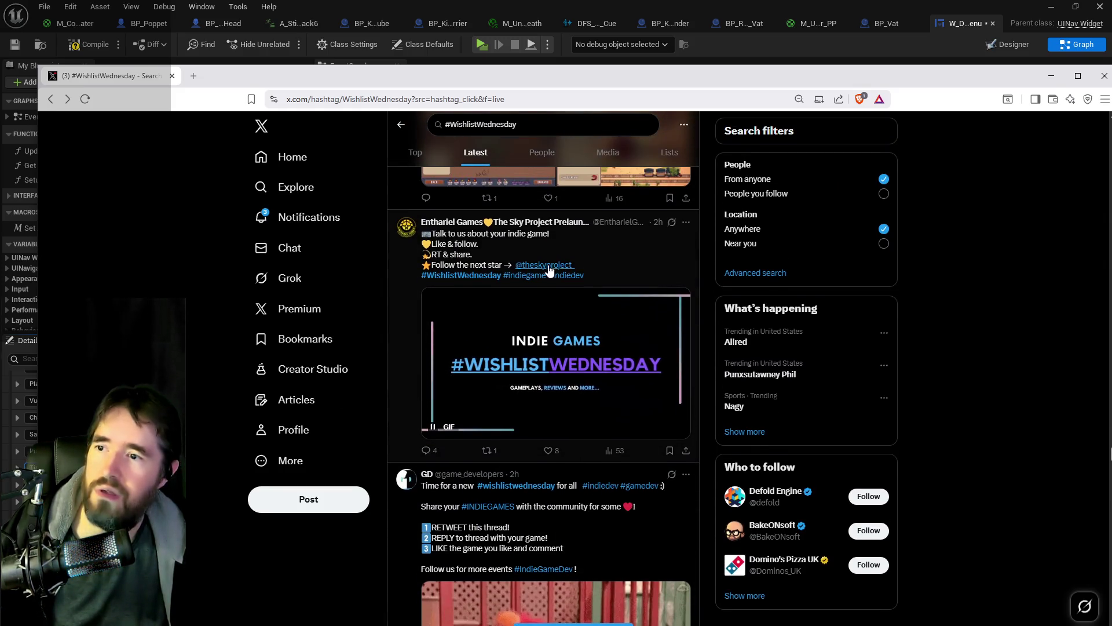
click(394, 325)
click(522, 494)
key(ctrl+v)
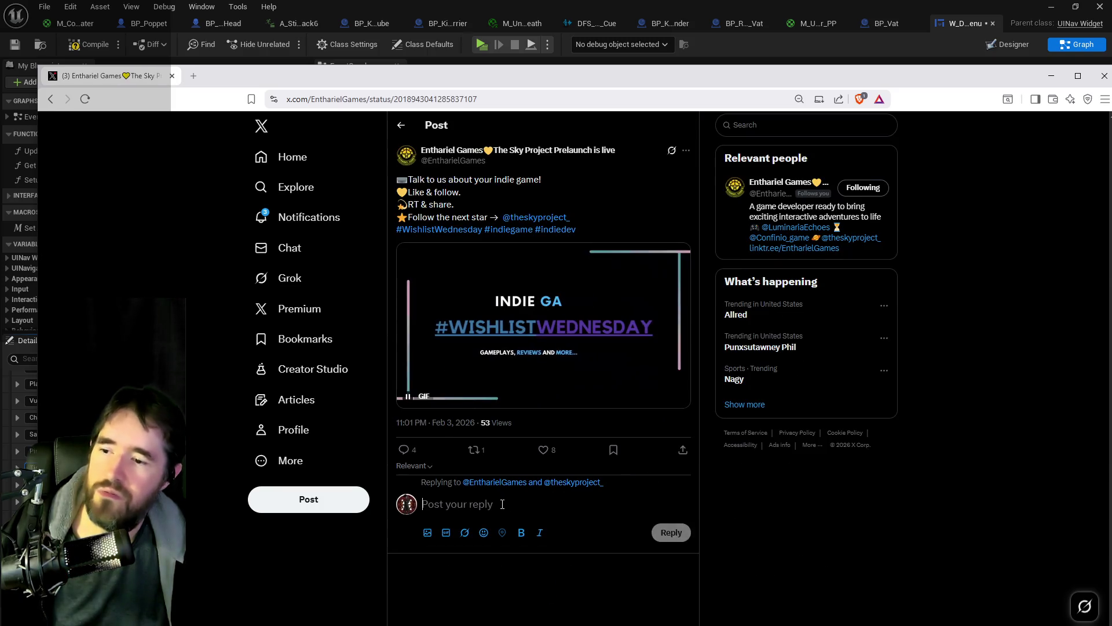
click(666, 543)
click(543, 449)
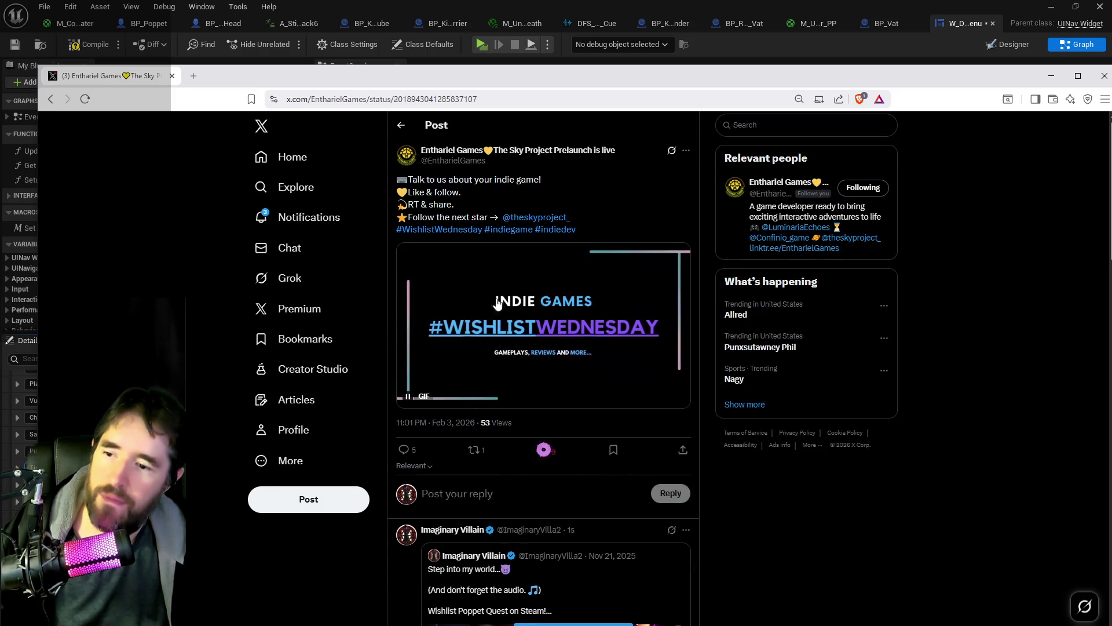
click(401, 124)
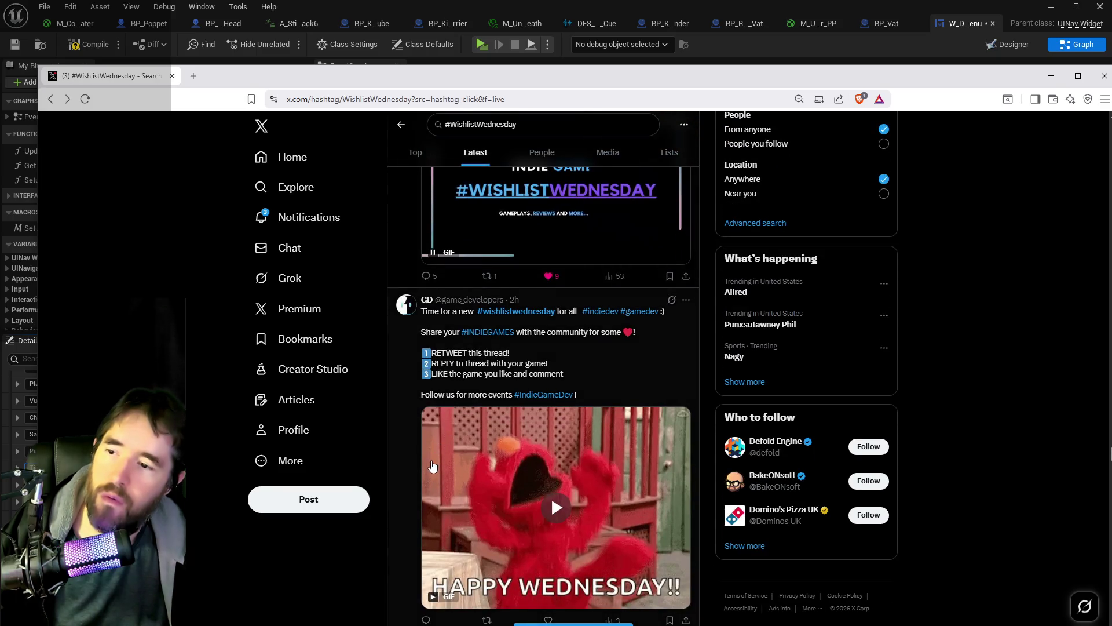
Reply to the Happy Wednesday indie games thread post with the game link and like it.
scroll(426, 399, down, 1)
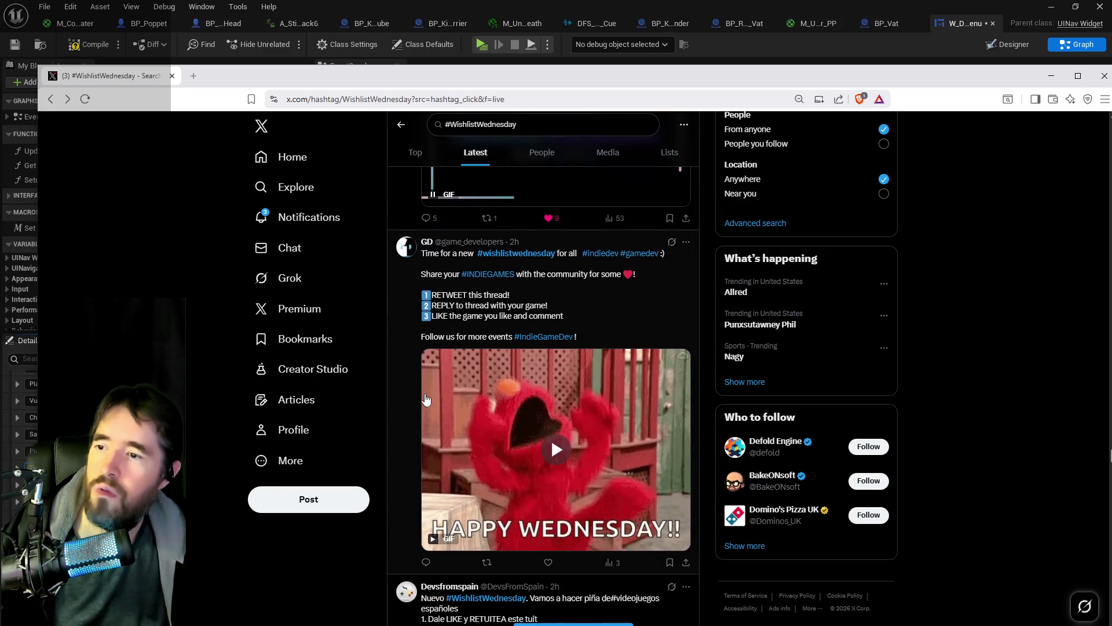
click(411, 404)
click(490, 598)
key(ctrl+v)
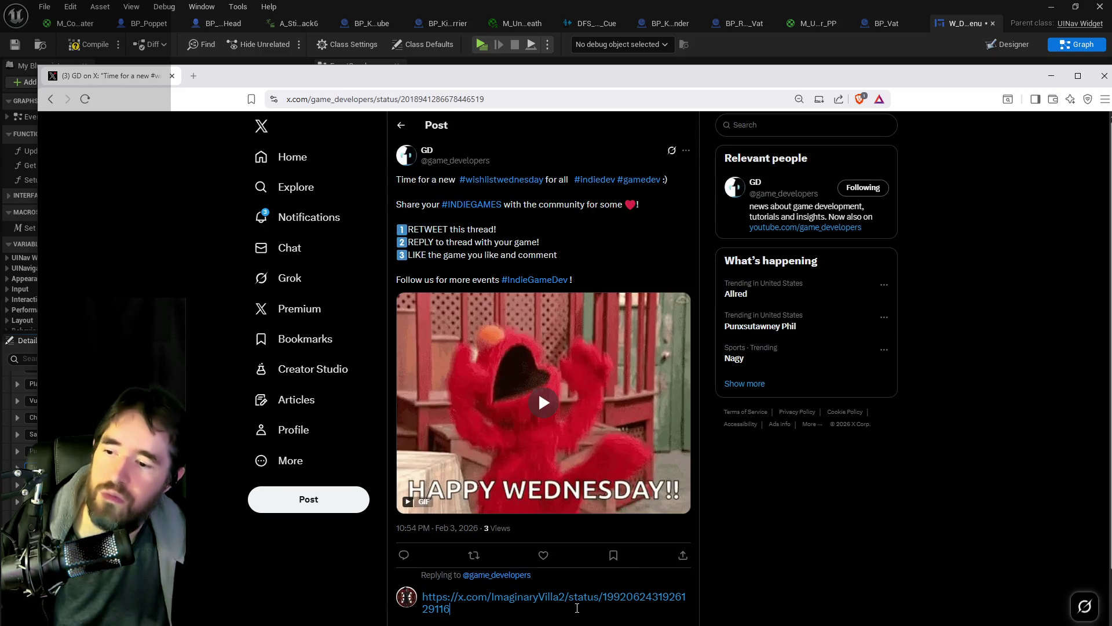
key(ctrl+Return)
click(553, 476)
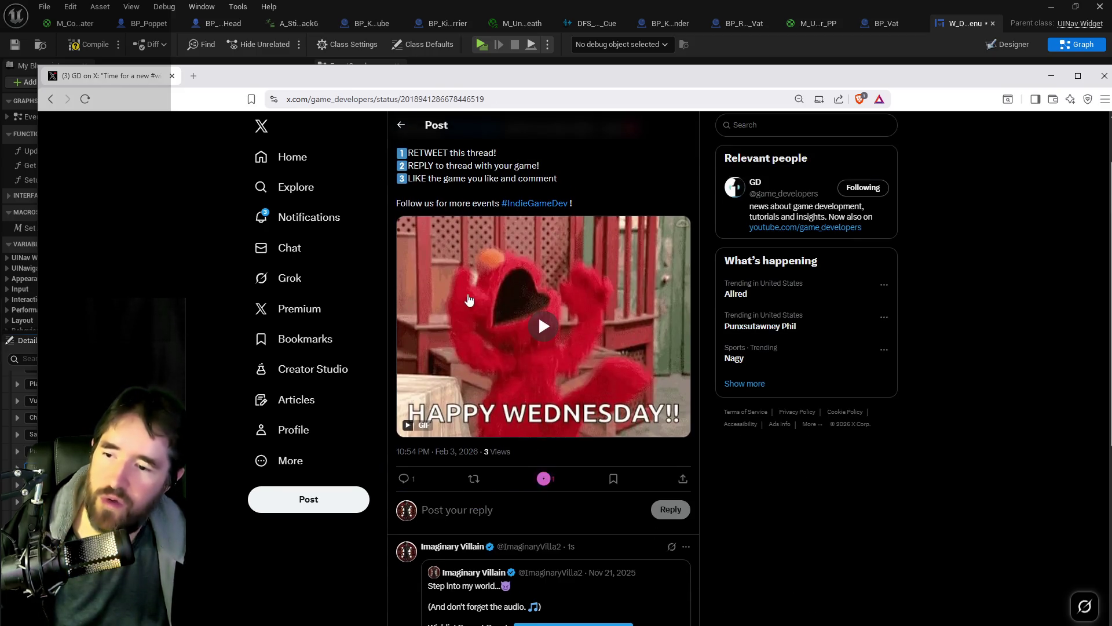
click(400, 126)
Reply to the Happy Wednesday wishlist post with the Poppet Quest link and like it.
scroll(579, 319, down, 5)
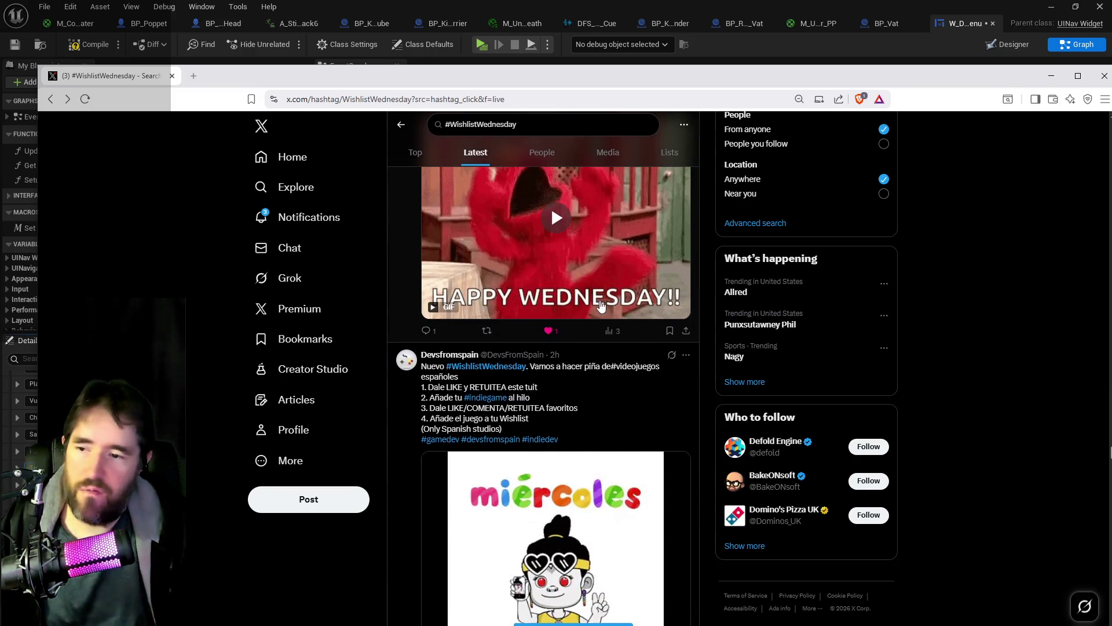
scroll(557, 329, down, 7)
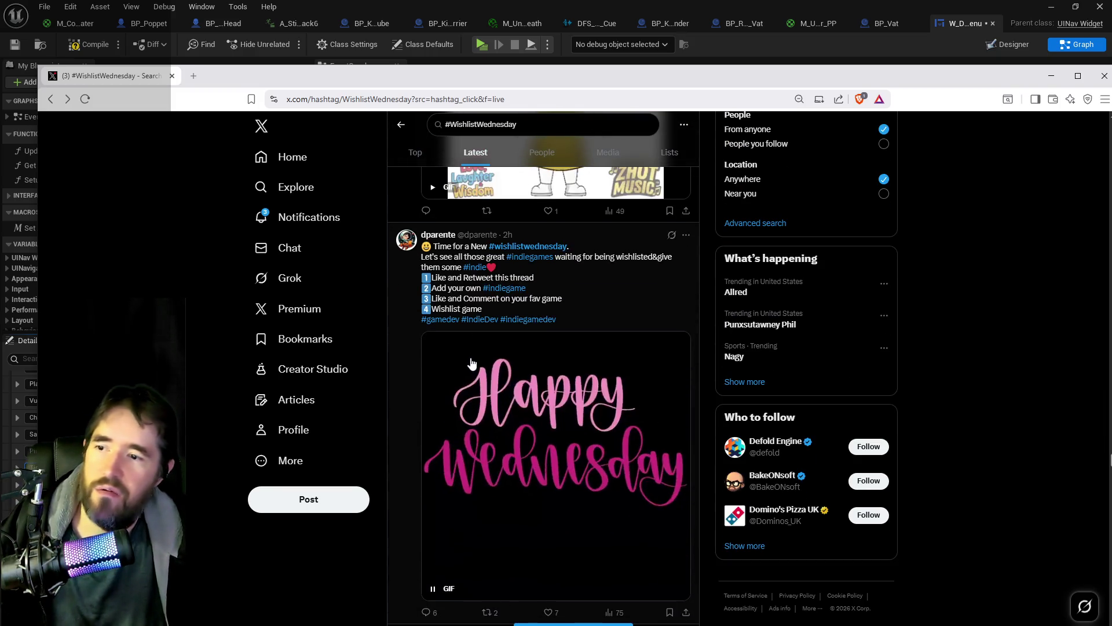
scroll(397, 342, down, 3)
click(398, 340)
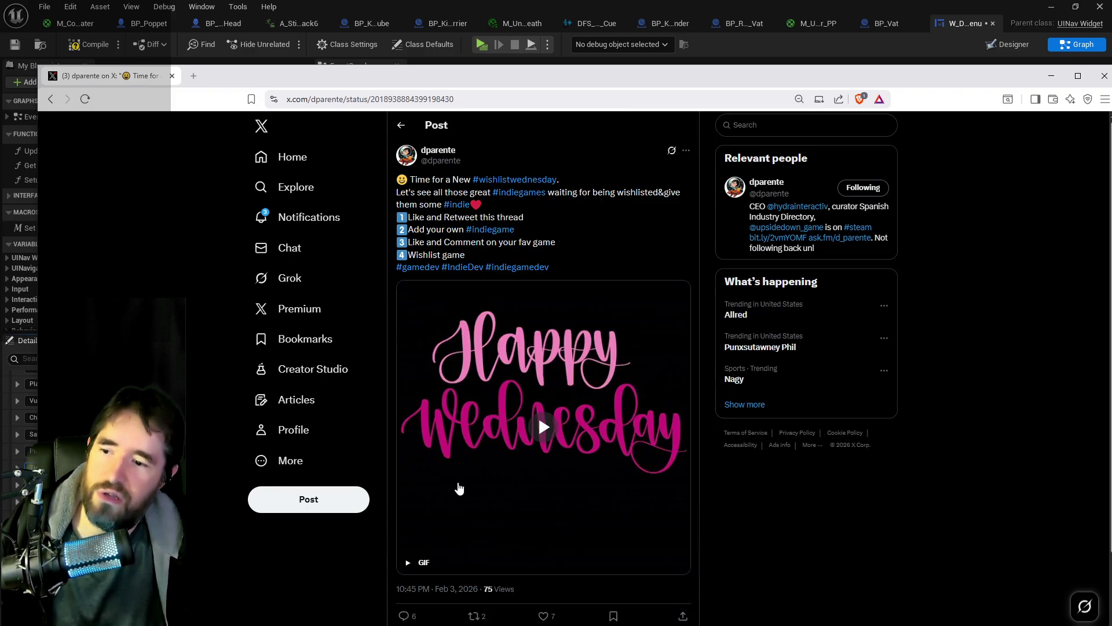
scroll(463, 620, down, 3)
click(464, 486)
key(ctrl+v)
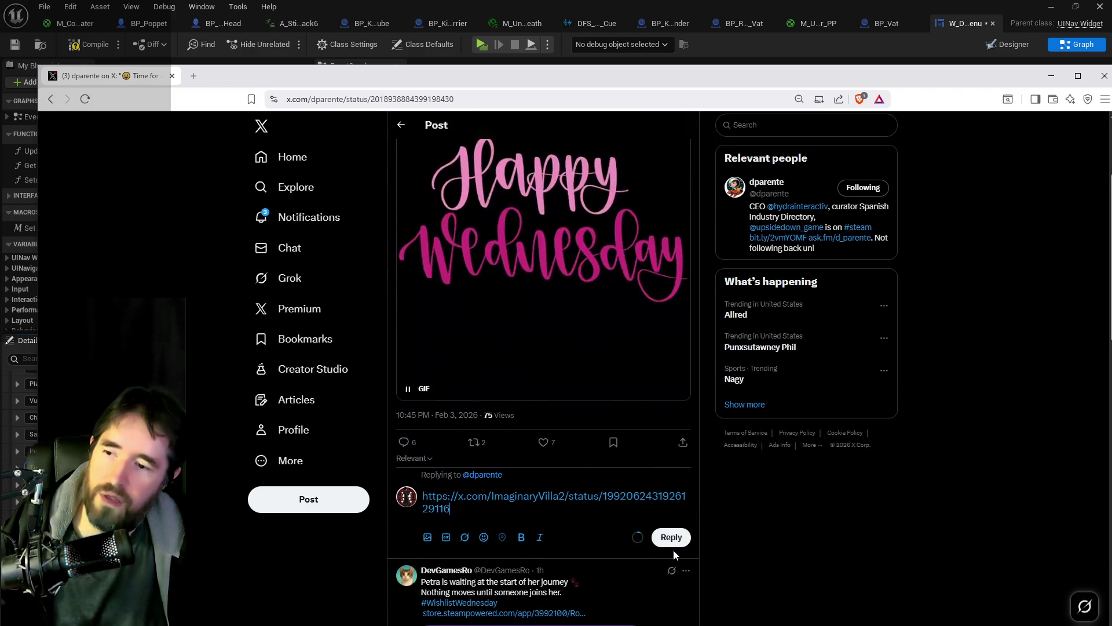
click(680, 546)
click(544, 443)
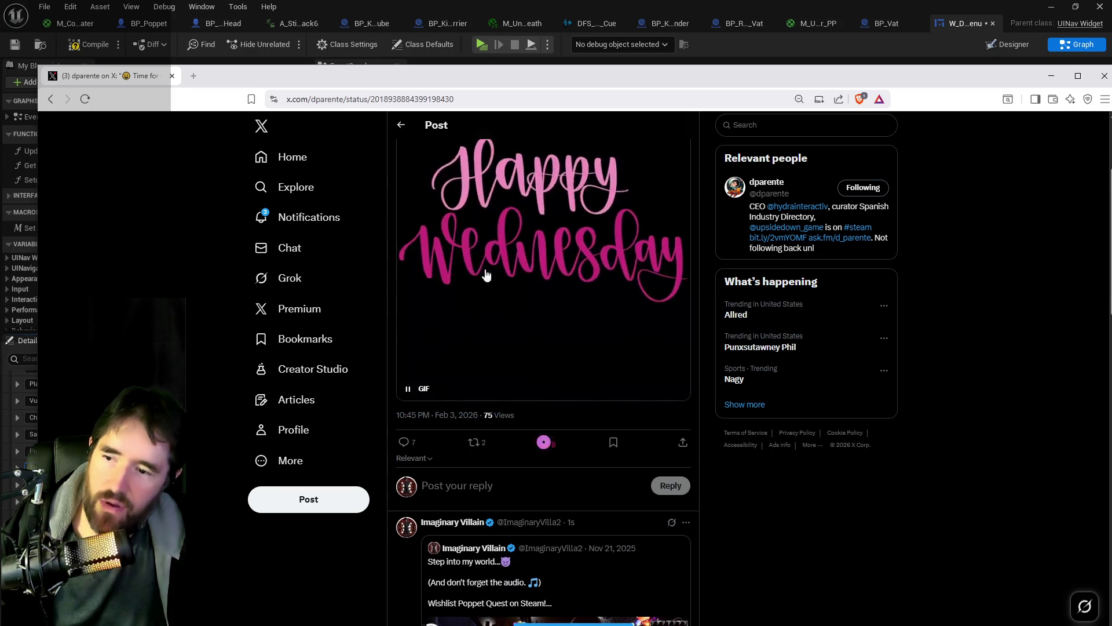
click(402, 125)
Scroll further down the #WishlistWednesday feed.
scroll(444, 333, down, 5)
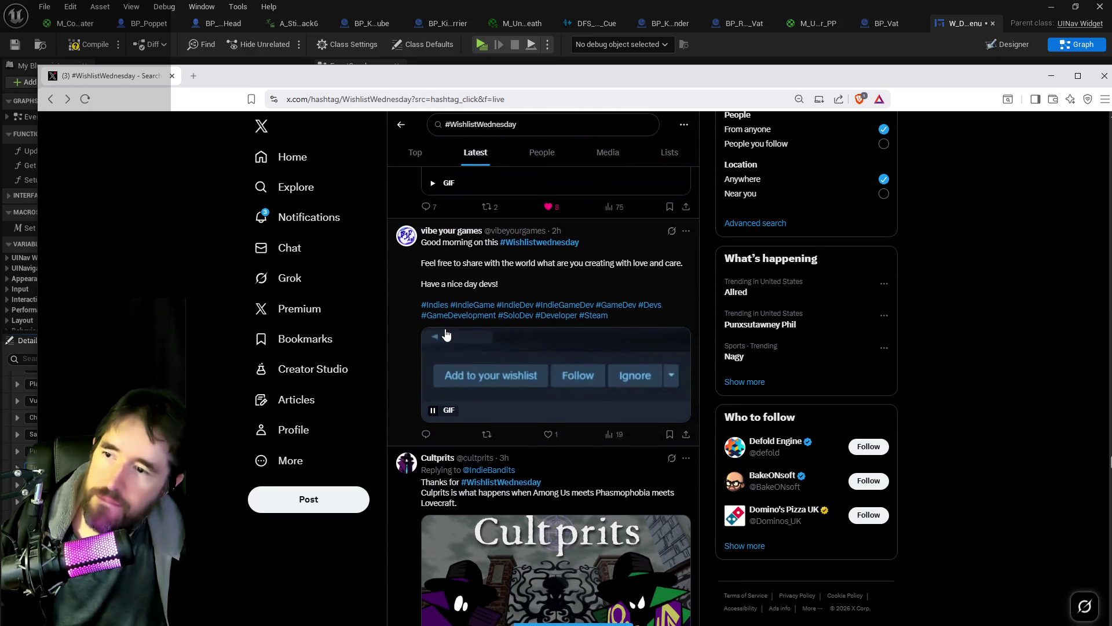
scroll(440, 331, down, 10)
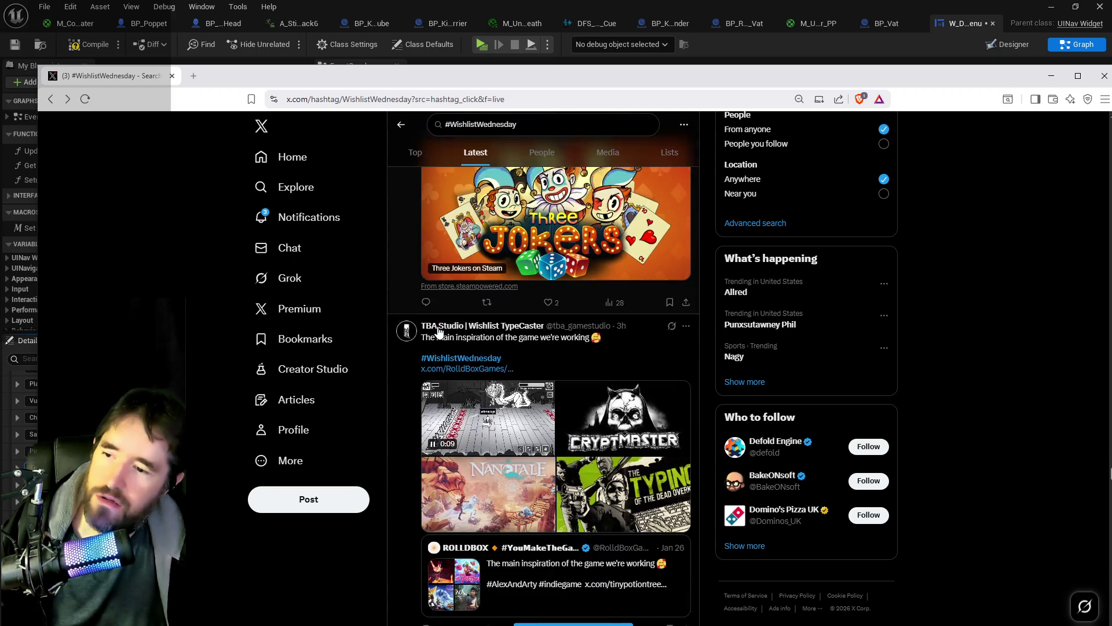
scroll(435, 336, down, 12)
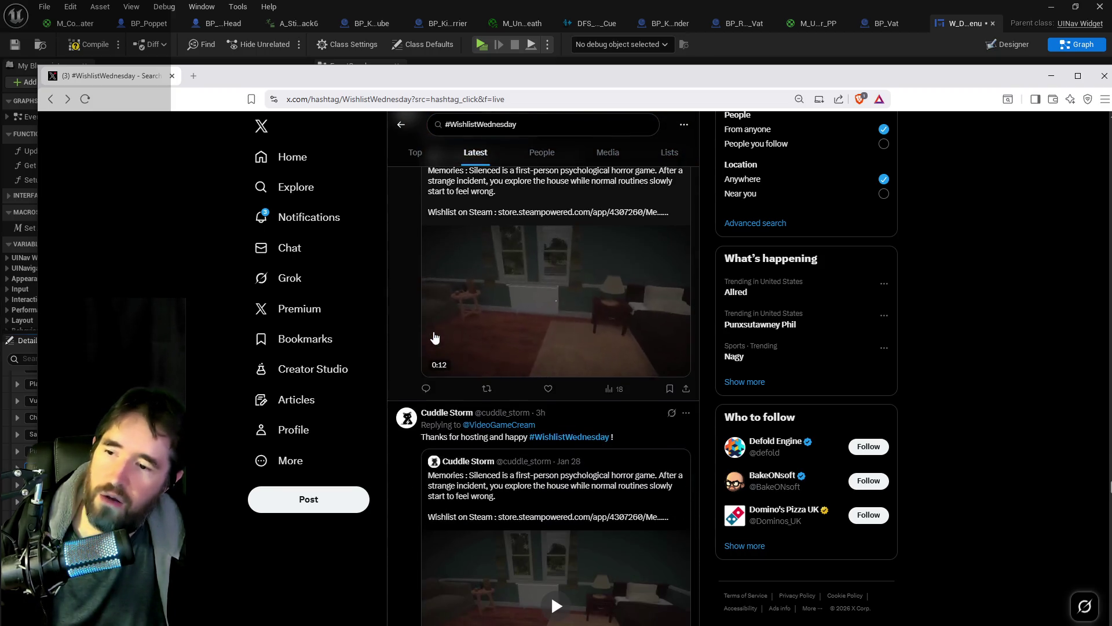
scroll(434, 336, down, 3)
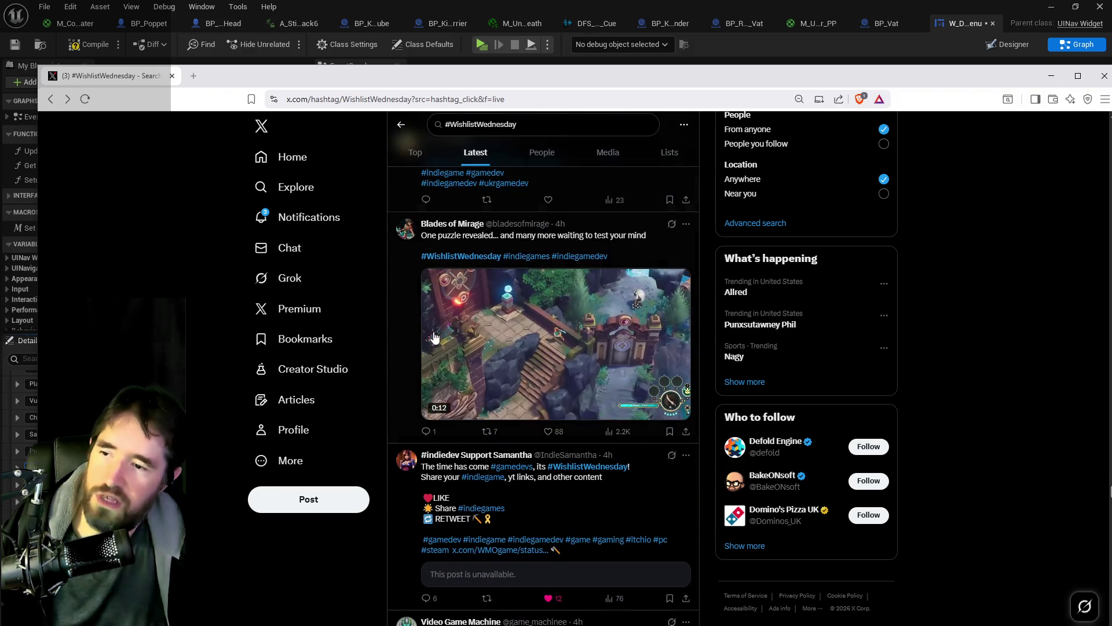
scroll(431, 340, down, 1)
scroll(432, 341, down, 1)
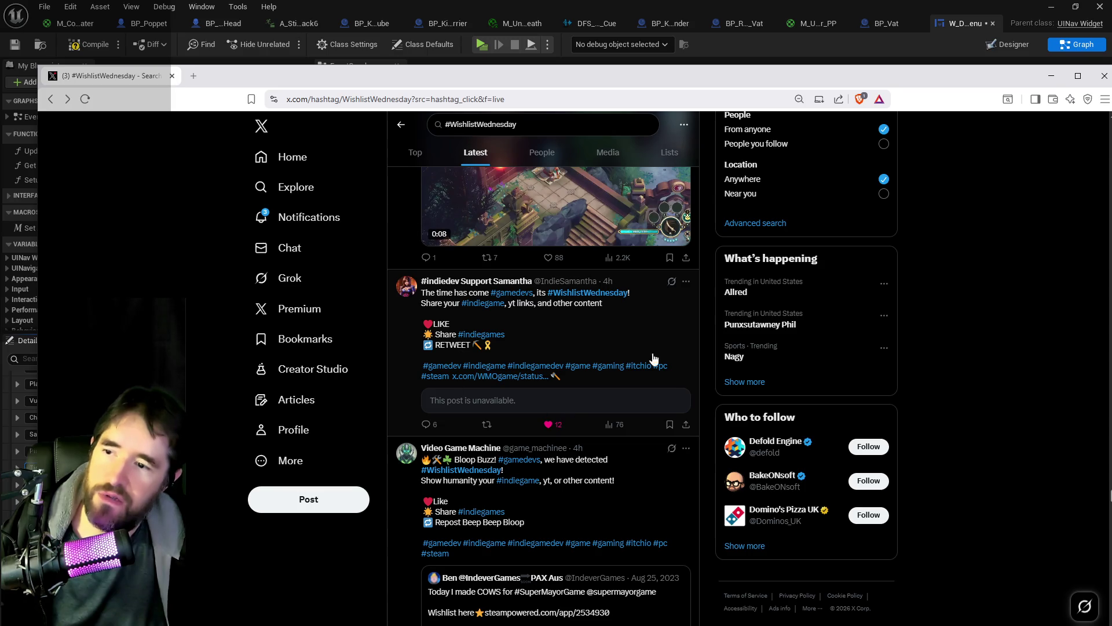
Glance at the X Analytics page, then move the browser off the blueprint editor.
drag(832, 71, 1111, 174)
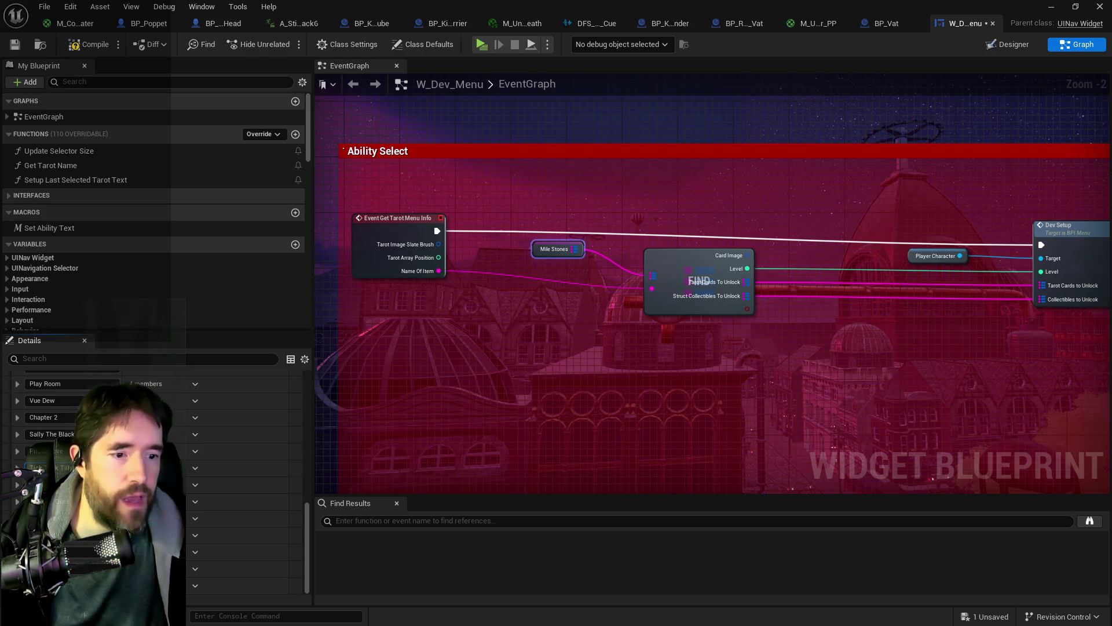
mouse_move(1111, 75)
mouse_down()
mouse_move(825, 74)
mouse_move(696, 50)
mouse_move(707, 47)
mouse_up()
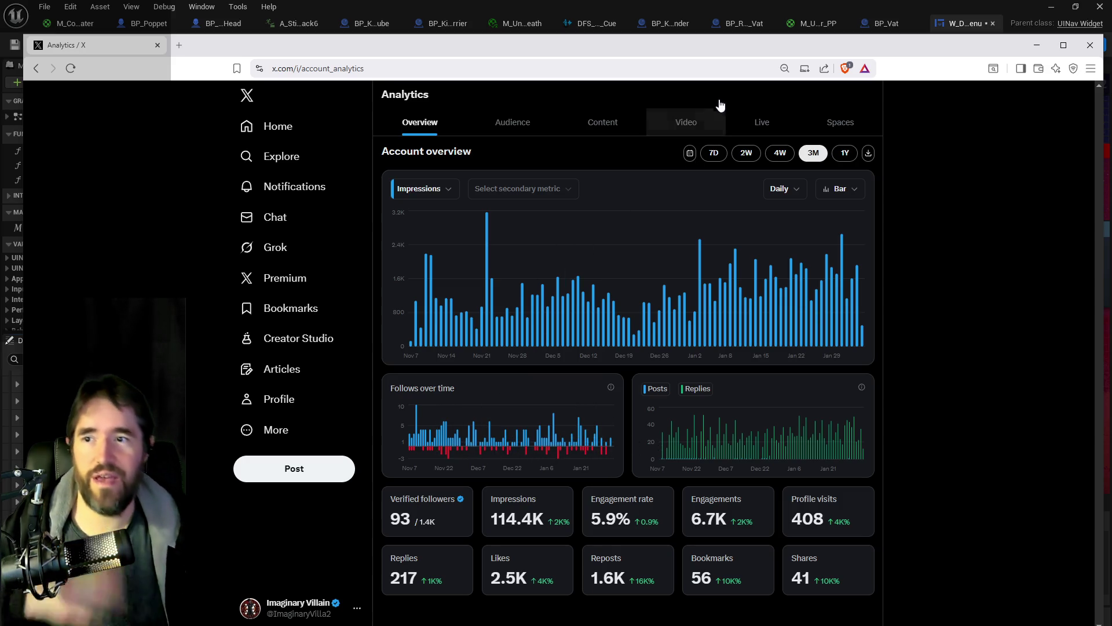
drag(771, 44, 1111, 46)
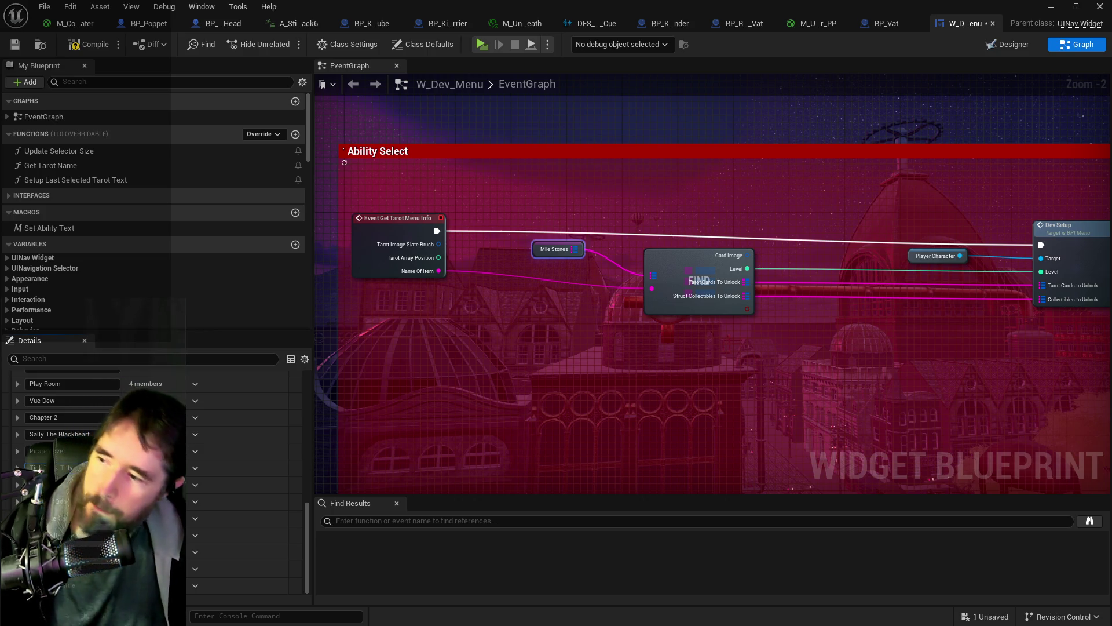
Expand Sally The Blackheart, then compile and save W_Dev_Menu and return to the level editor.
drag(641, 356, 635, 319)
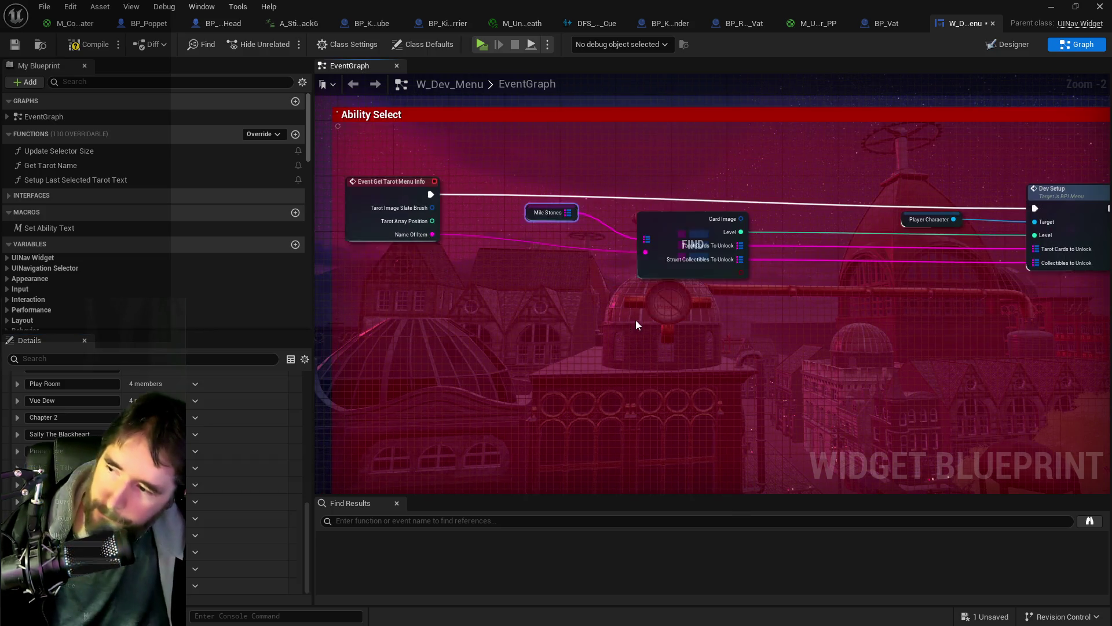
click(17, 434)
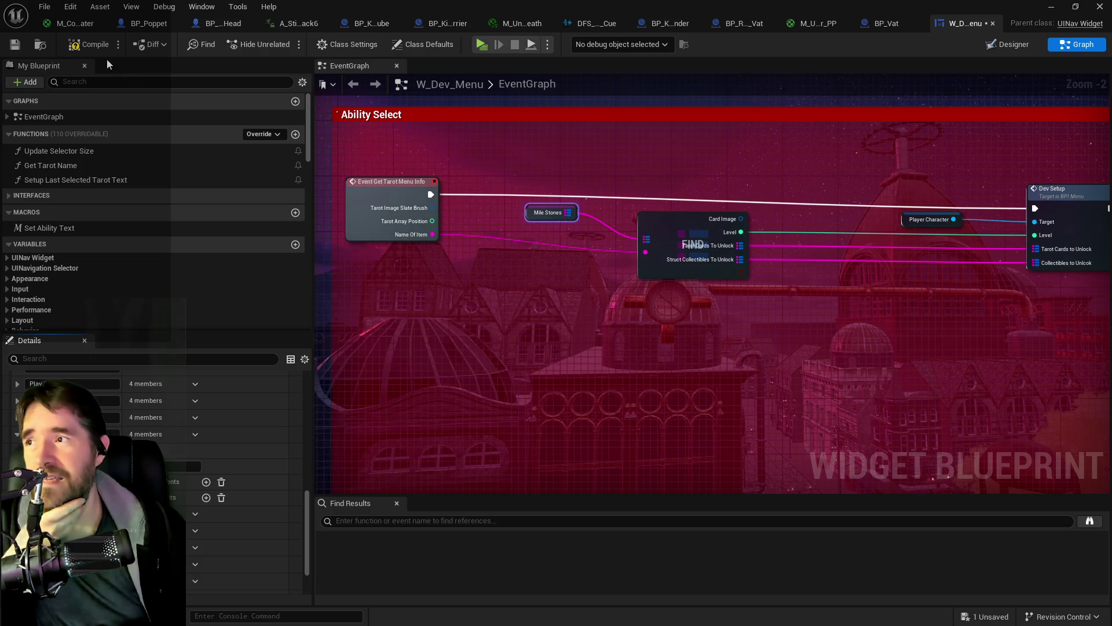
click(88, 46)
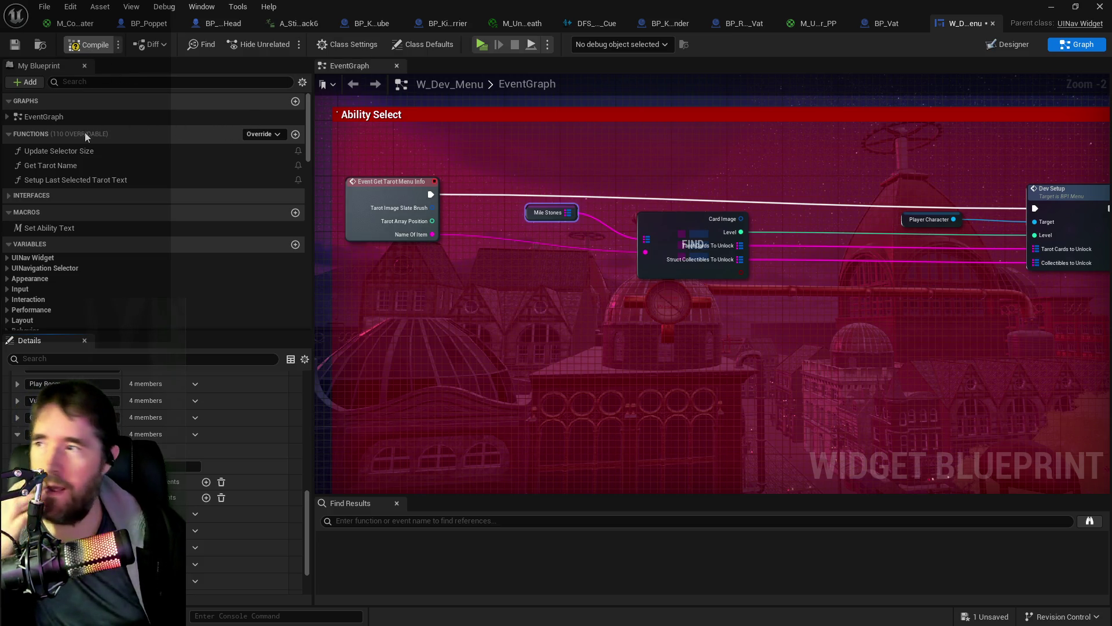
click(16, 49)
click(40, 45)
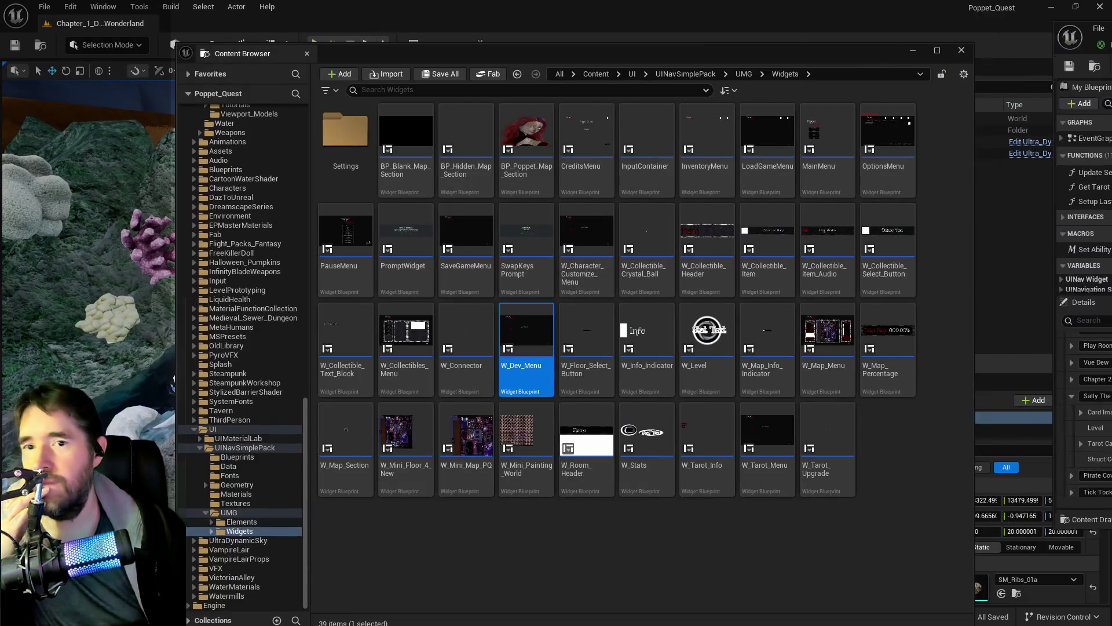
Close the Content Browser drawer, check the Chapter 1 design doc, then move it aside.
key(ctrl+space)
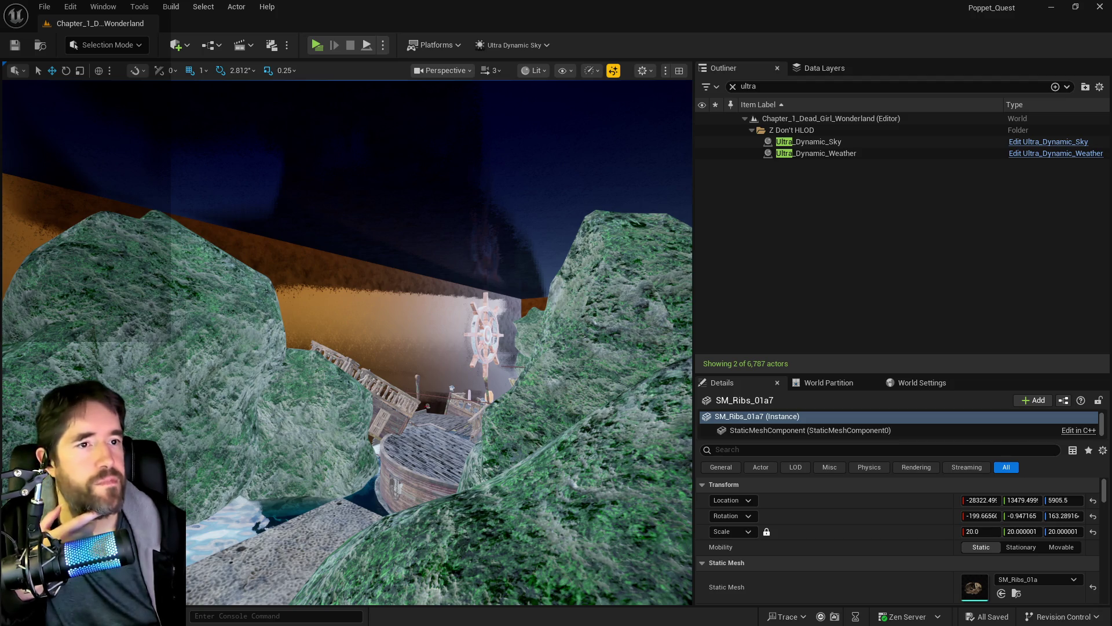
key(alt+Tab)
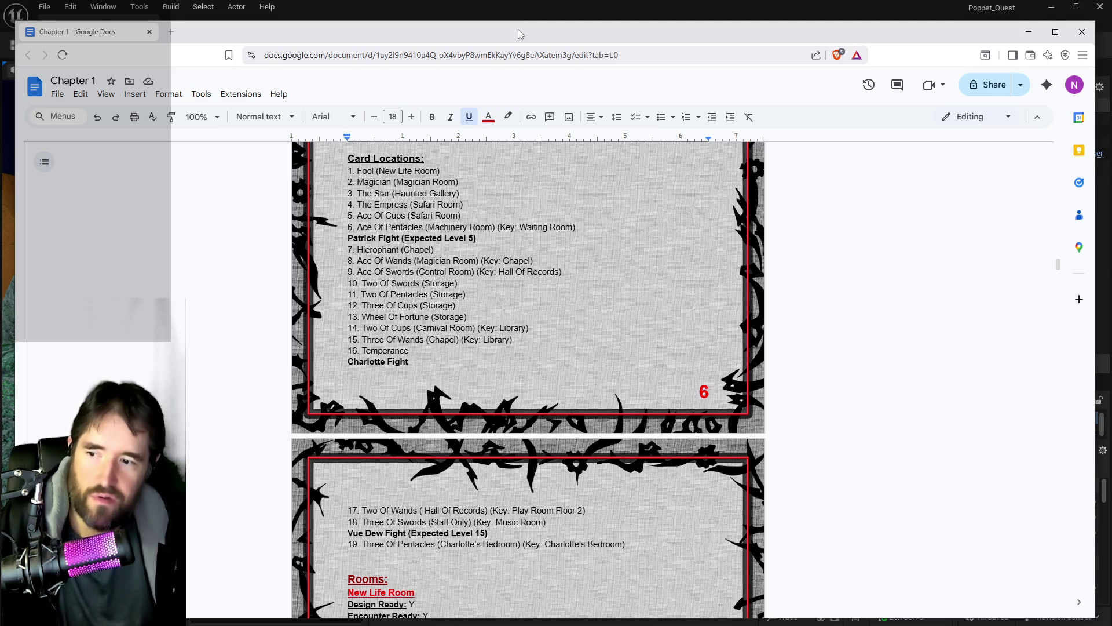
drag(630, 30, 1111, 68)
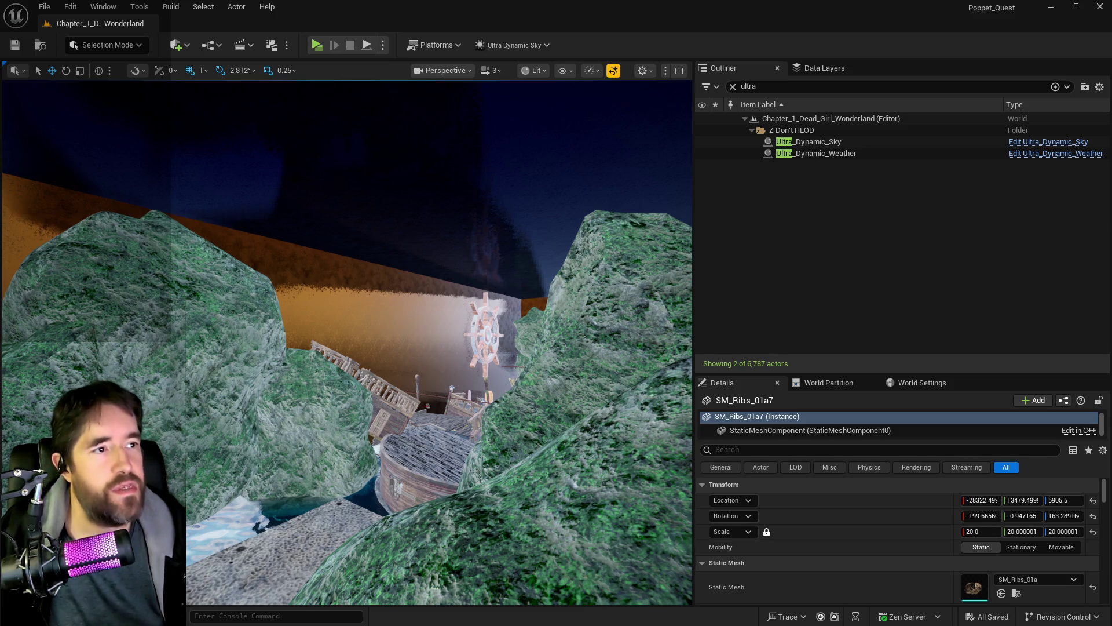
Bring the Chapter 2 document back and scroll to the room lists ending 'Place a Felix prison key.'.
mouse_move(1111, 69)
mouse_down()
mouse_move(1111, 87)
mouse_move(779, 104)
mouse_up()
scroll(643, 388, down, 15)
scroll(643, 388, down, 20)
scroll(568, 384, down, 20)
scroll(568, 384, up, 20)
scroll(558, 414, up, 20)
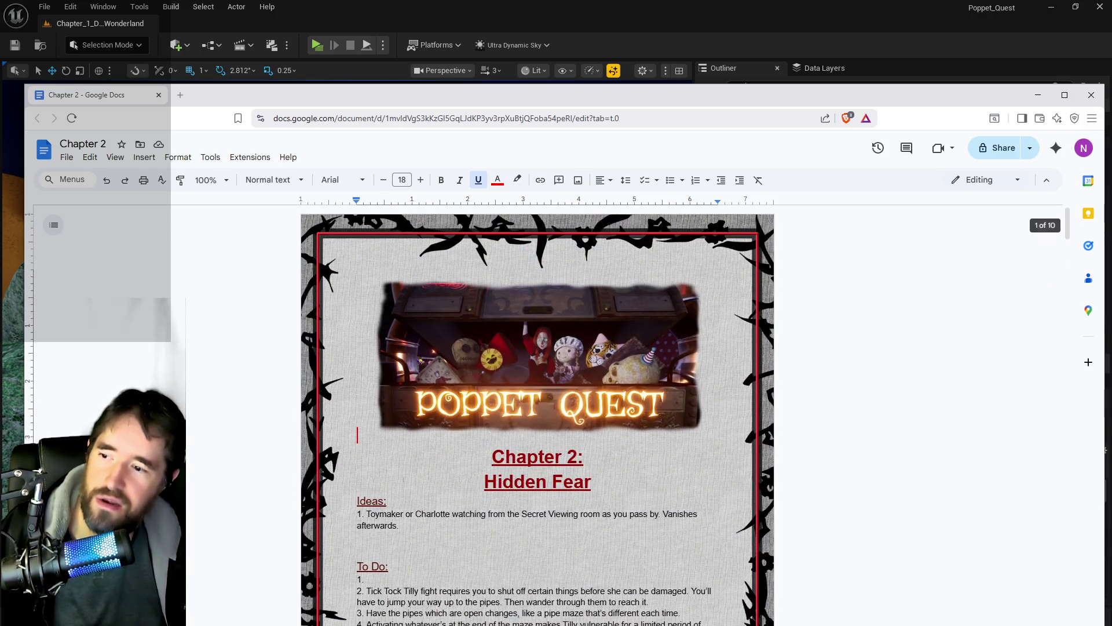
scroll(416, 482, down, 17)
scroll(377, 414, down, 7)
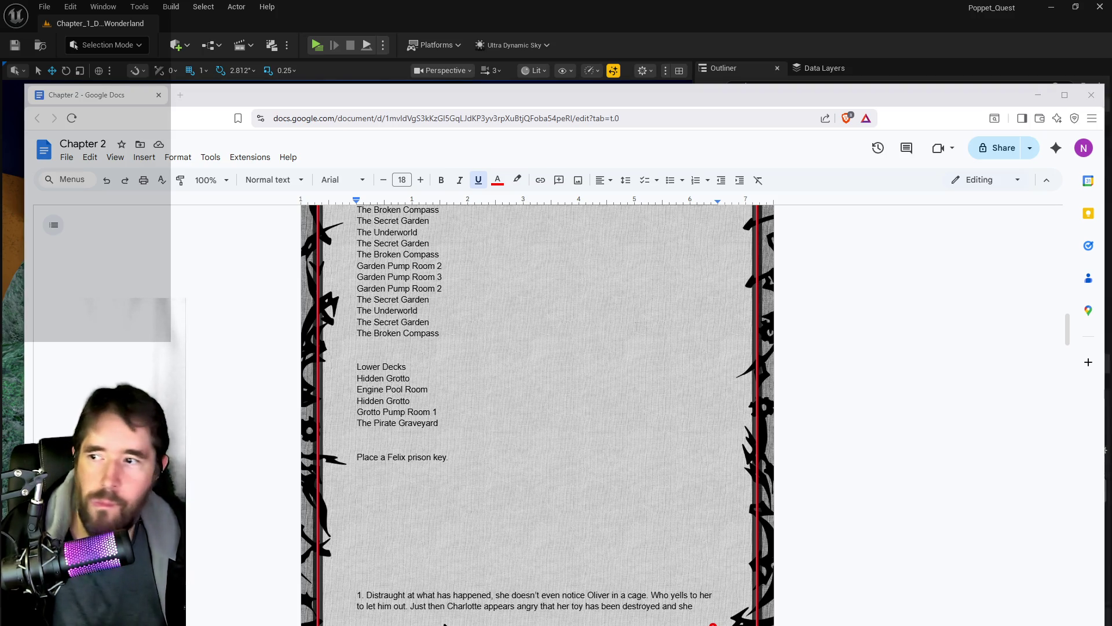
Paste the 'Card Locations:' heading below the Felix note and begin the first numbered entry.
click(359, 492)
text(Card Locations:)
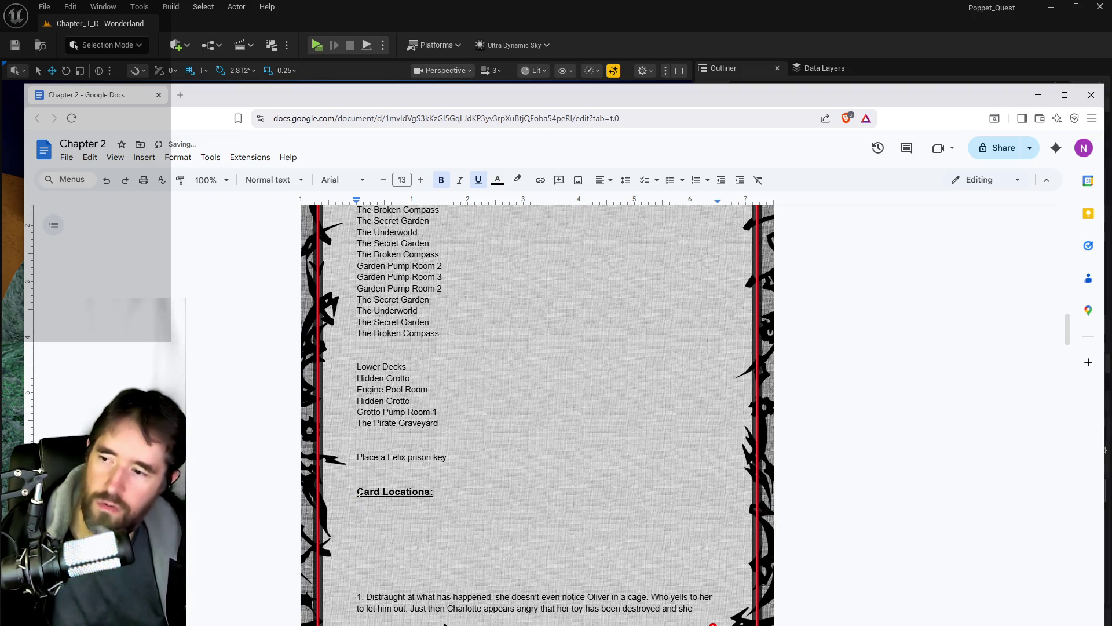
key(Return)
text(1)
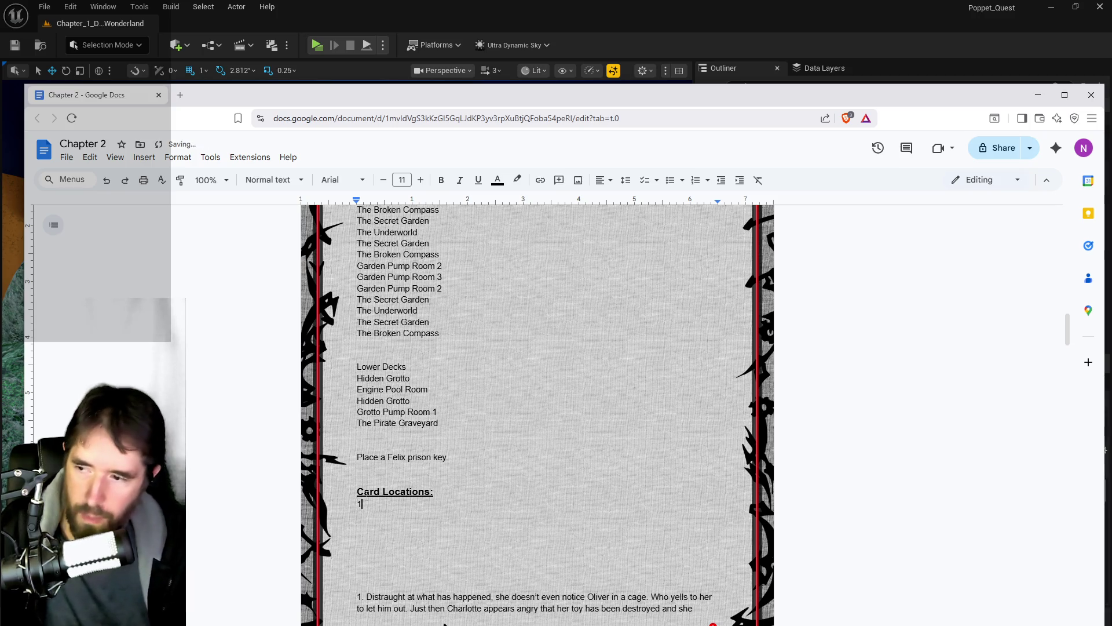
text(. Hidde)
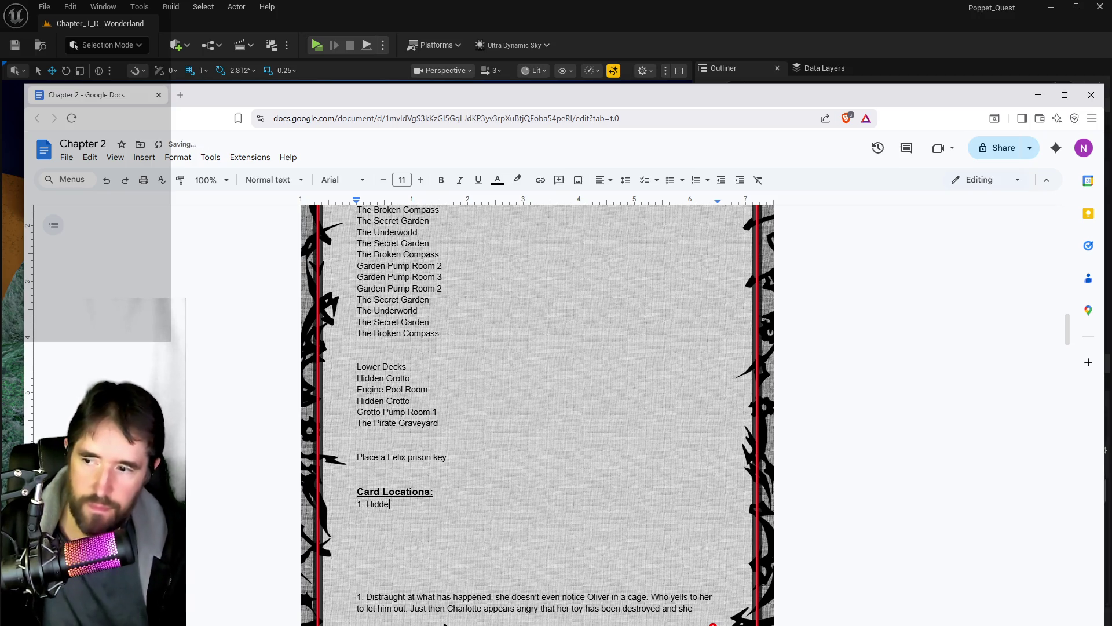
key(BackSpace)
key(BackSpace)
text(Grotto)
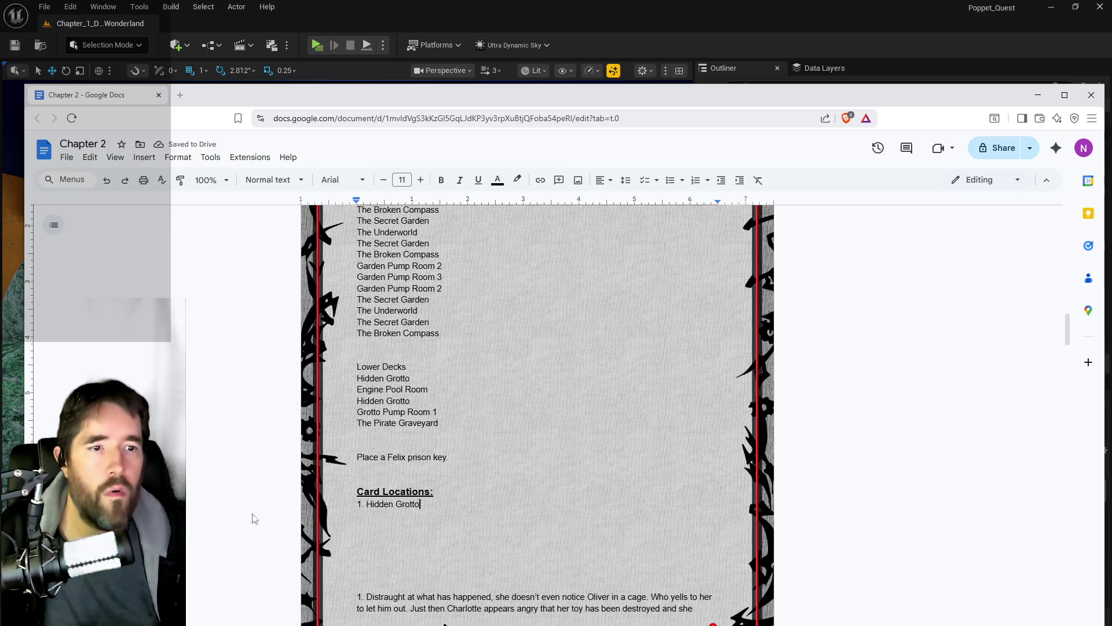
Complete the first entry as '1. The Chariot (Hidden Grotto)' and start entry '2' below it.
click(367, 503)
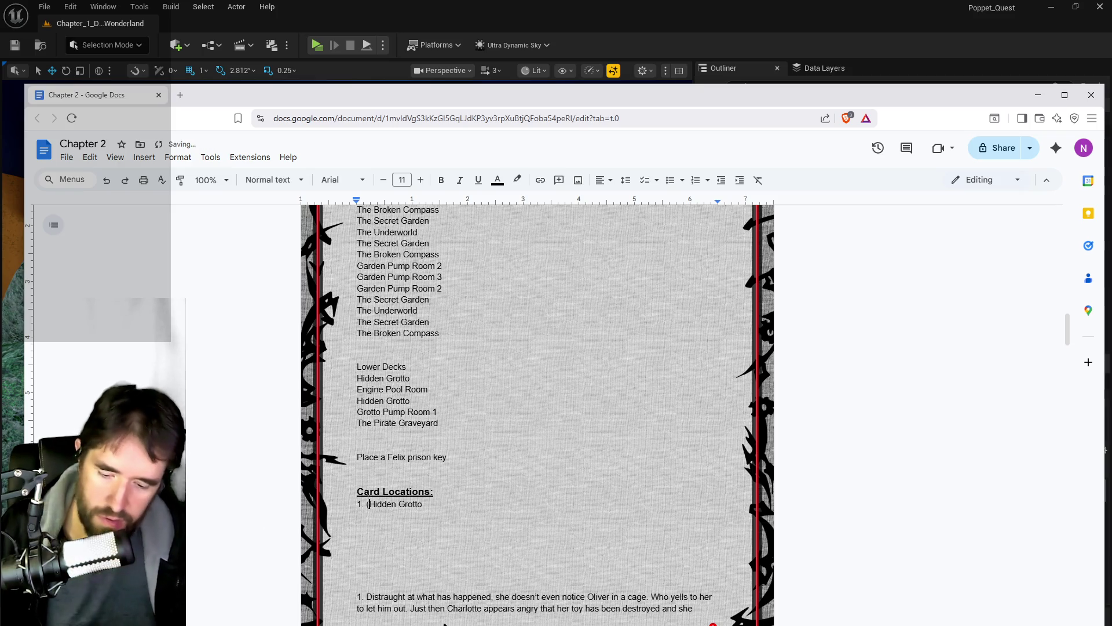
triple_click(423, 503)
click(424, 504)
text())
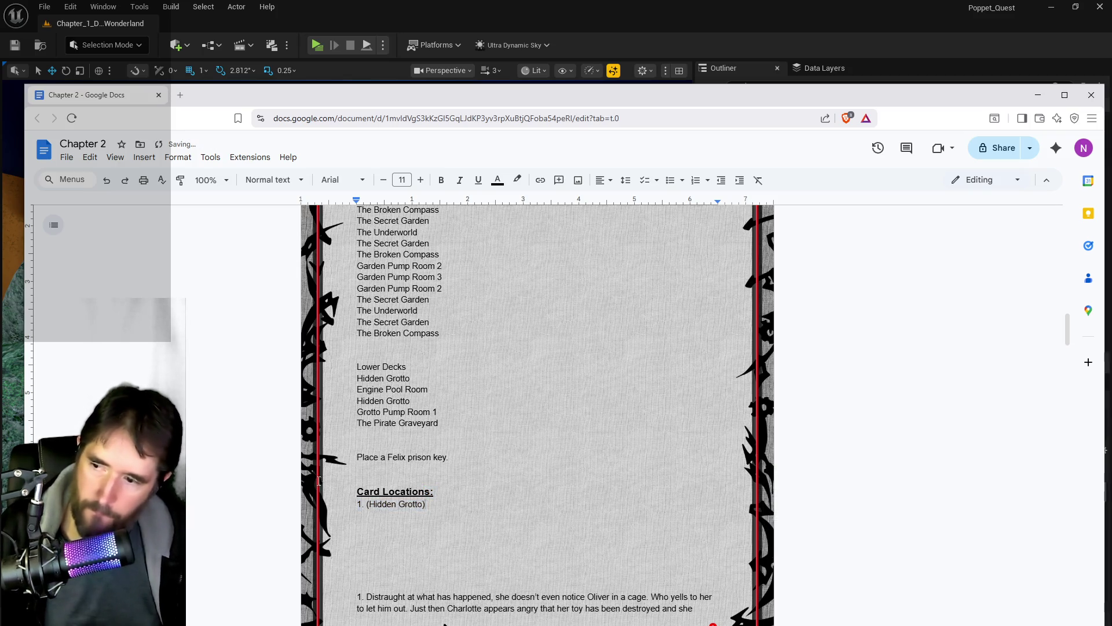
click(367, 503)
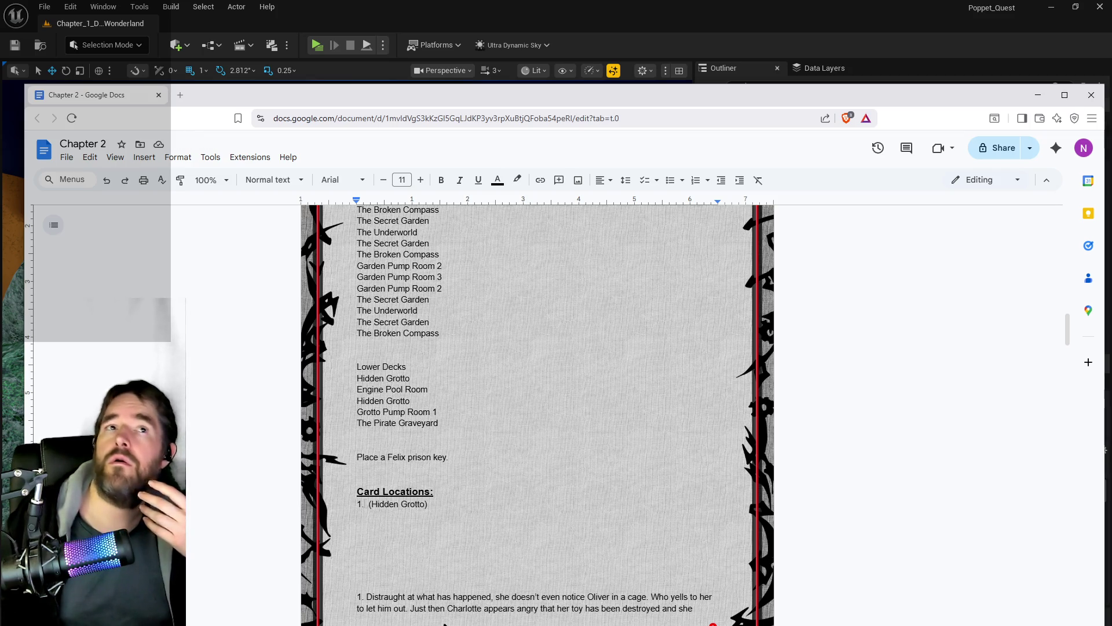
text(The Chariot)
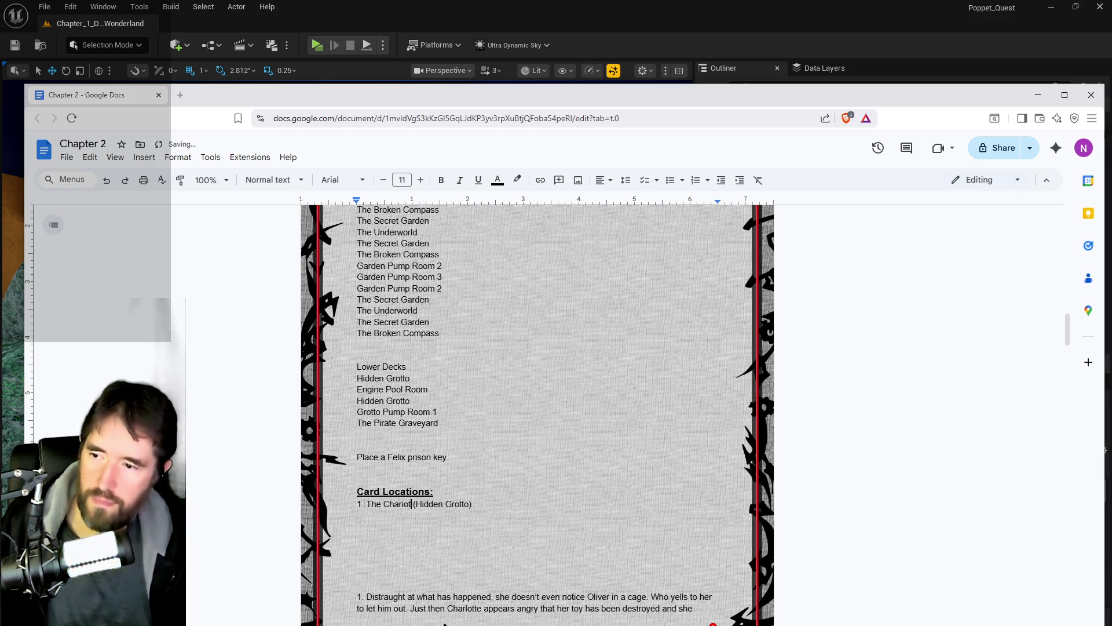
click(357, 514)
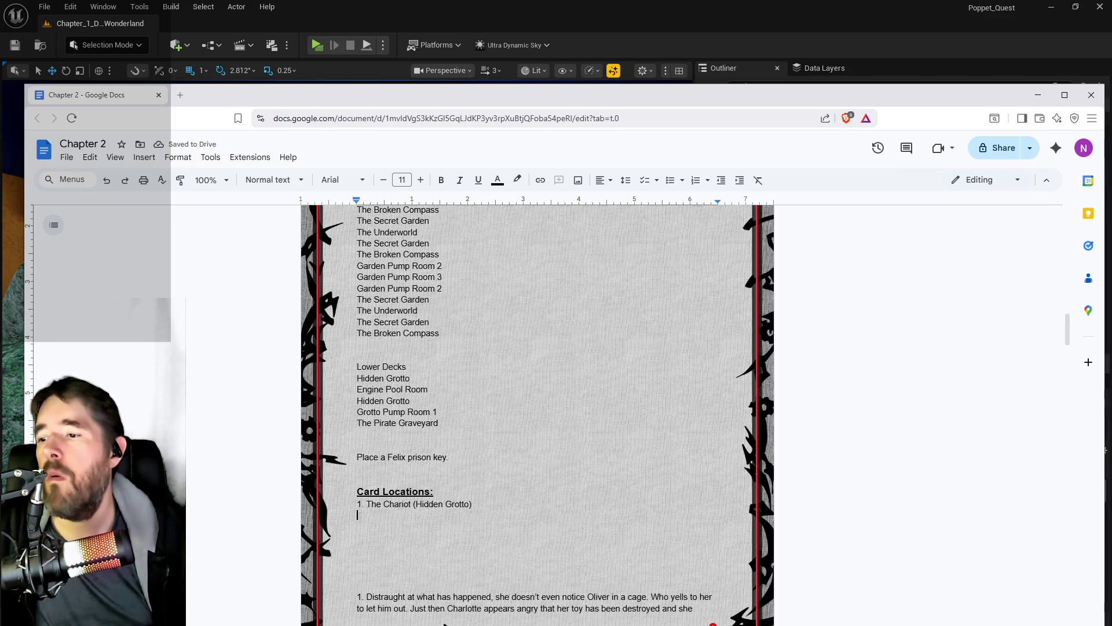
text(2.)
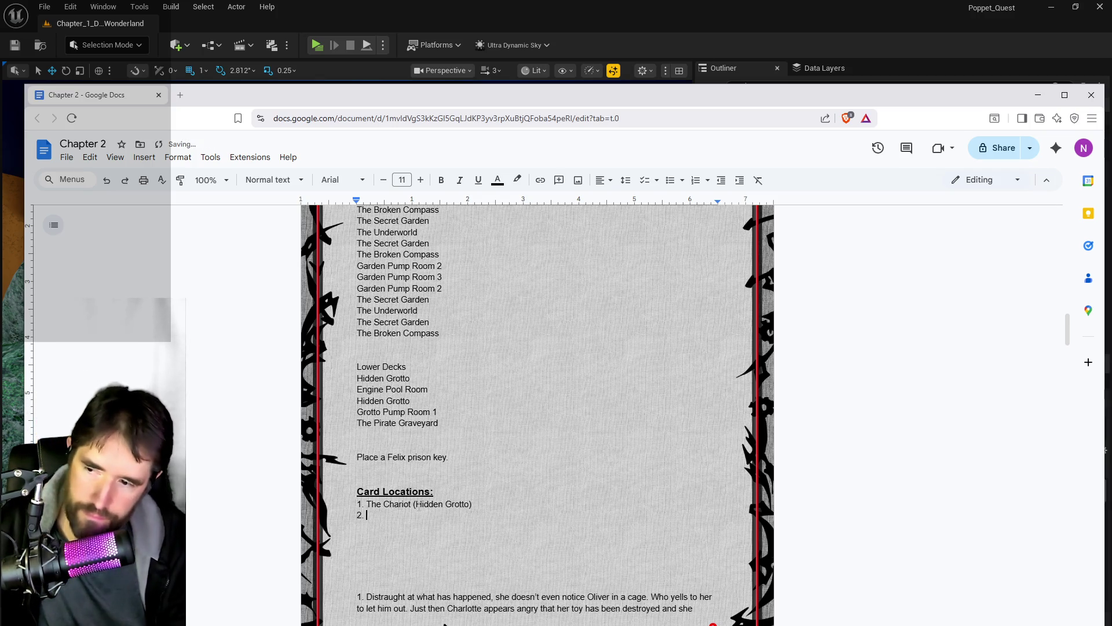
Move the Docs window aside and fly the viewport to the pink-tree garden mushrooms.
mouse_move(741, 93)
mouse_down()
mouse_move(950, 152)
mouse_move(1111, 174)
mouse_up()
drag(500, 412, 501, 336)
drag(227, 265, 227, 265)
Copy the three mushroom planters and paste them onto the hedge wall beside the red chair.
click(273, 415)
ctrl+click(400, 429)
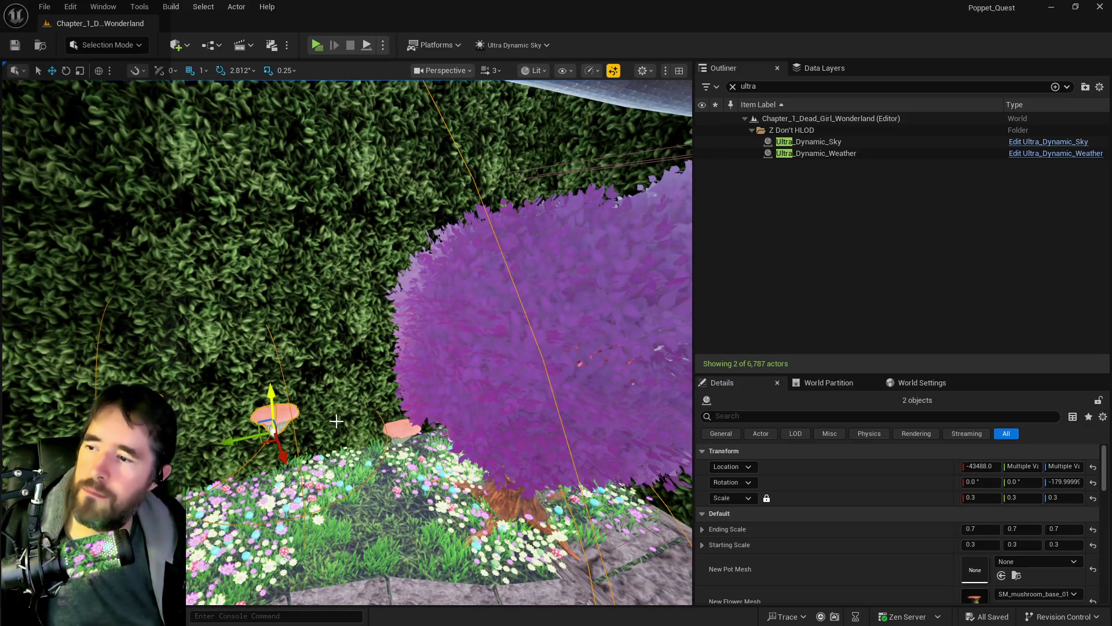
ctrl+click(398, 427)
drag(386, 438, 387, 439)
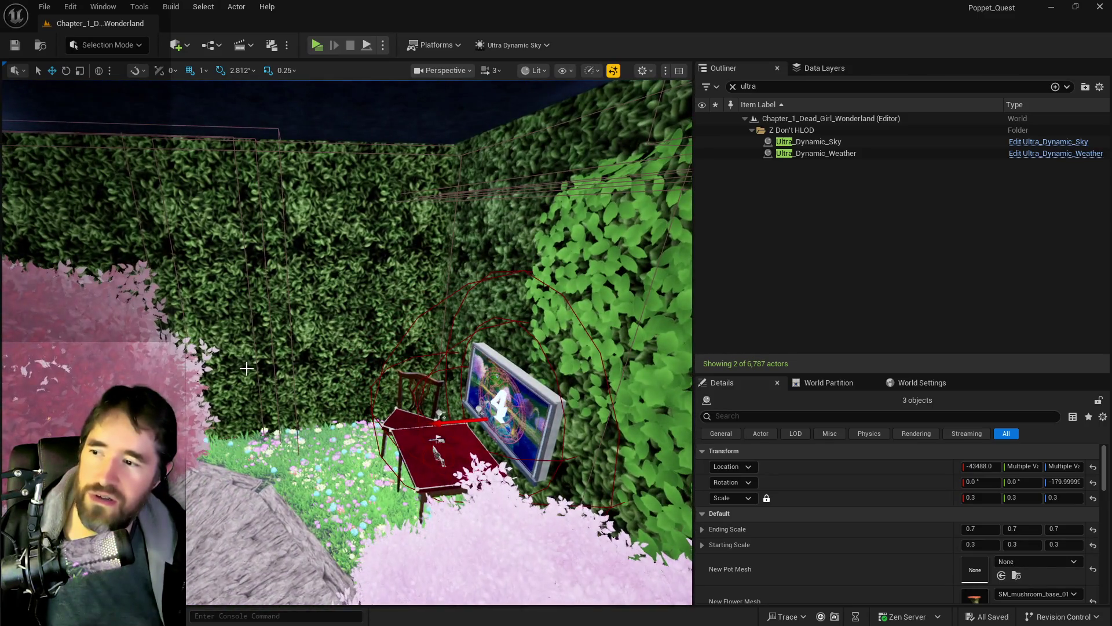
right_click(250, 216)
mouse_move(401, 424)
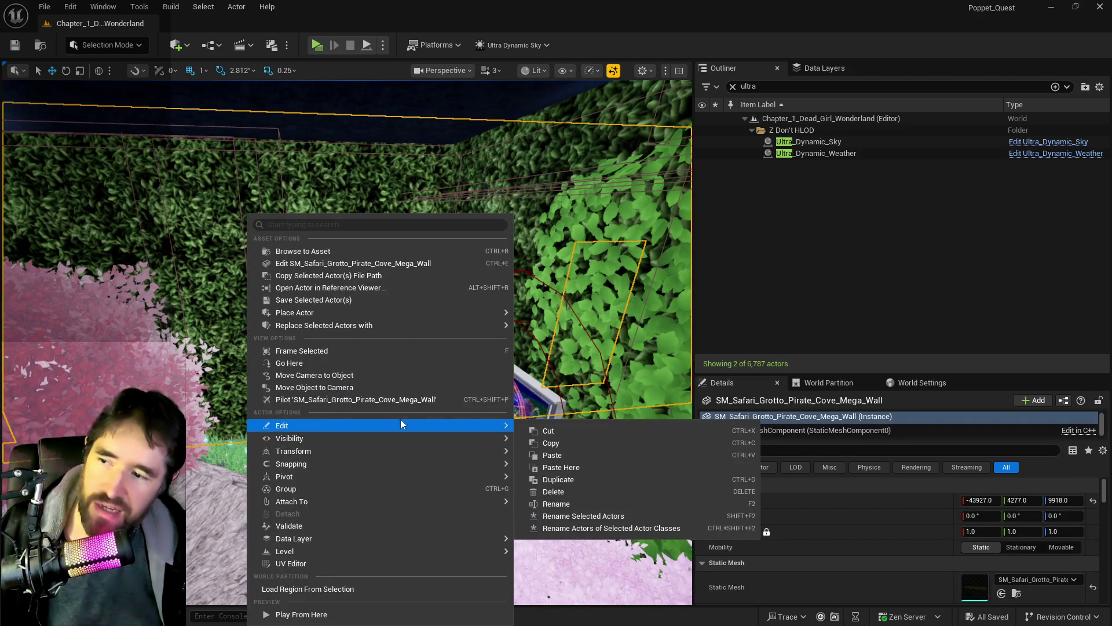
click(548, 467)
Rotate the pasted mushrooms -90° on Z along the hedge, slide them on Y, and save.
key(e)
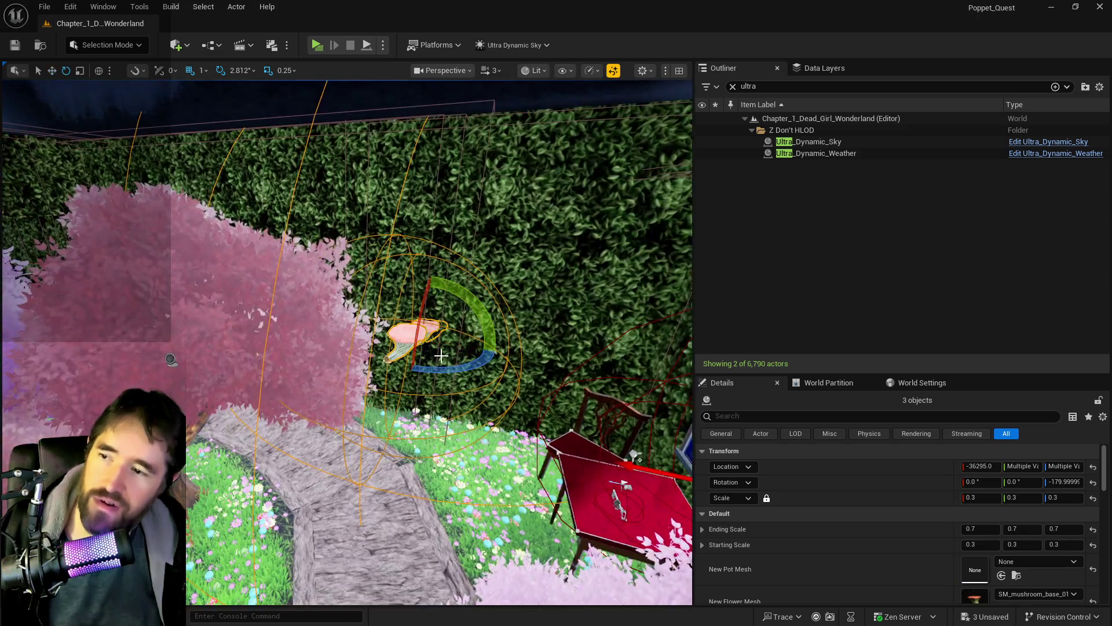
mouse_move(495, 348)
mouse_down()
mouse_move(449, 374)
mouse_move(406, 369)
mouse_move(466, 373)
mouse_up()
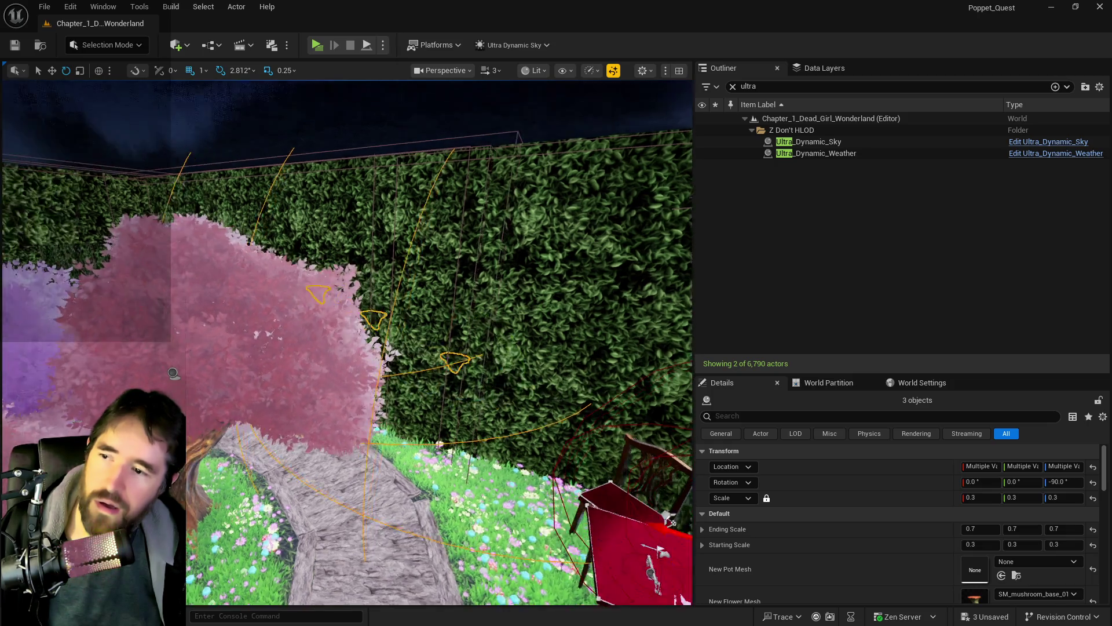
key(f)
key(w)
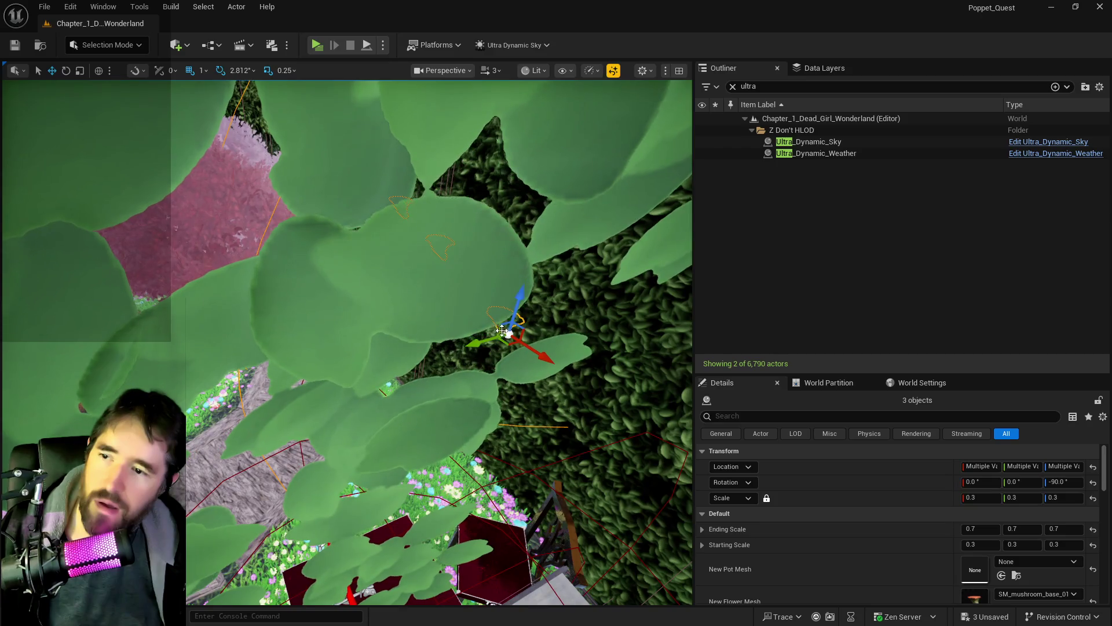
key(f)
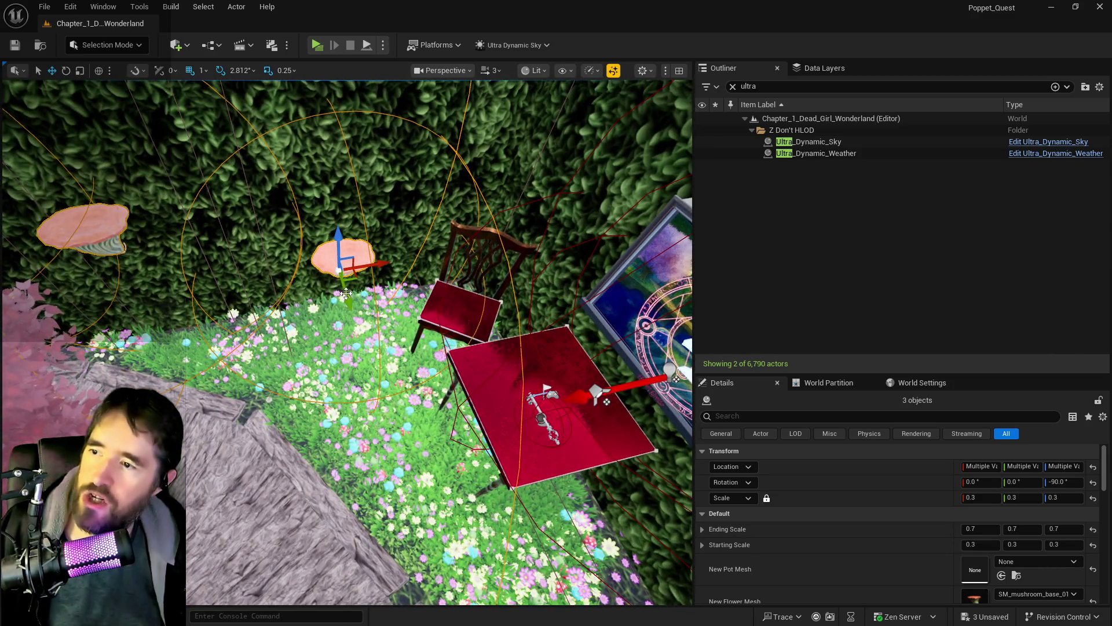
mouse_move(345, 293)
mouse_down()
mouse_move(321, 223)
mouse_move(320, 262)
mouse_up()
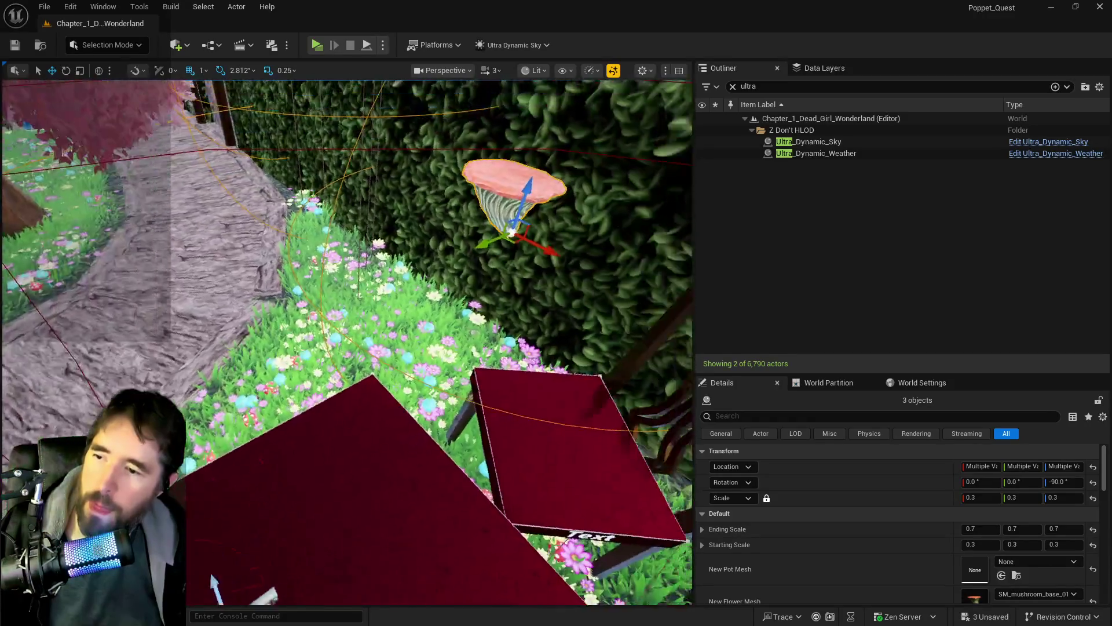
key(ctrl+s)
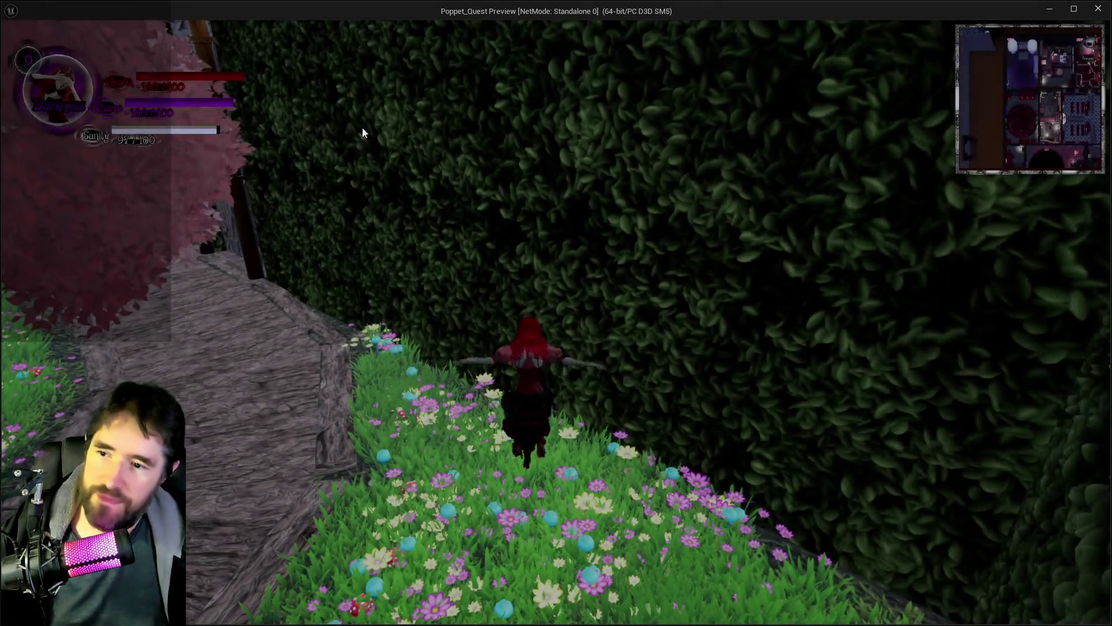
Climb the red chair, equip the World card, and glide off along the hedge.
click(363, 133)
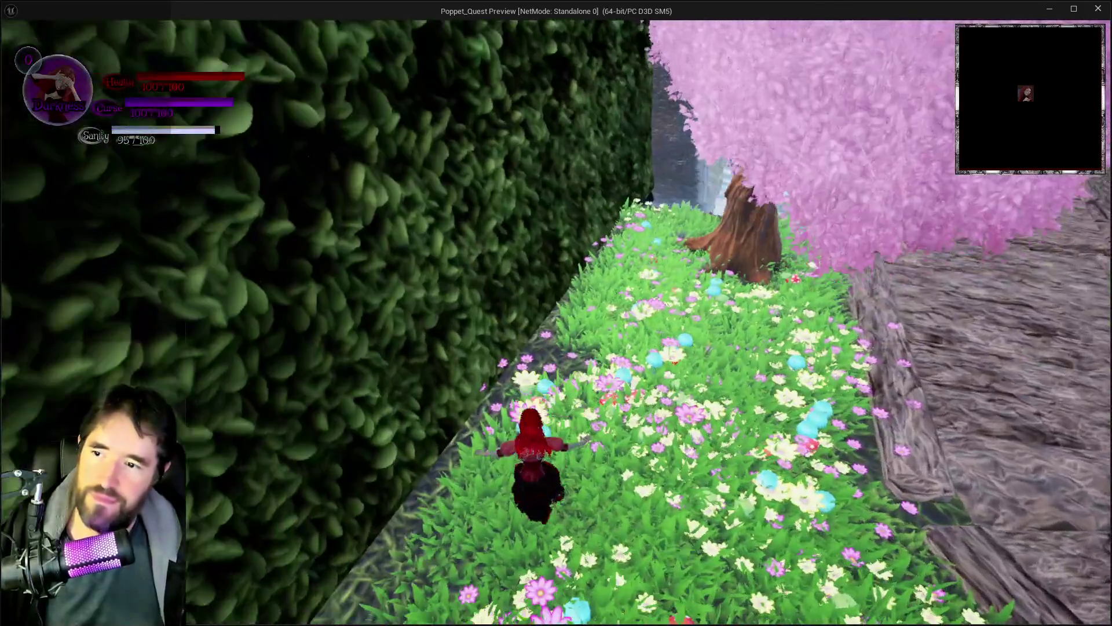
key(w)
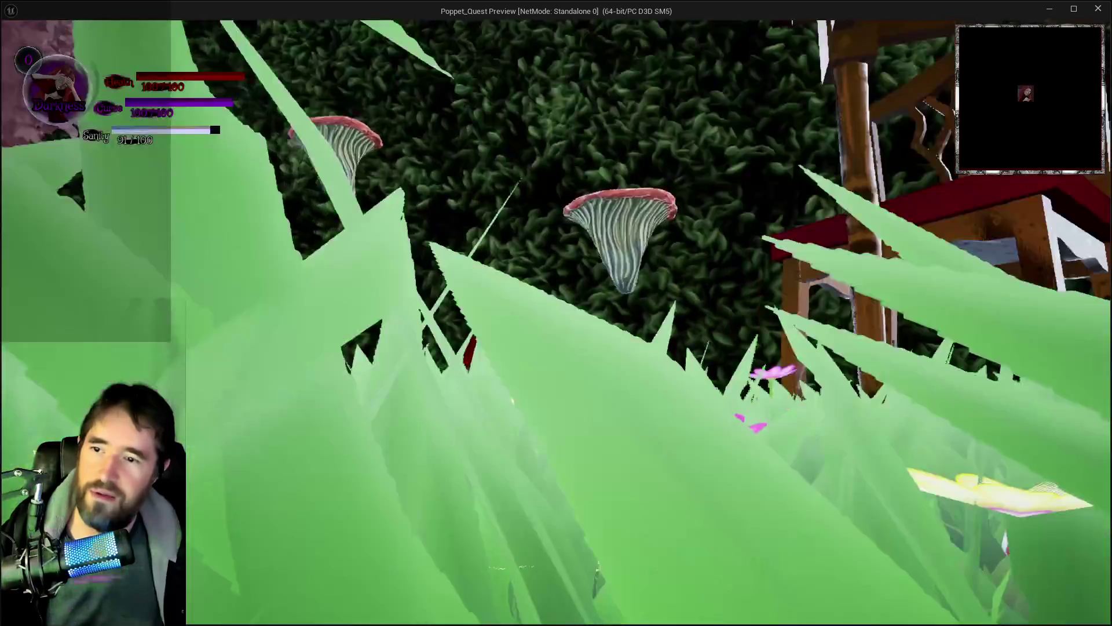
key(w)
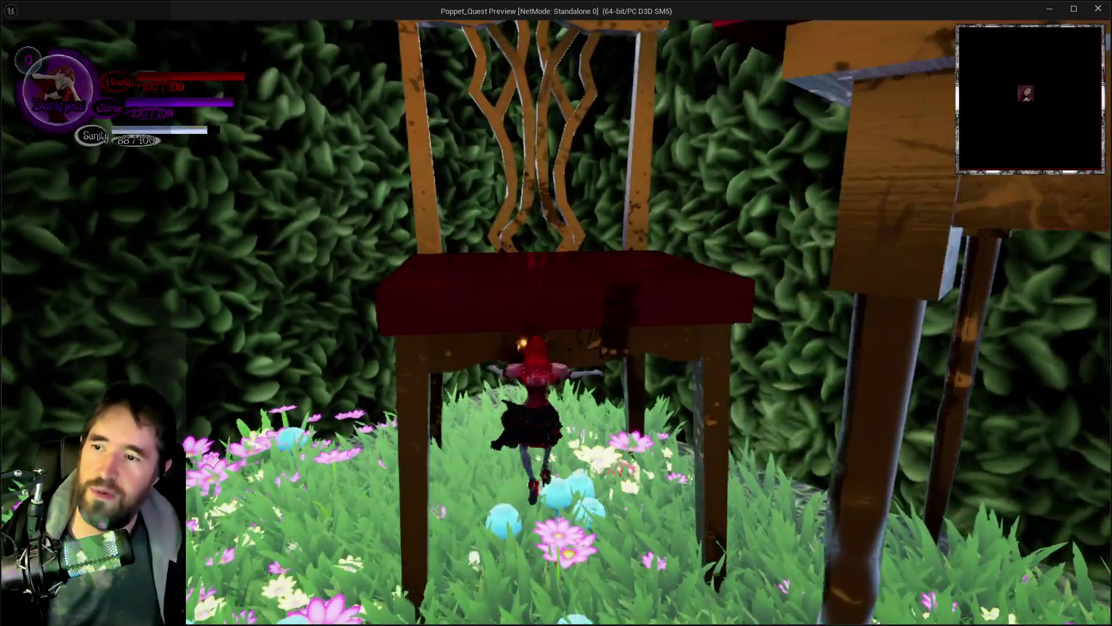
key(i)
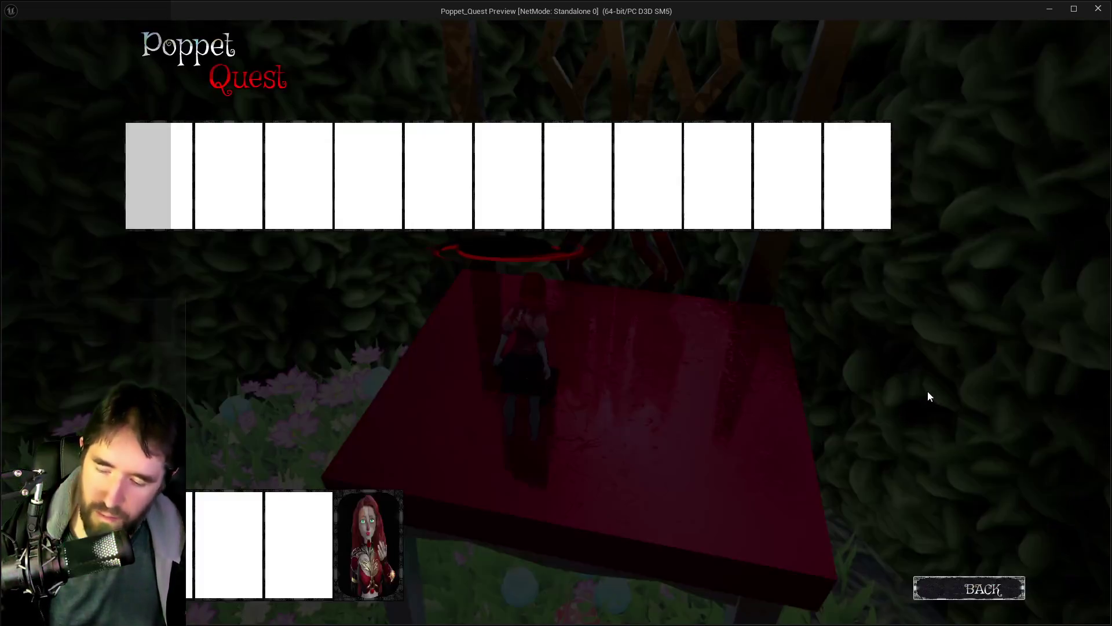
click(368, 545)
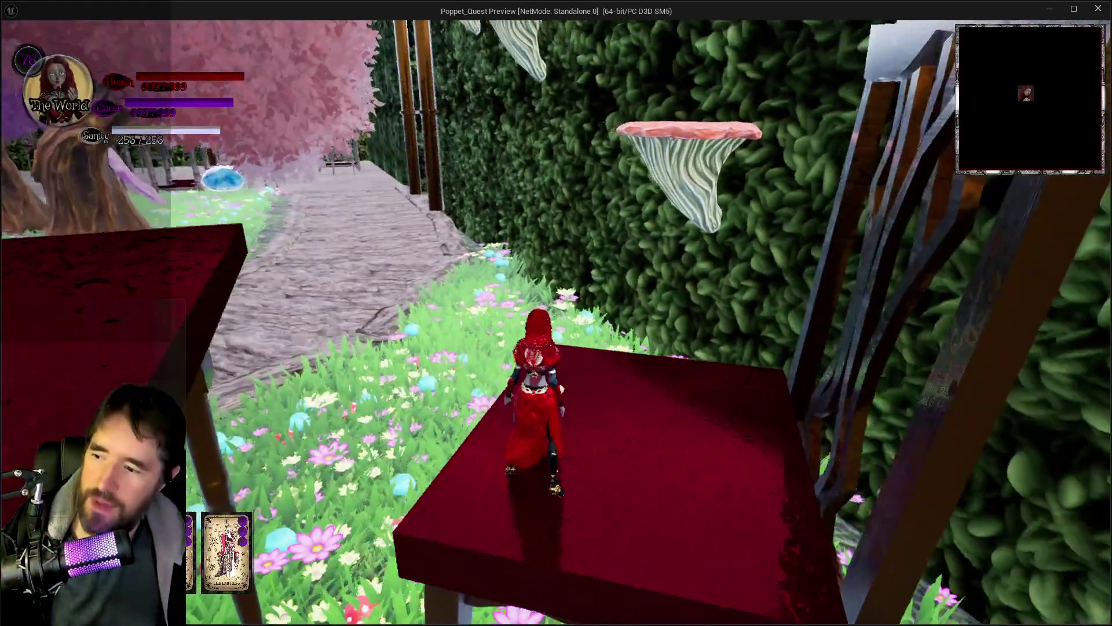
key(w)
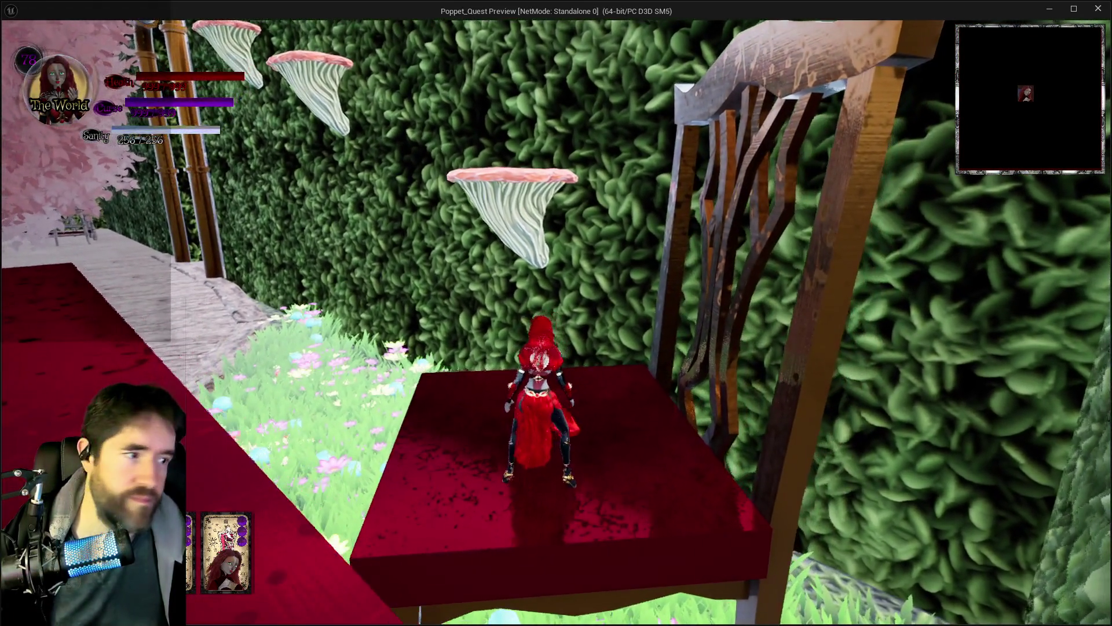
key(space)
key(space)
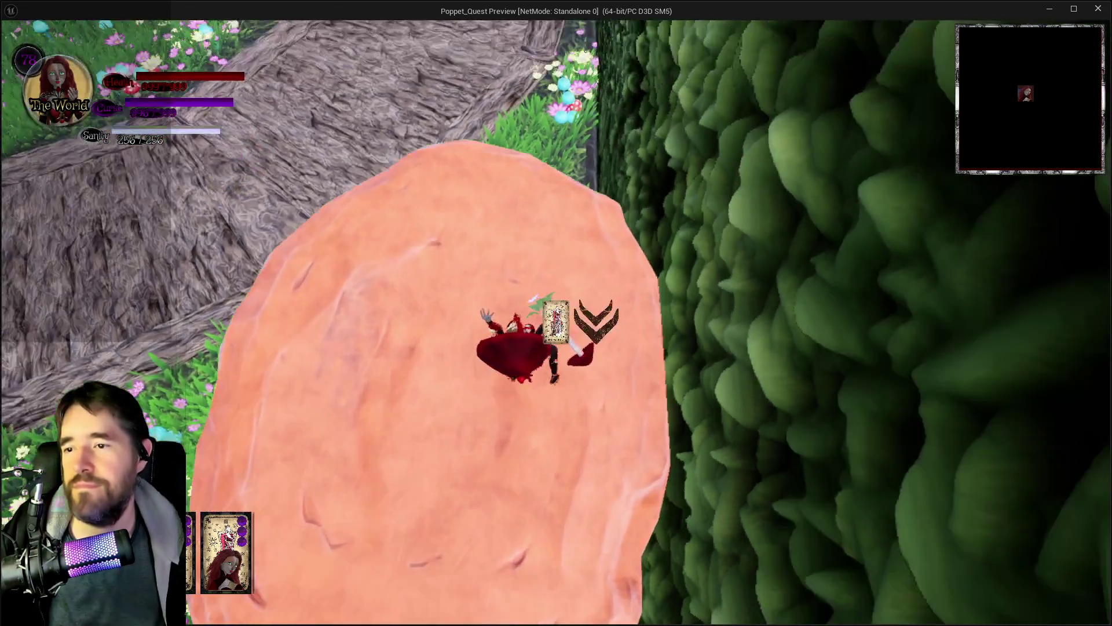
Hop across the mushroom ledges and pink rock, then glide toward the overhead pipes.
key(w)
key(space)
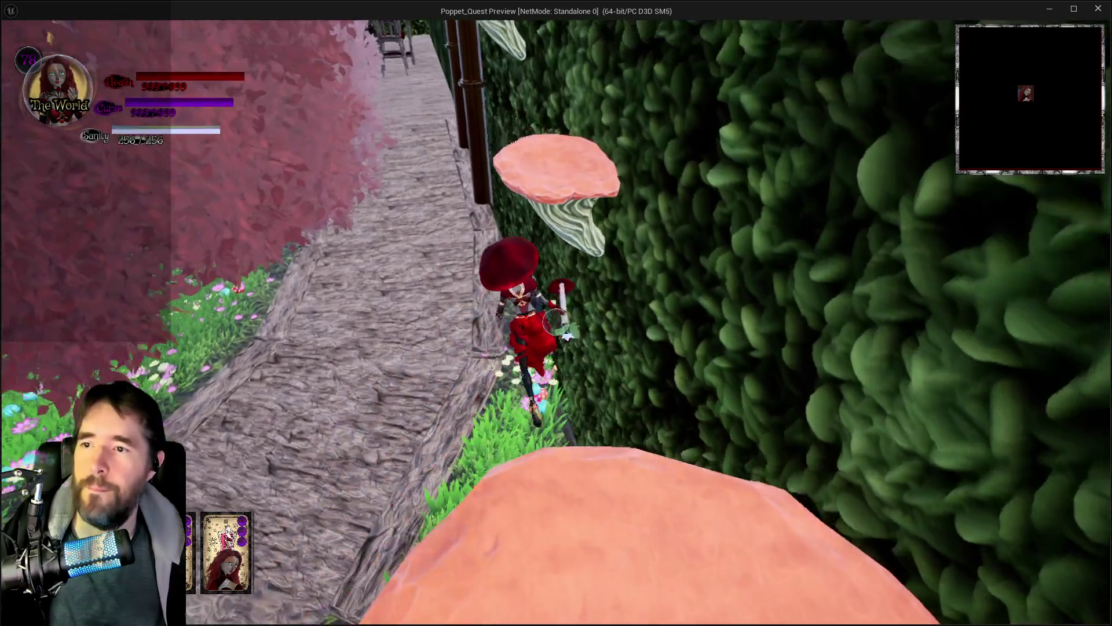
key(w)
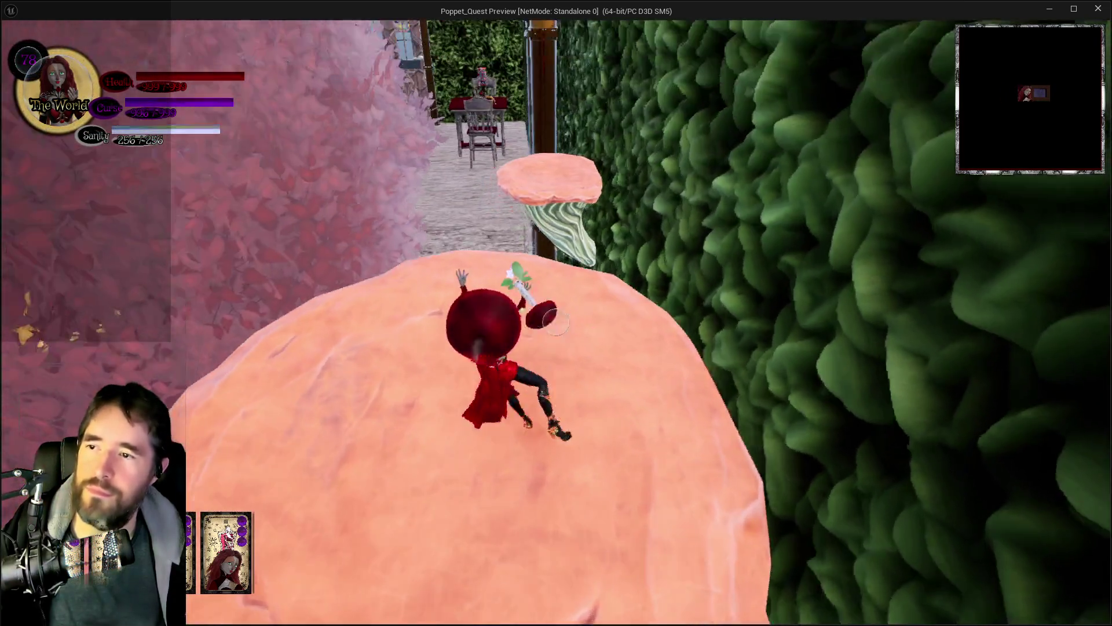
key(space)
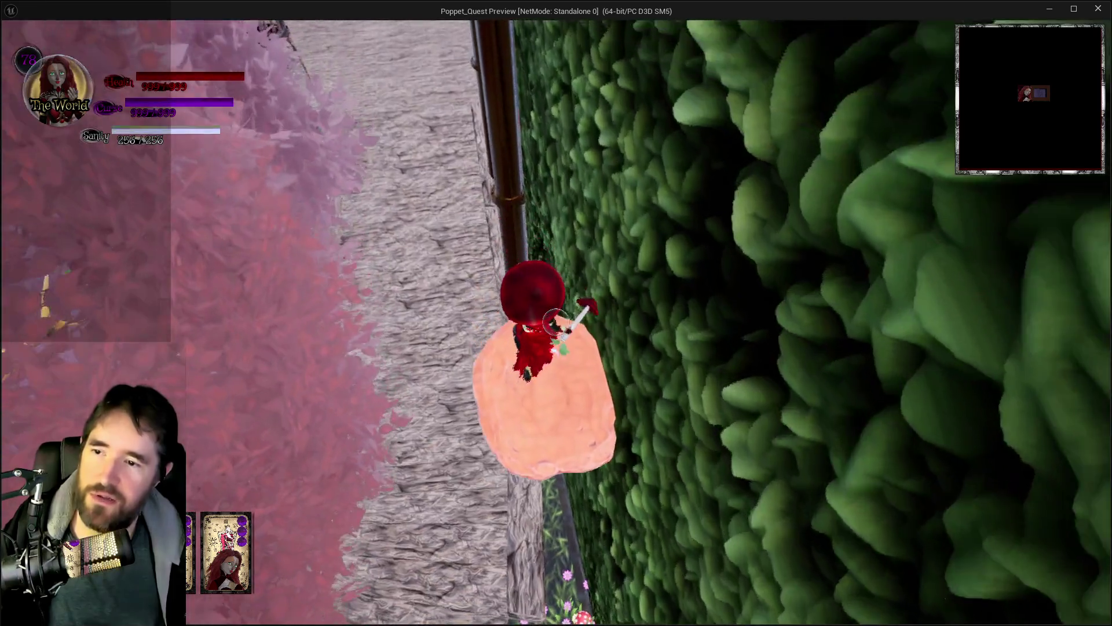
key(w)
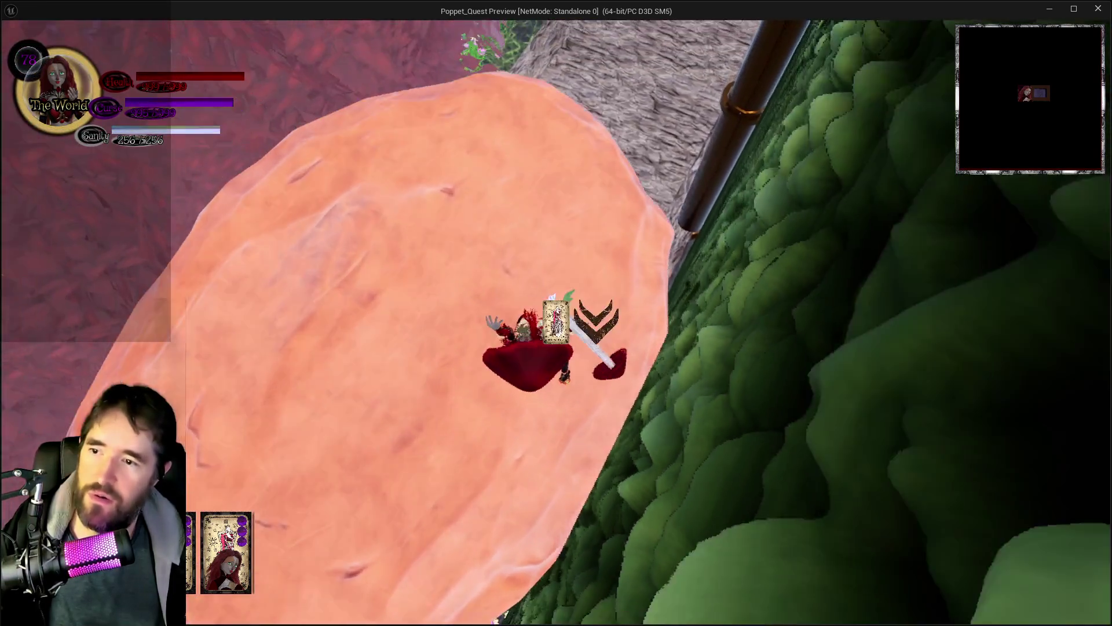
key(w)
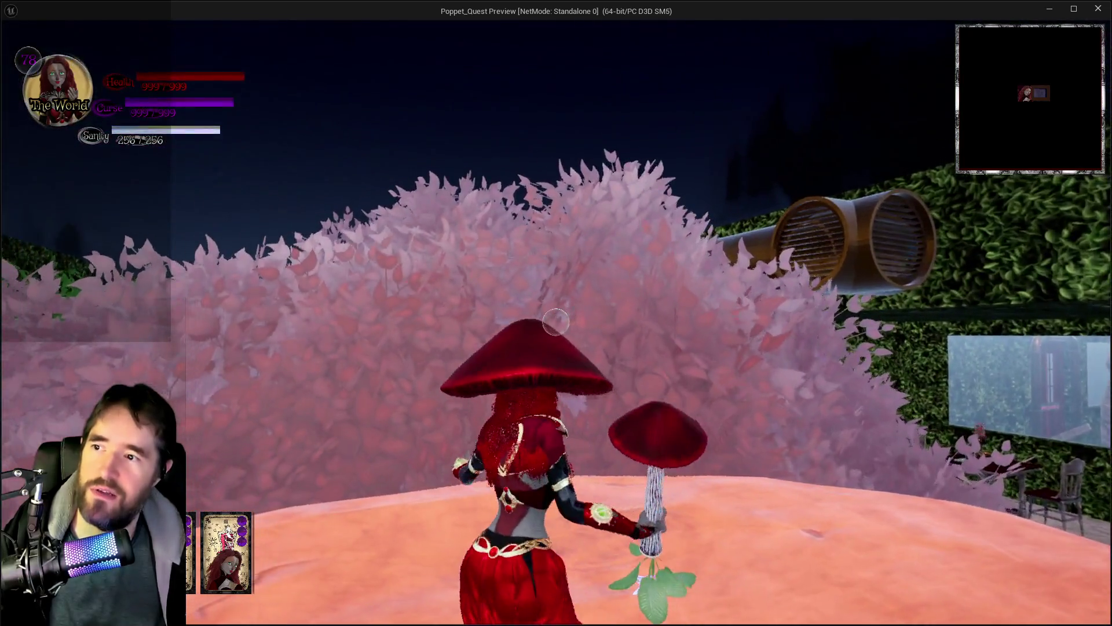
key(space)
key(space)
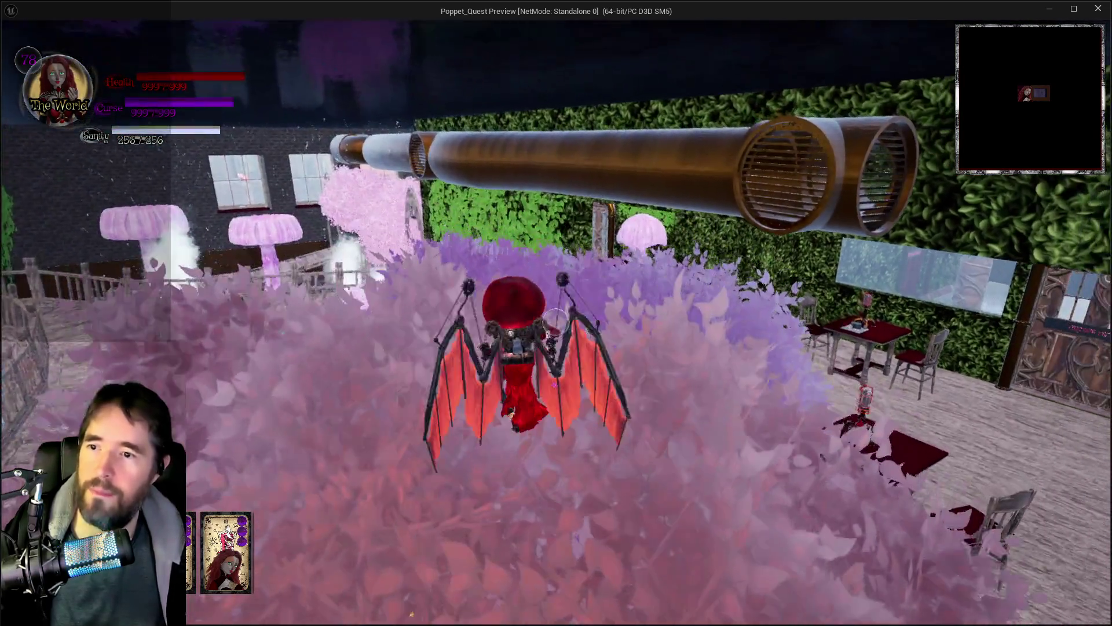
Run through the meadow and along the hedge wall, then return to the editor and stop Play.
key(w)
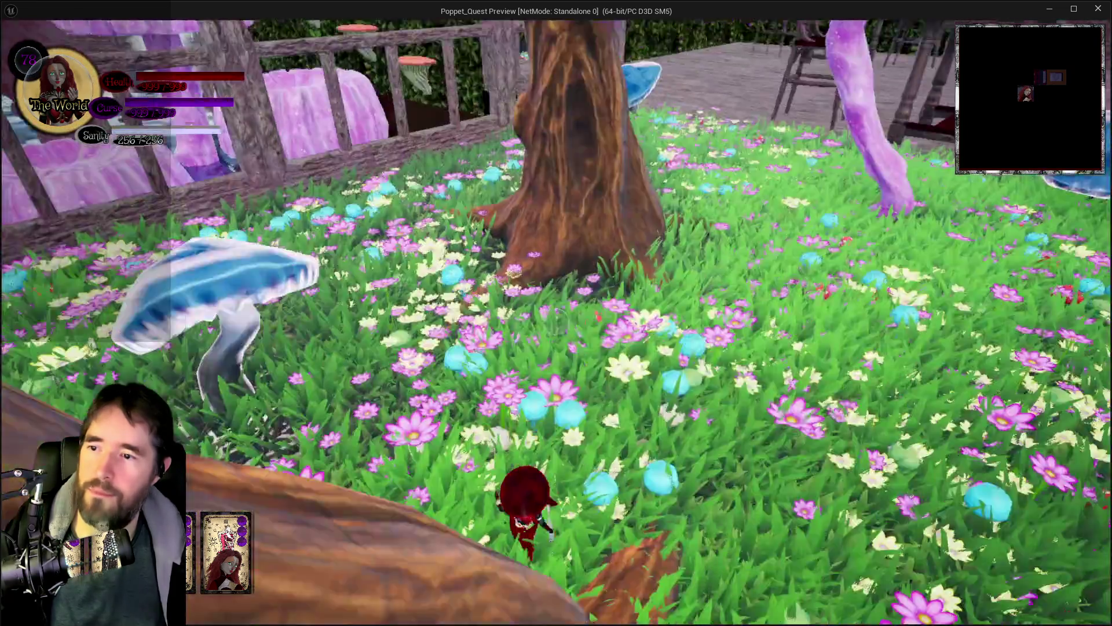
key(w)
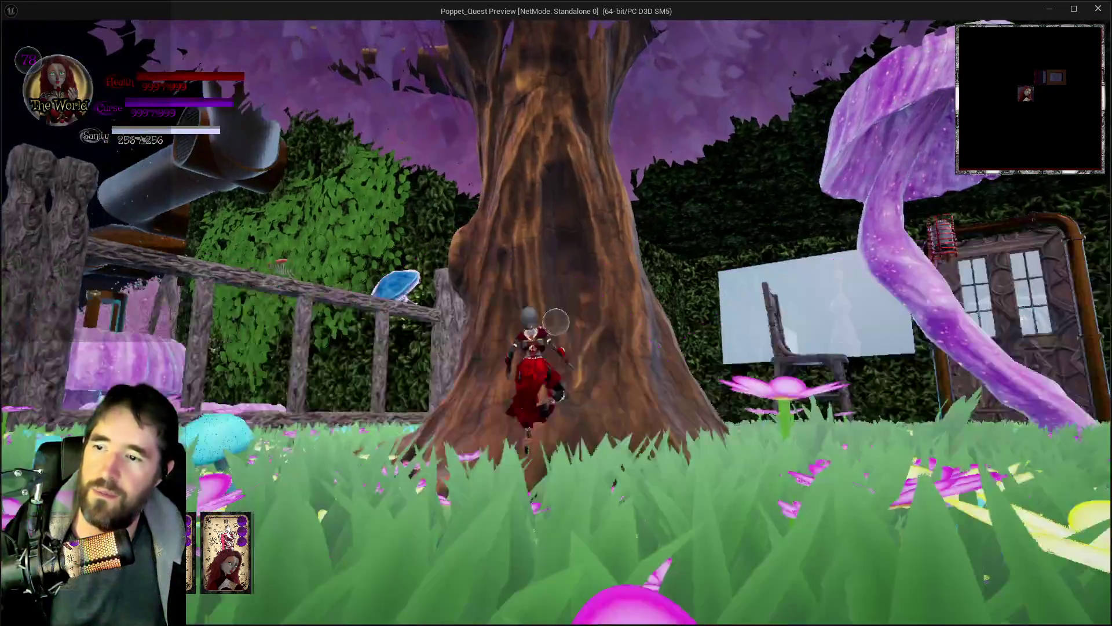
key(a)
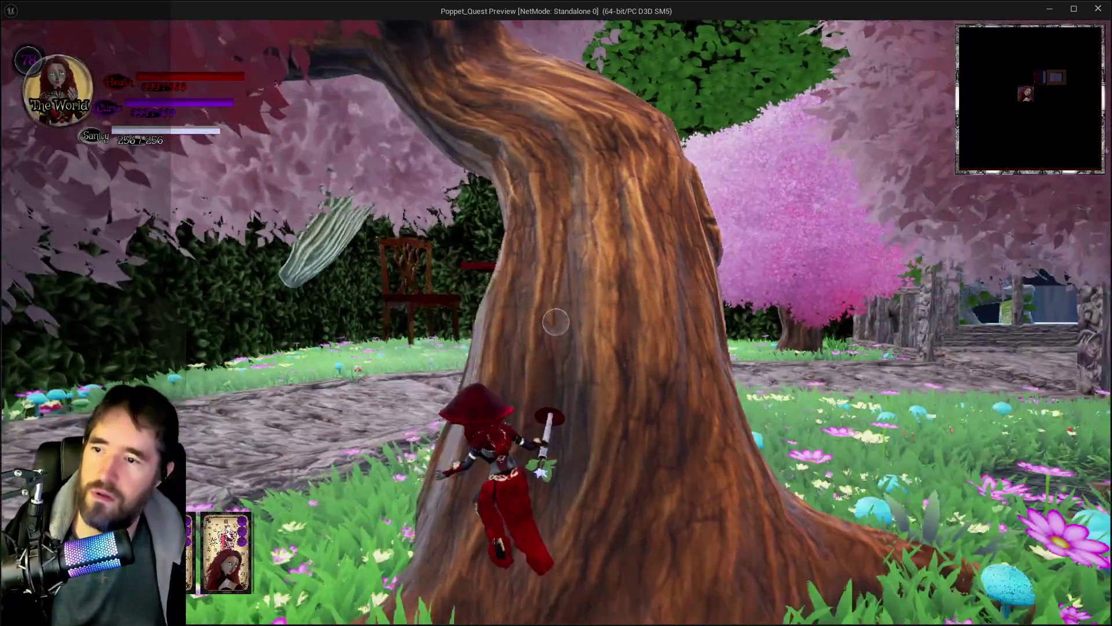
key(a)
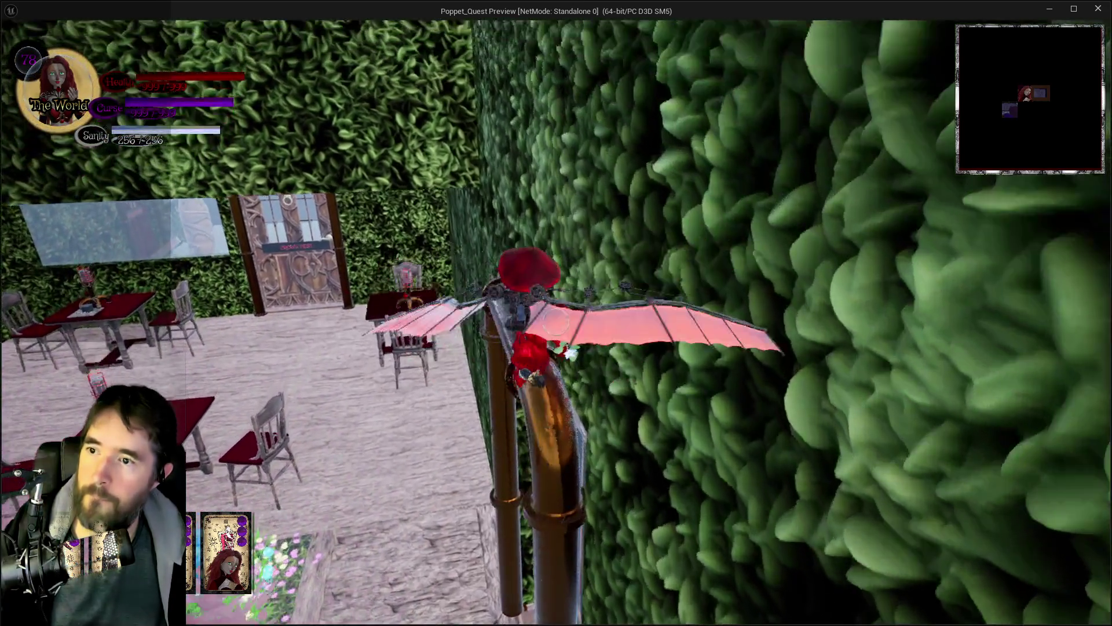
key(w)
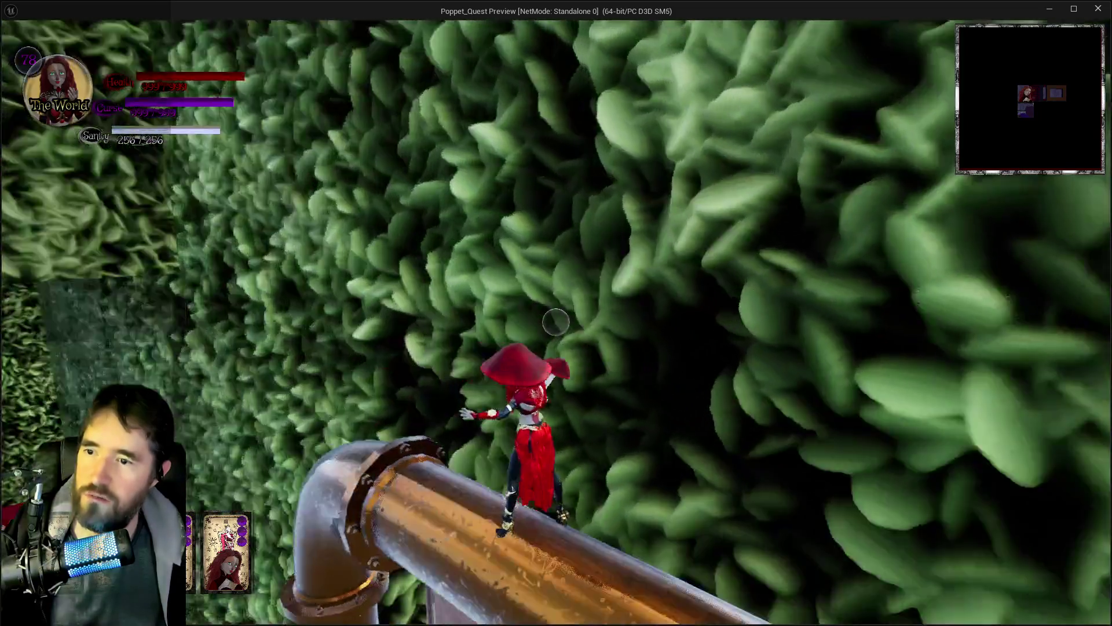
key(alt+Tab)
key(Escape)
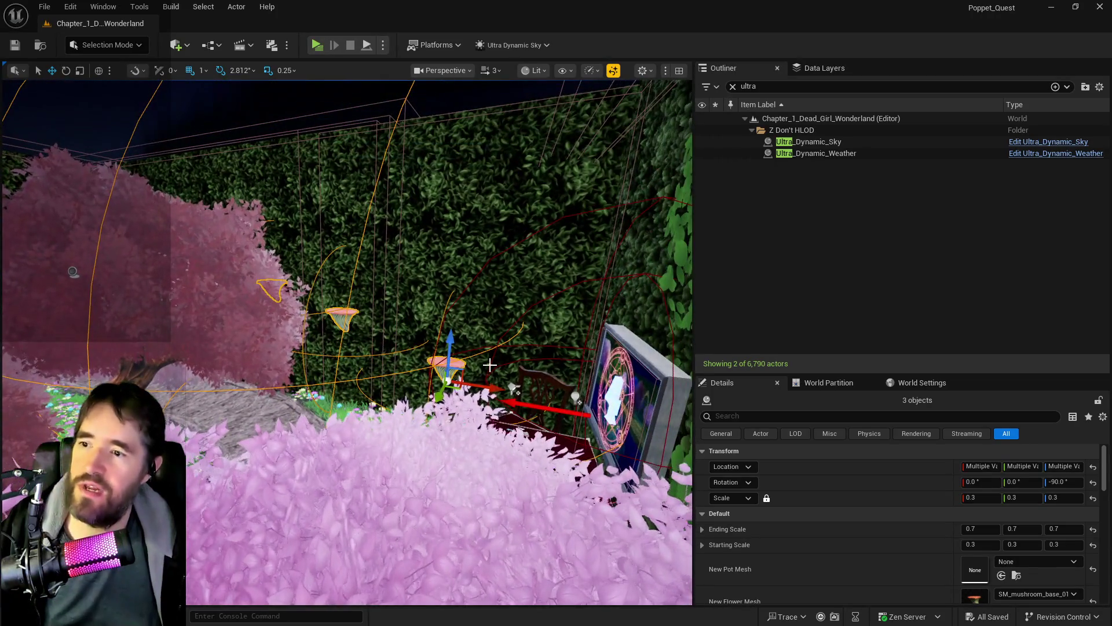
Alt-drag the three wall mushrooms along the hedge to duplicate them, then frame the copies.
drag(485, 387, 418, 387)
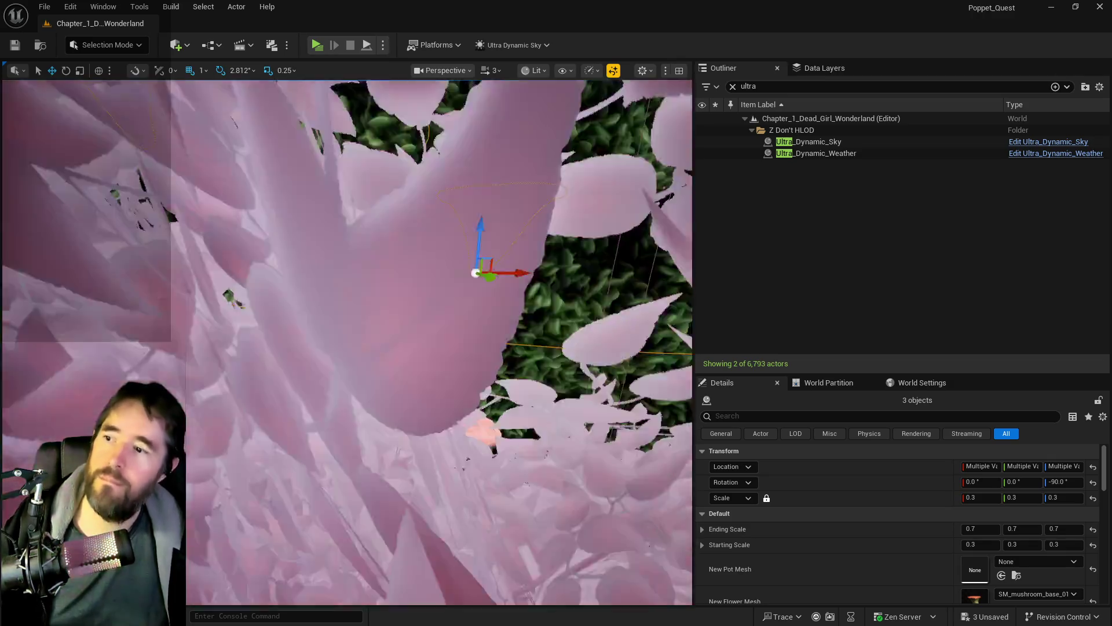
scroll(533, 246, down, 5)
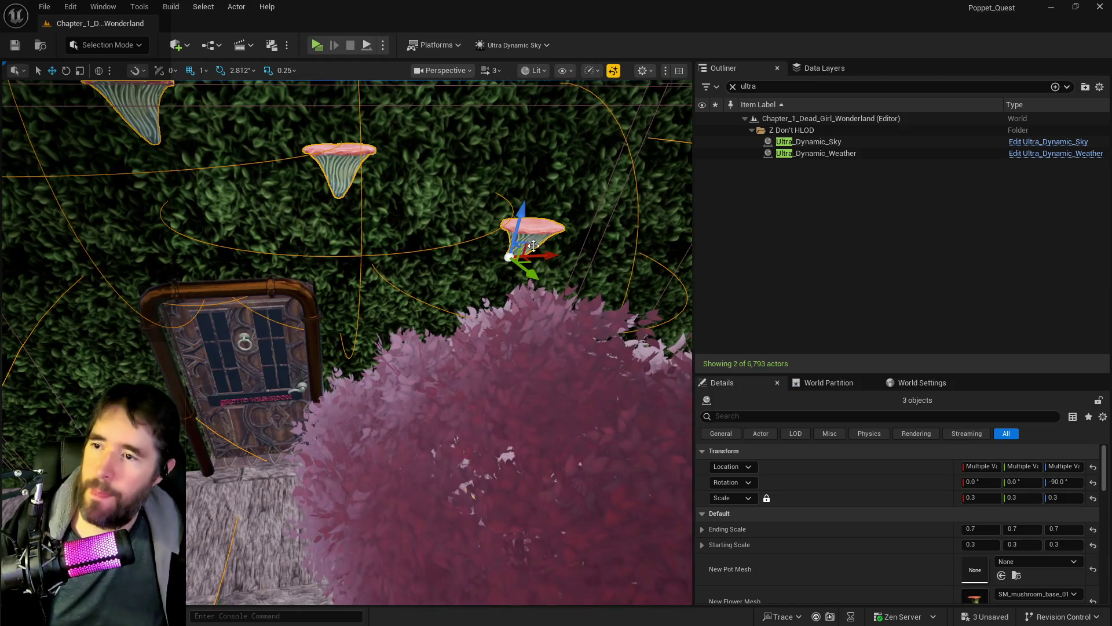
scroll(347, 342, up, 2)
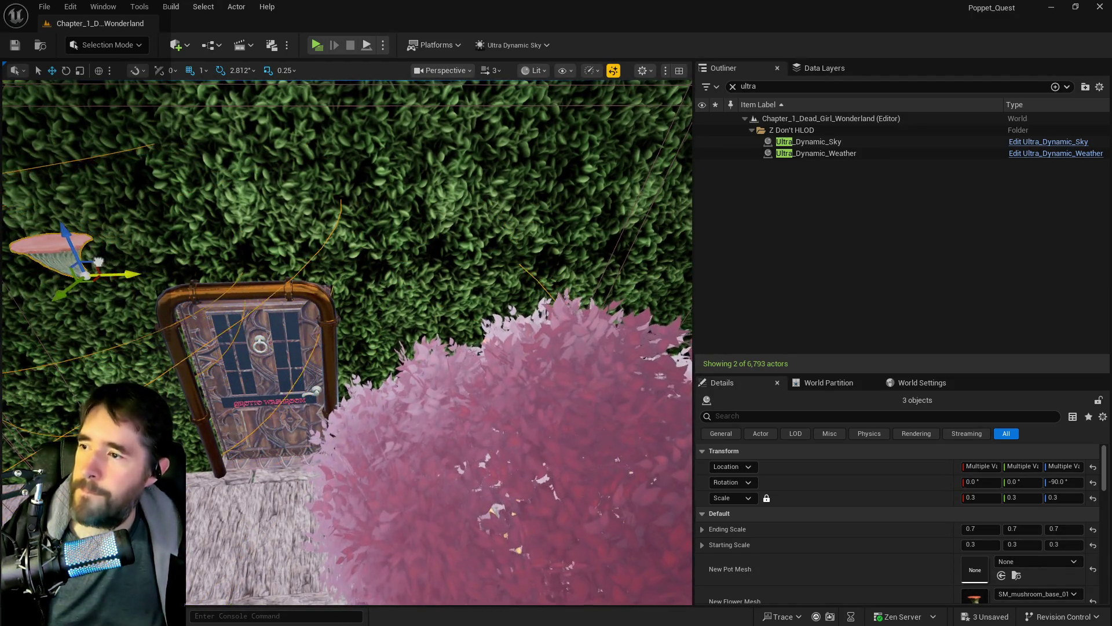
key(f)
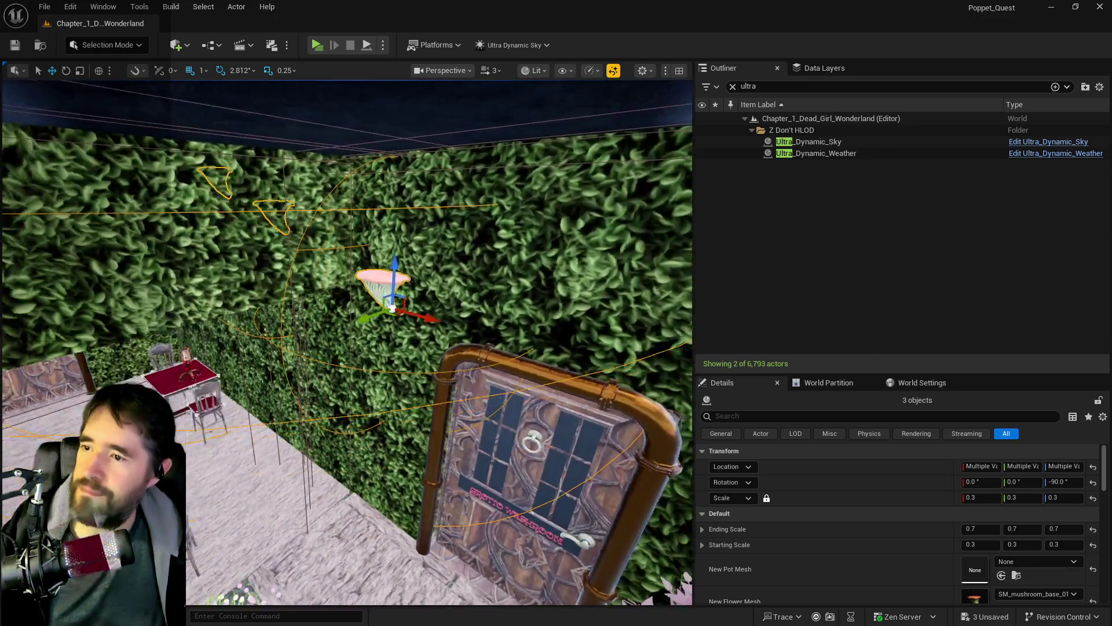
mouse_move(348, 342)
mouse_down()
mouse_move(313, 307)
mouse_move(269, 327)
mouse_up()
Select two mushroom platforms on another hedge wall and switch to rotation.
click(266, 325)
ctrl+click(417, 289)
drag(417, 290, 405, 301)
drag(197, 249, 188, 248)
drag(407, 287, 498, 229)
key(e)
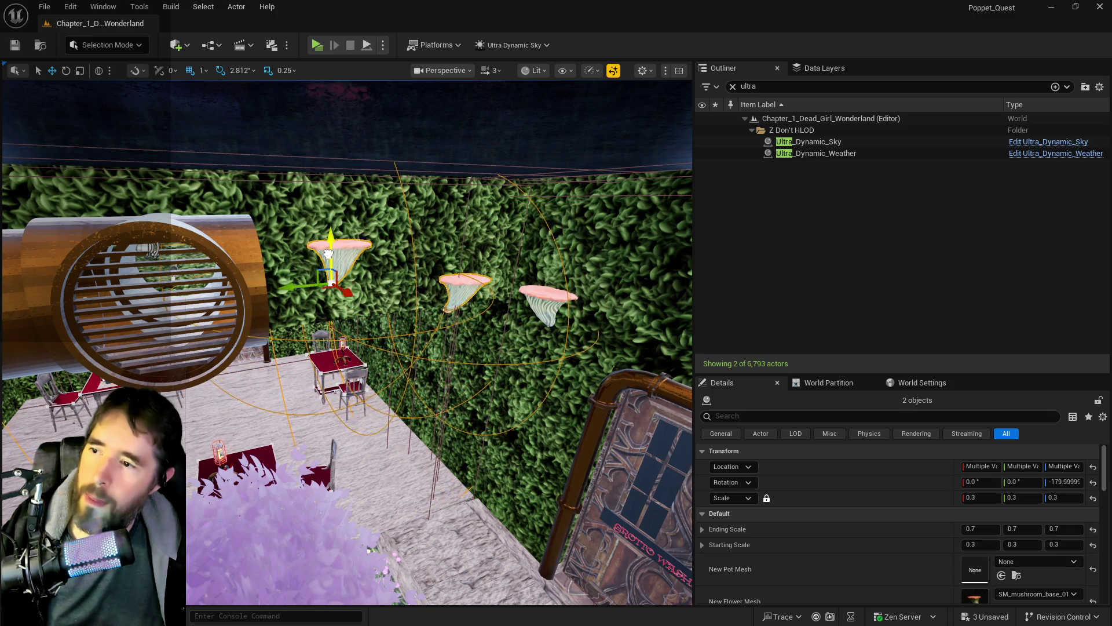
Fly around the courtyard to inspect the new mushrooms, overhead pipe and café tables.
scroll(322, 285, up, 6)
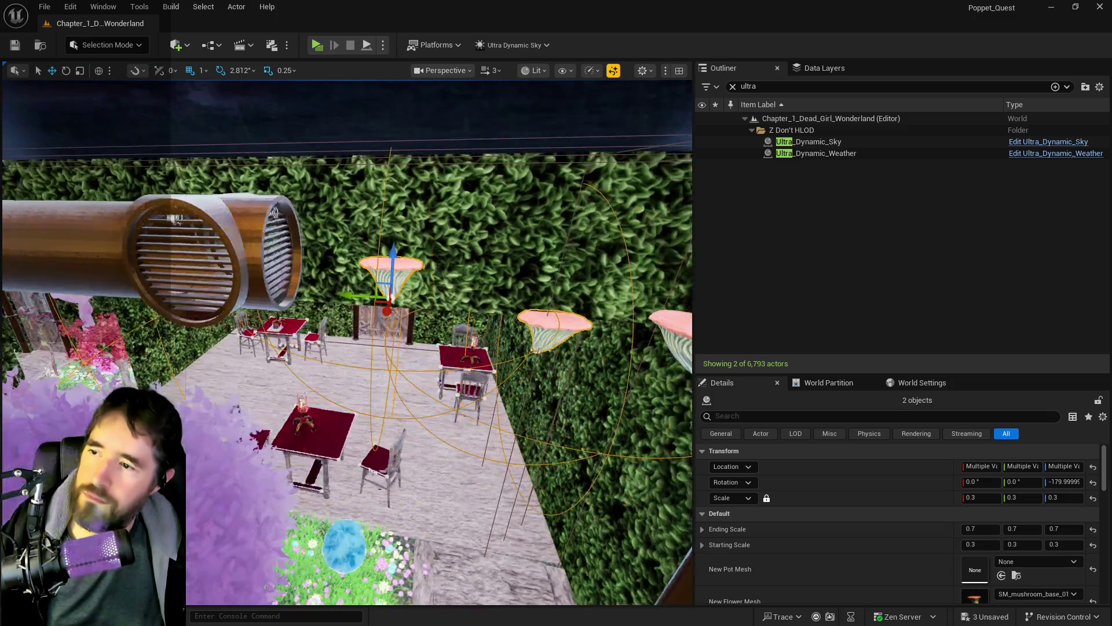
scroll(348, 342, down, 6)
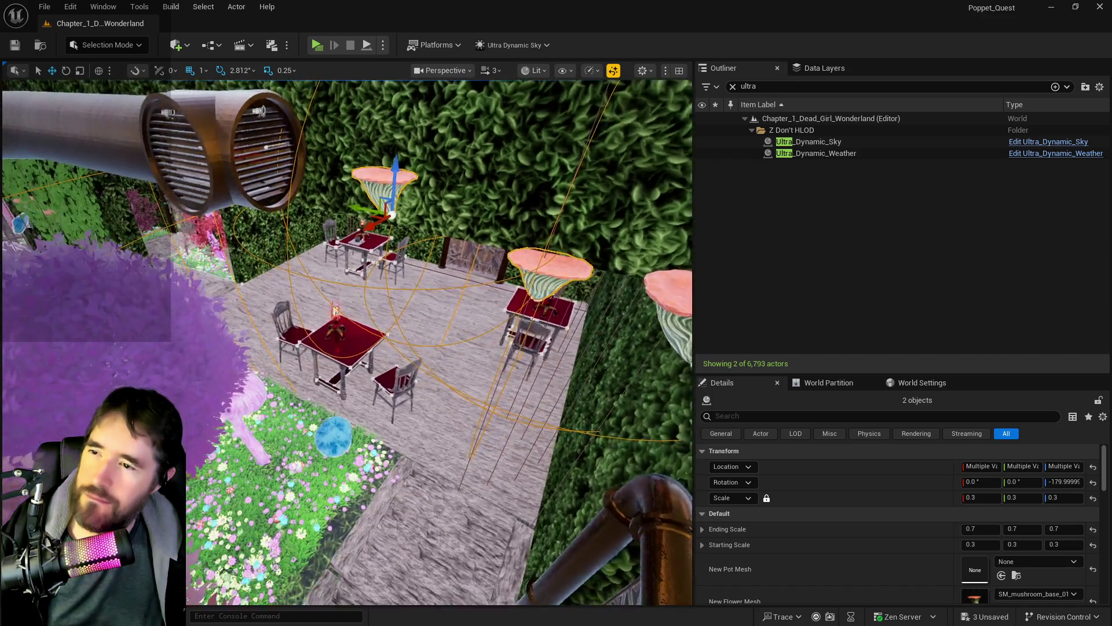
key(d)
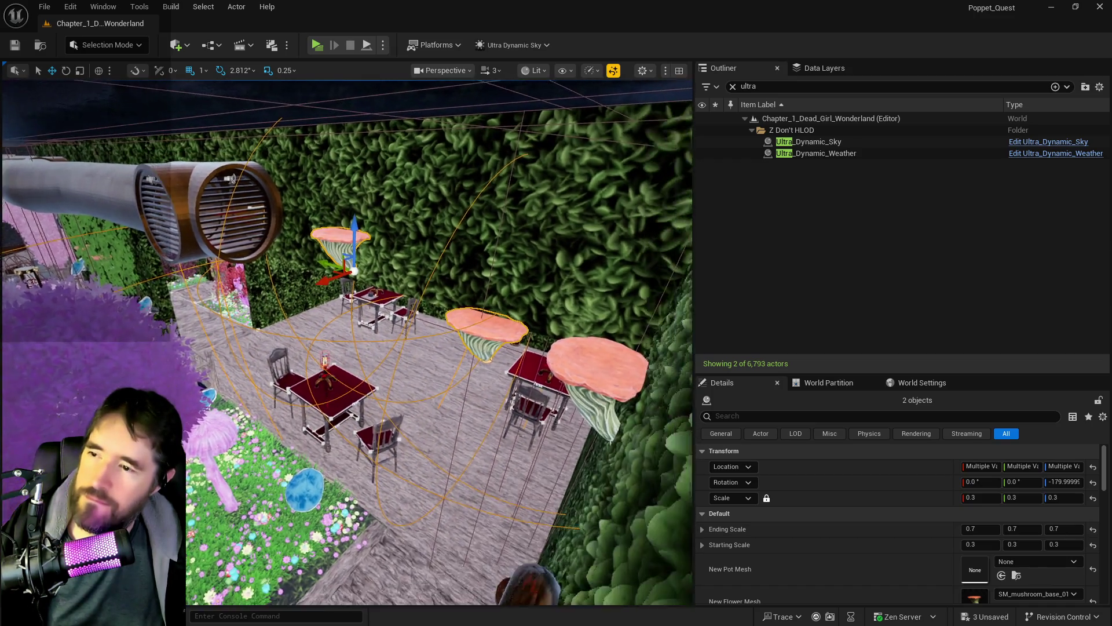
key(a)
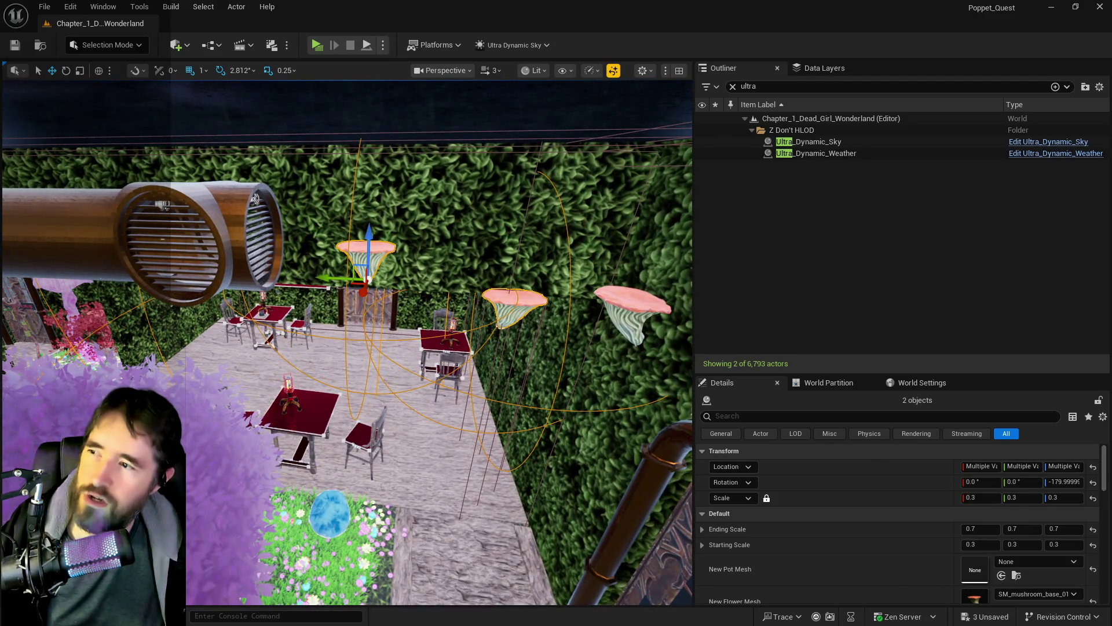
click(192, 244)
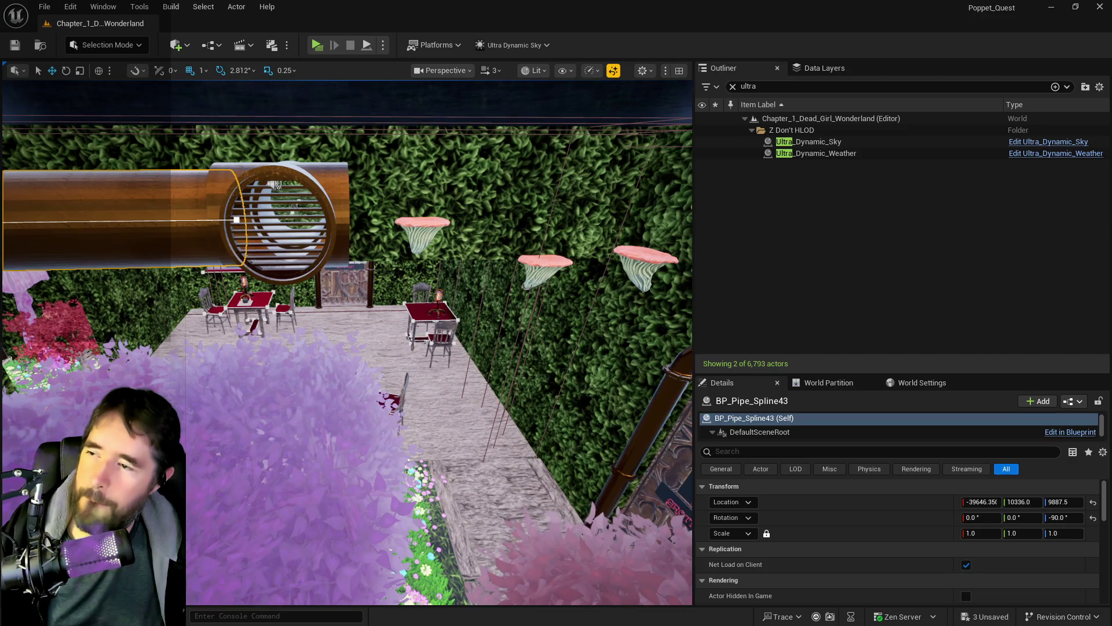
key(d)
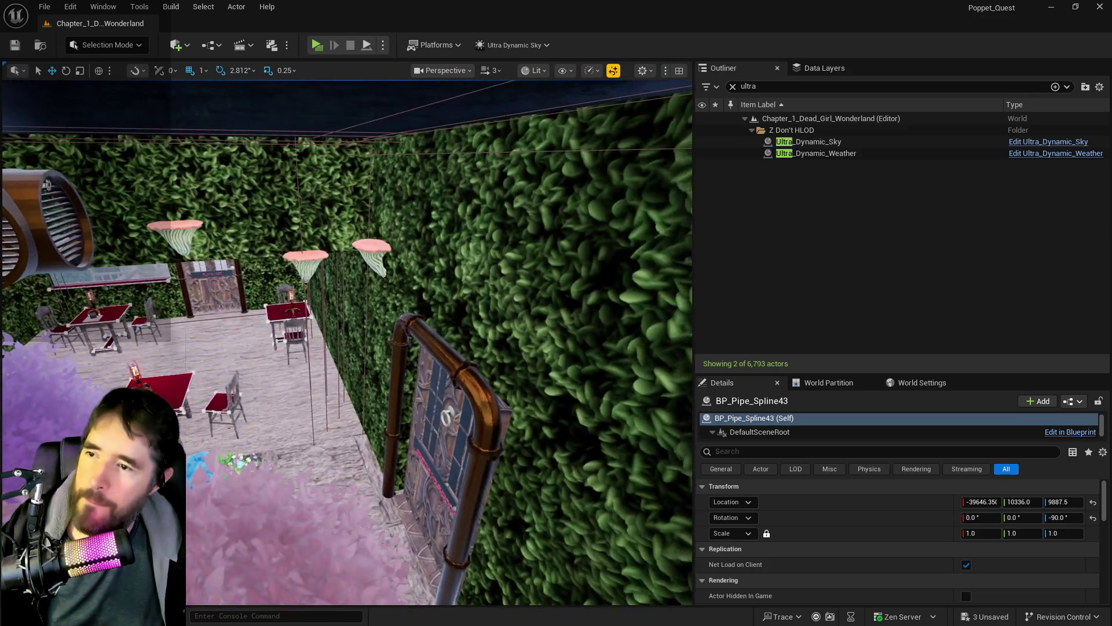
key(a)
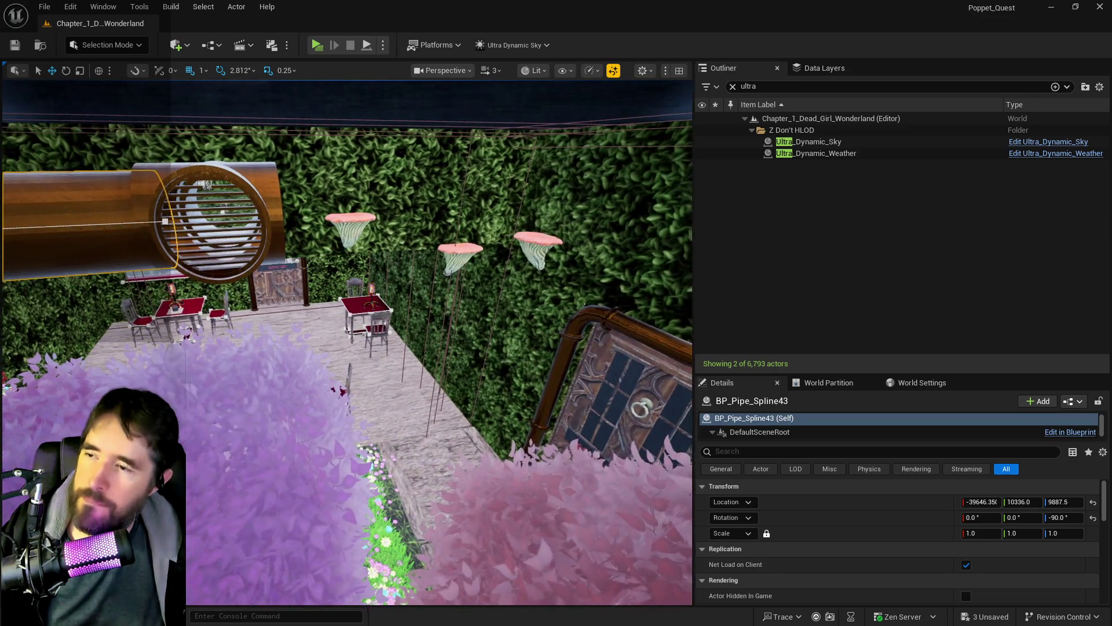
key(d)
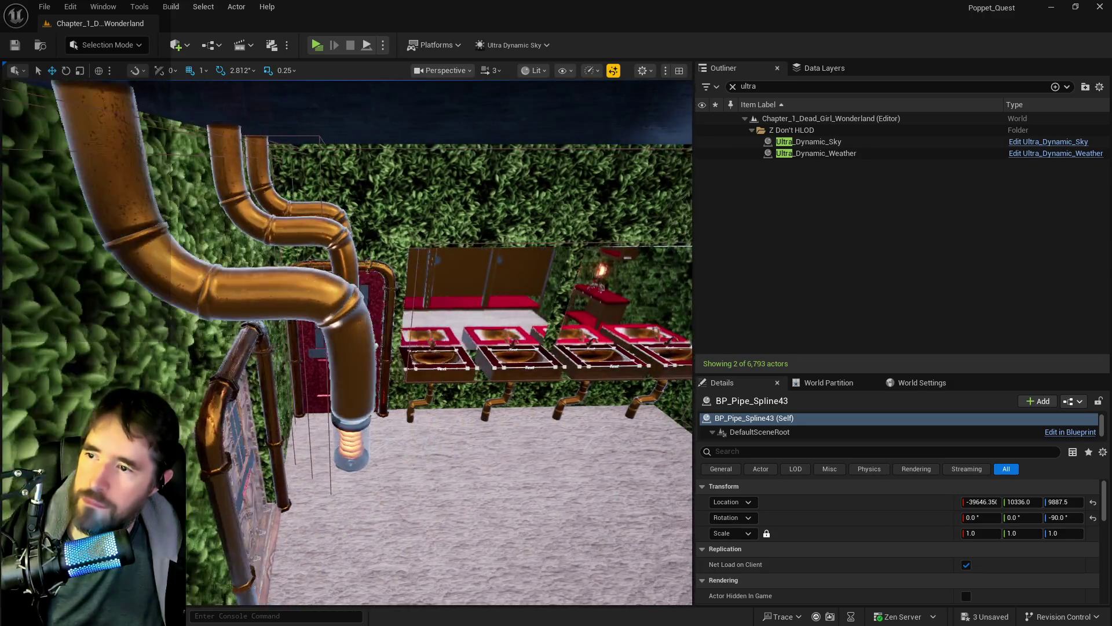
Clear the Outliner filter and select and frame the grate ring at the pipe's end.
key(d)
key(a)
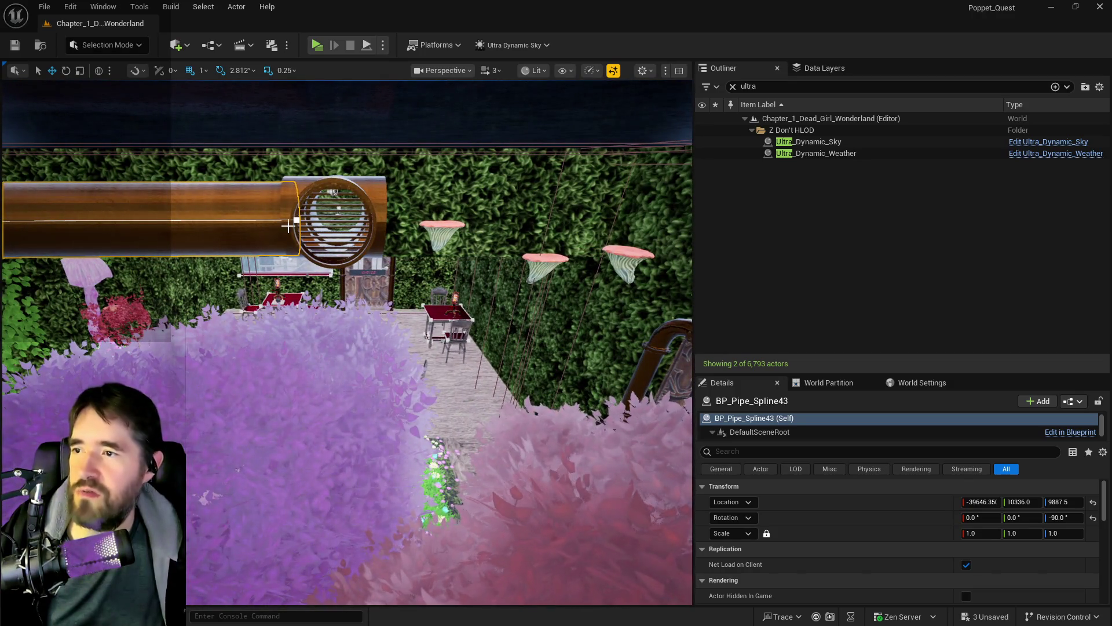
click(732, 85)
right_click(270, 228)
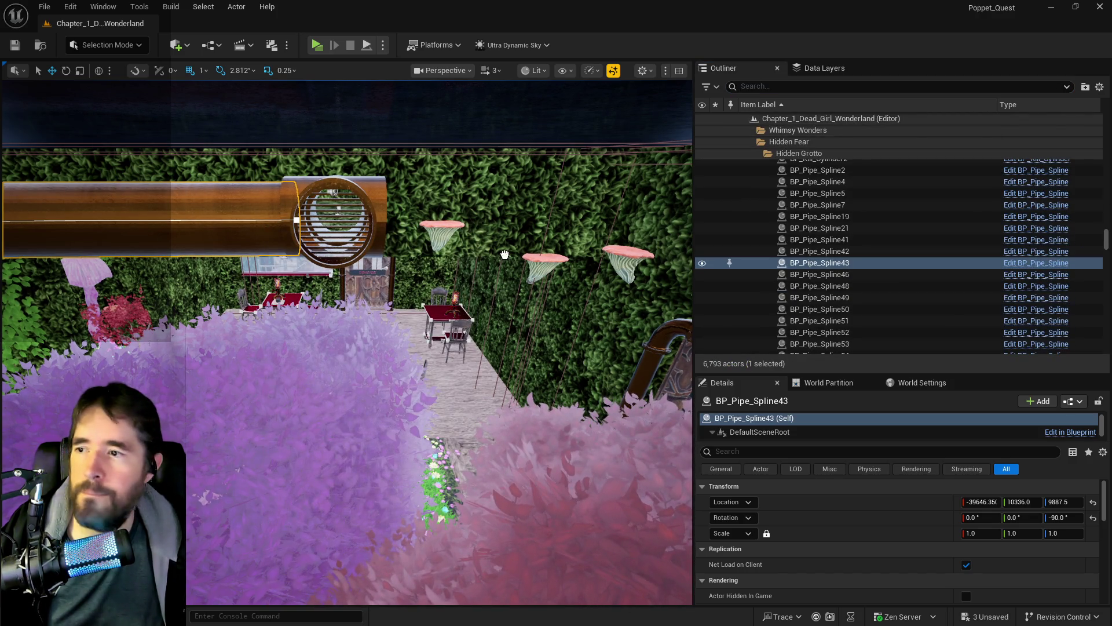
click(404, 205)
key(f)
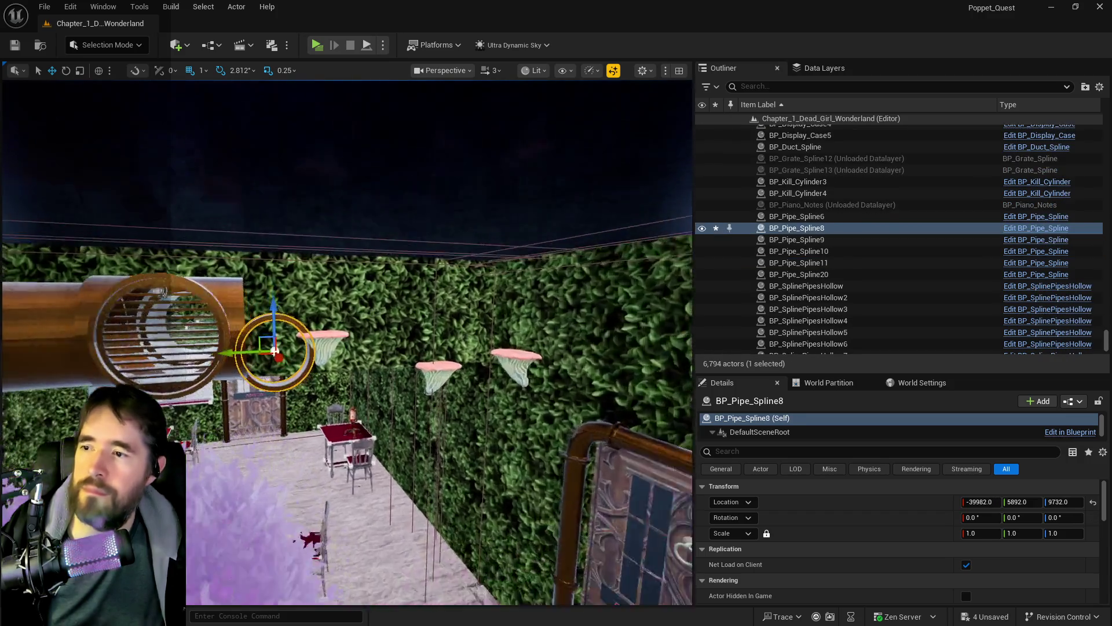
Rotate the grate ring -90° on Z and raise it level with the overhead pipe.
key(e)
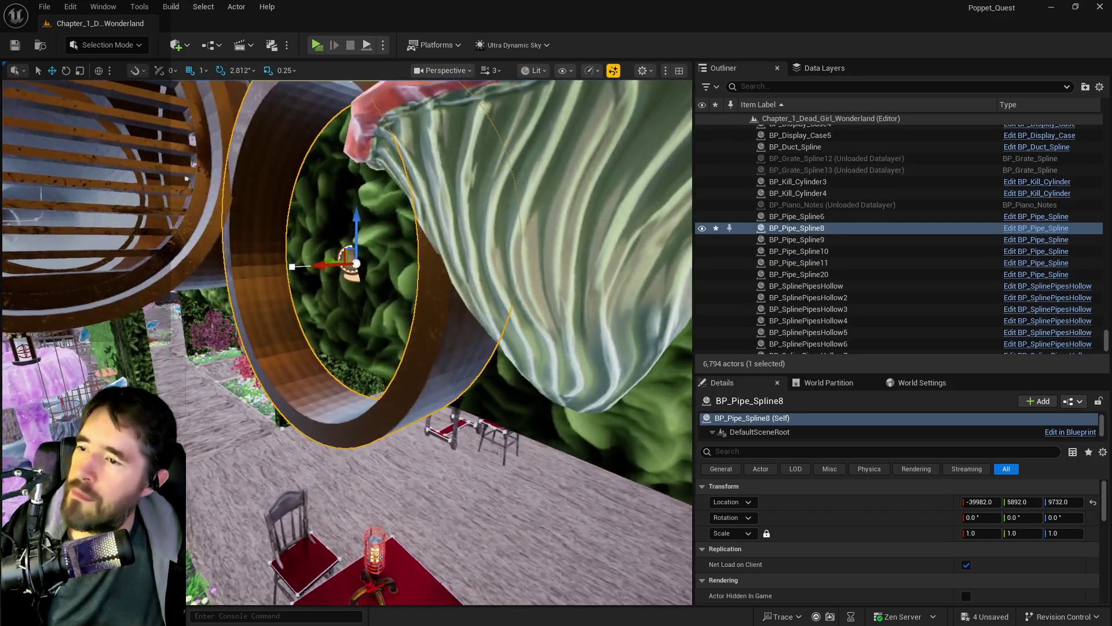
drag(355, 266, 302, 267)
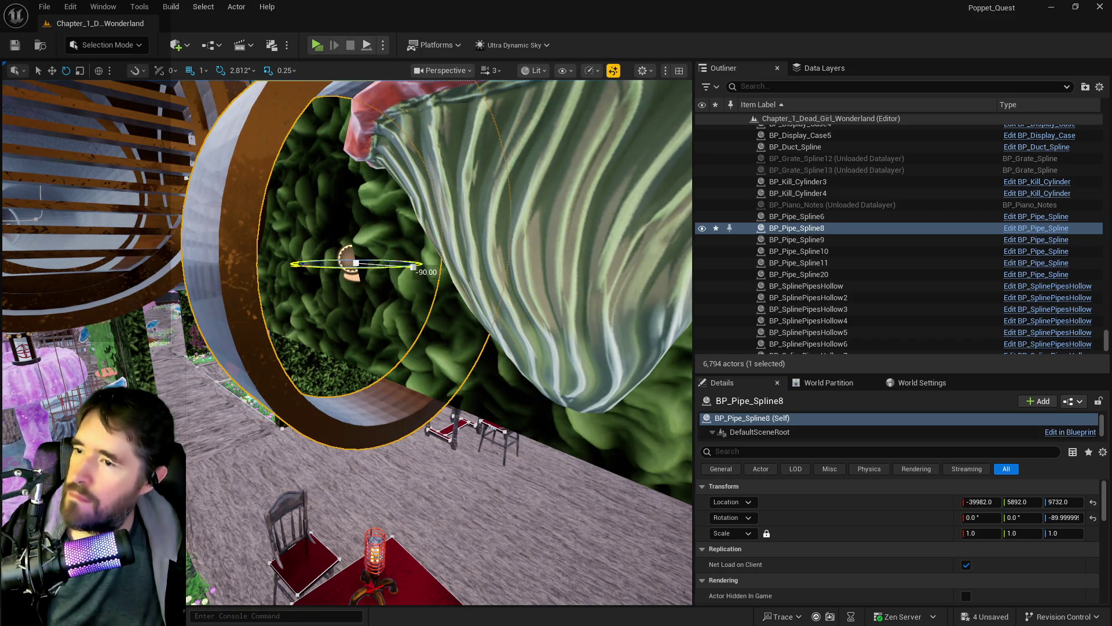
scroll(404, 265, down, 5)
key(r)
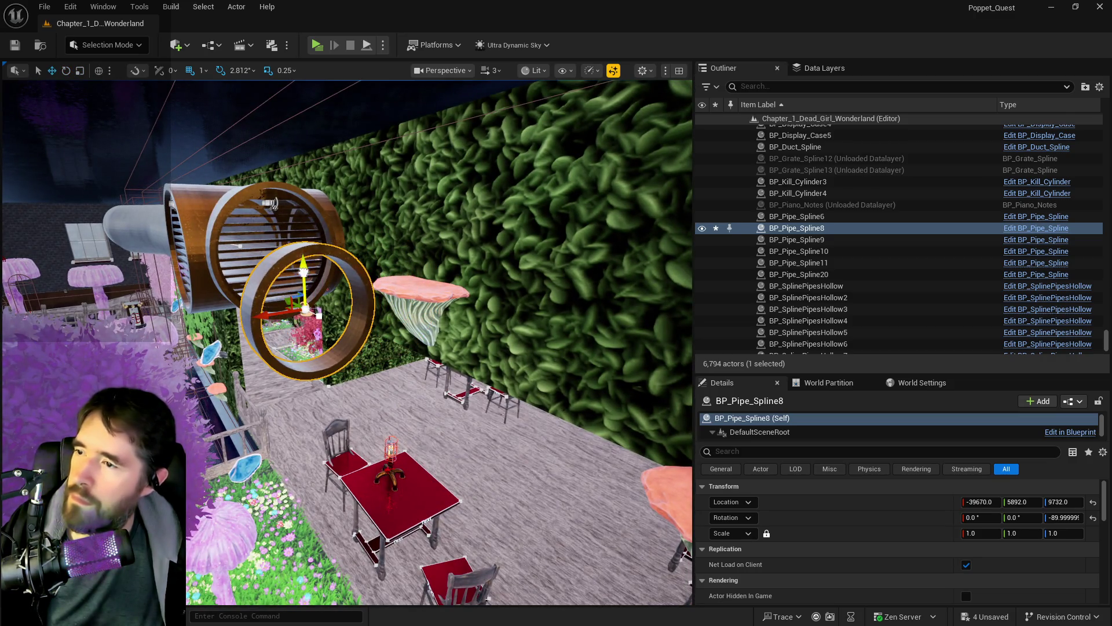
drag(315, 234, 301, 261)
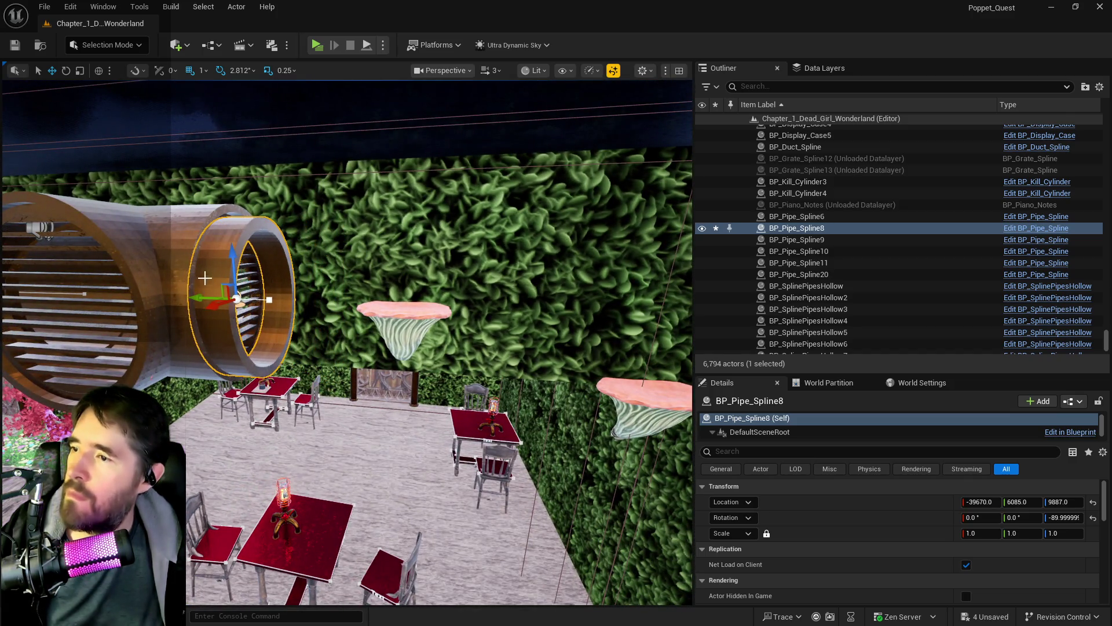
Reselect the ring and pipe spline, frame the overhead pipe, and pick the left junction piece.
drag(146, 252, 146, 252)
click(146, 253)
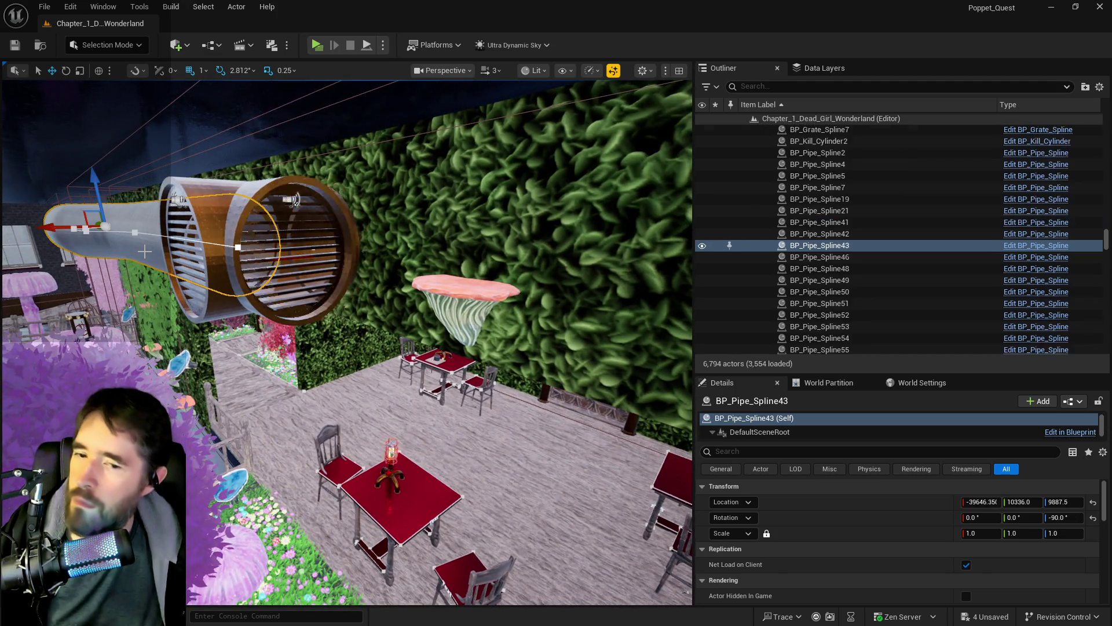
click(248, 254)
drag(248, 254, 247, 246)
click(159, 259)
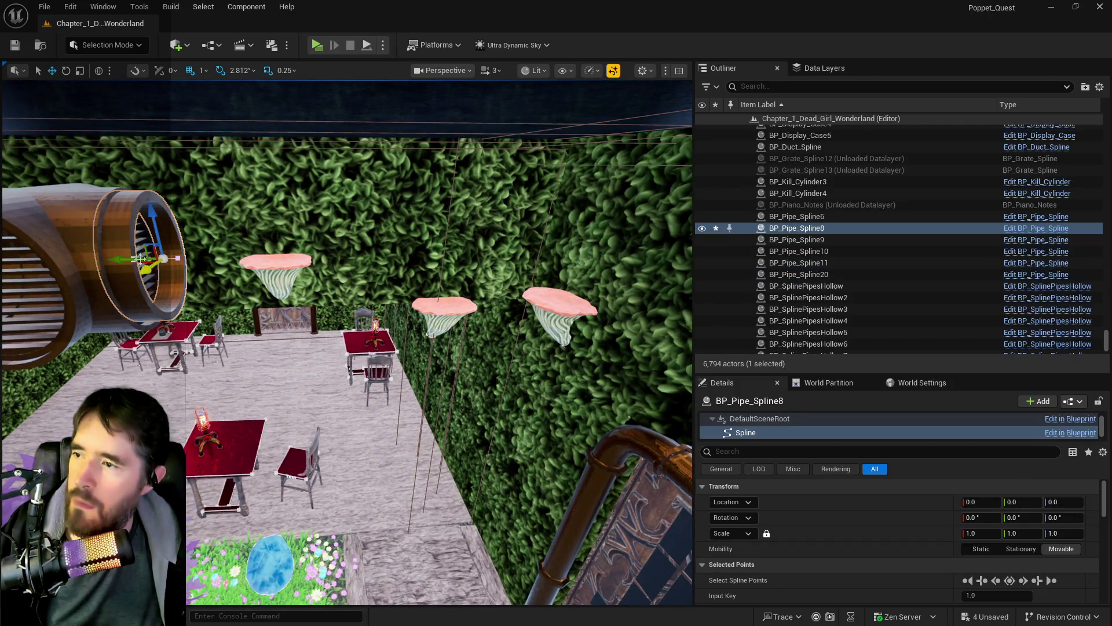
key(f)
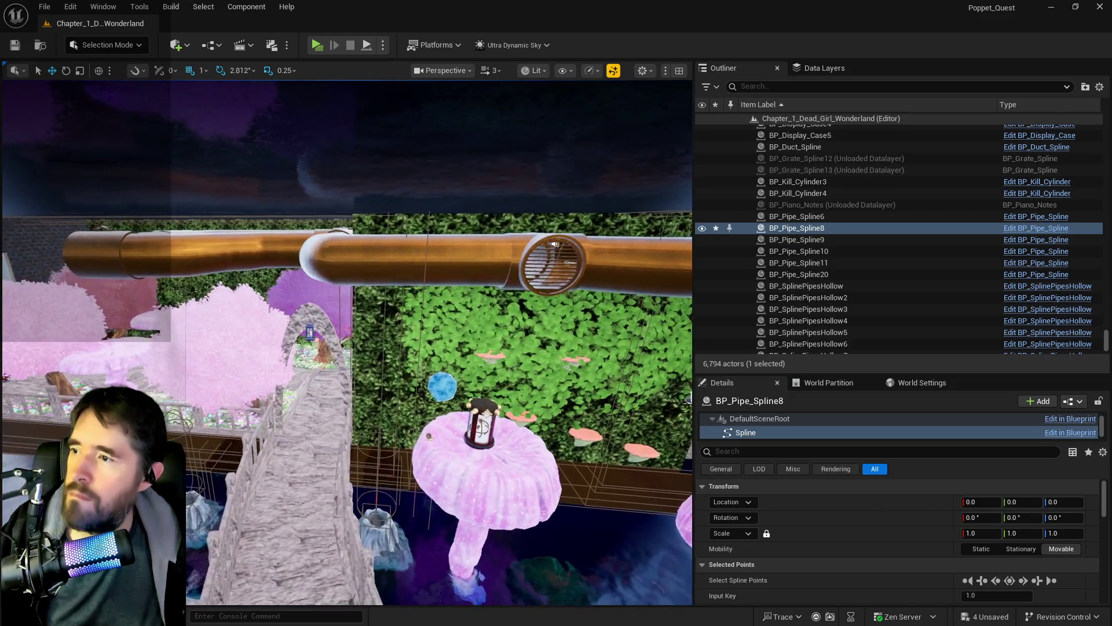
click(134, 259)
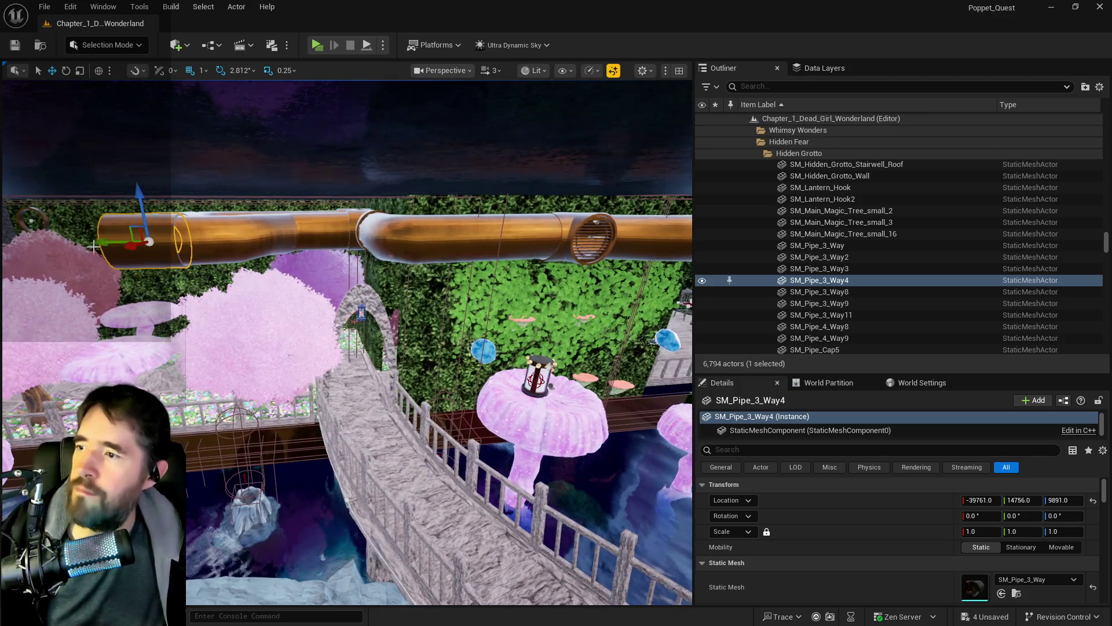
Duplicate the three-way pipe junction, turn it 180°, and slide it along the hedge wall.
key(ctrl+d)
drag(145, 242, 559, 232)
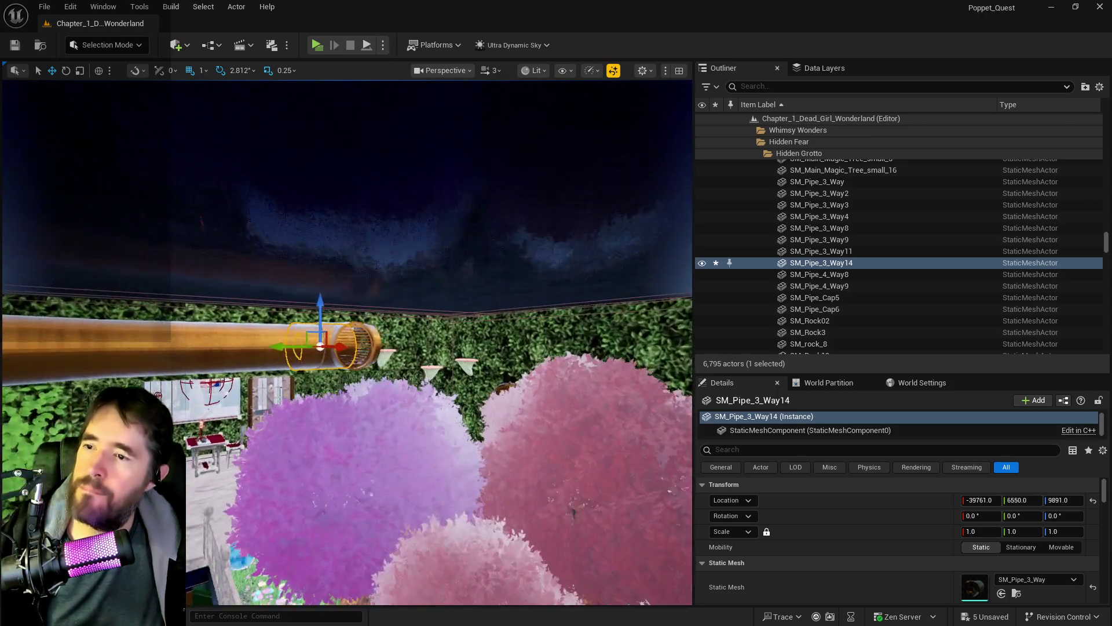
key(e)
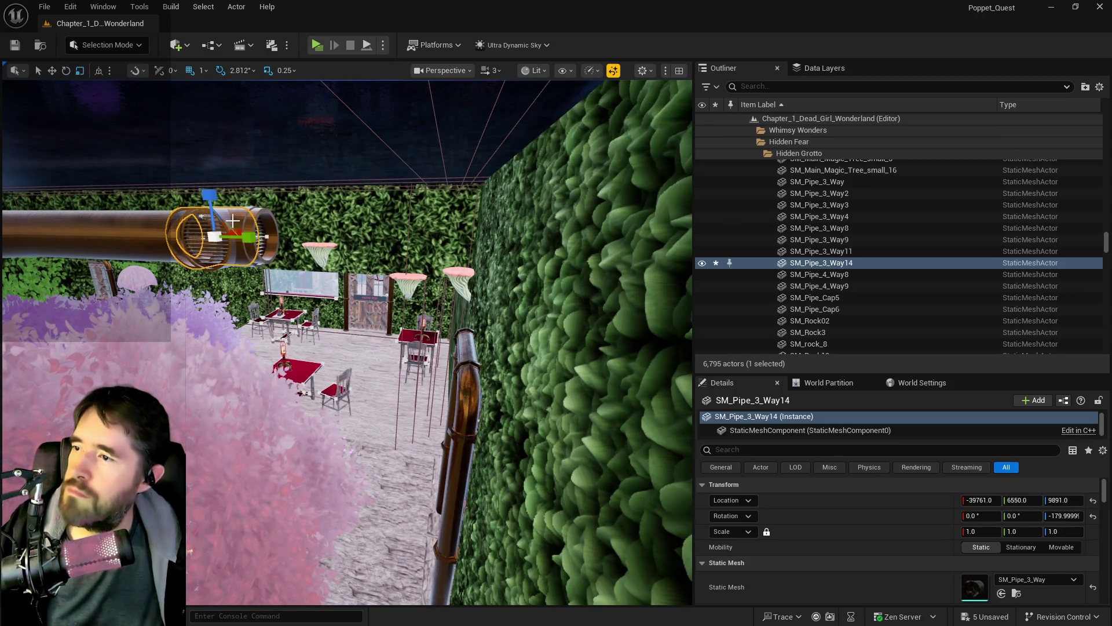
mouse_move(186, 235)
mouse_down()
mouse_move(408, 249)
mouse_move(395, 255)
mouse_up()
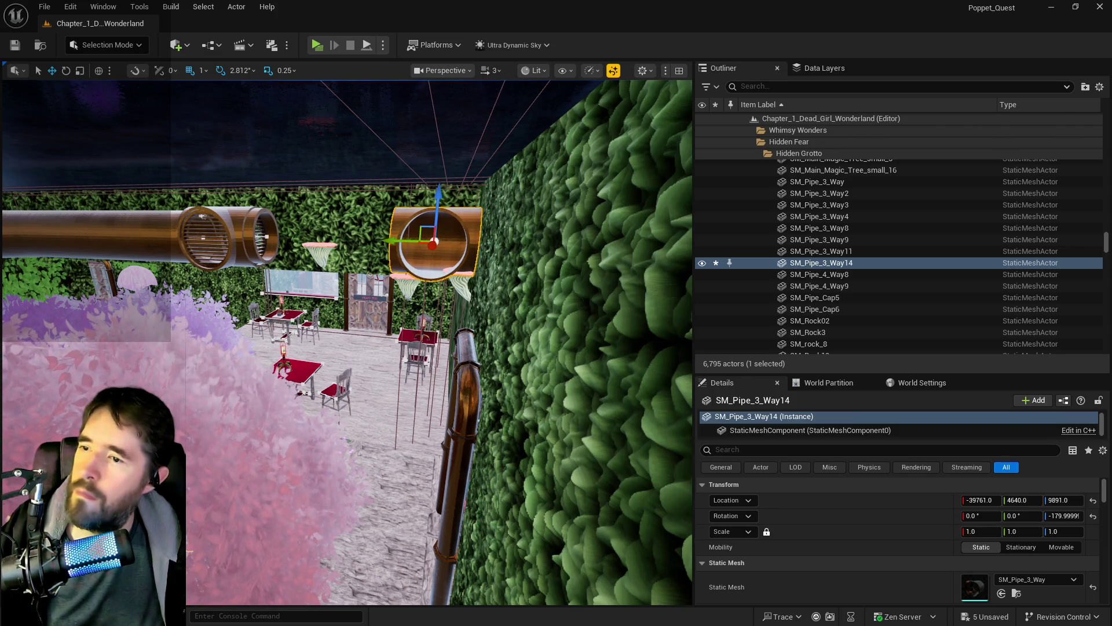
Delete three pink BP_Empress_Plant mushroom platforms beneath the pipes.
key(w)
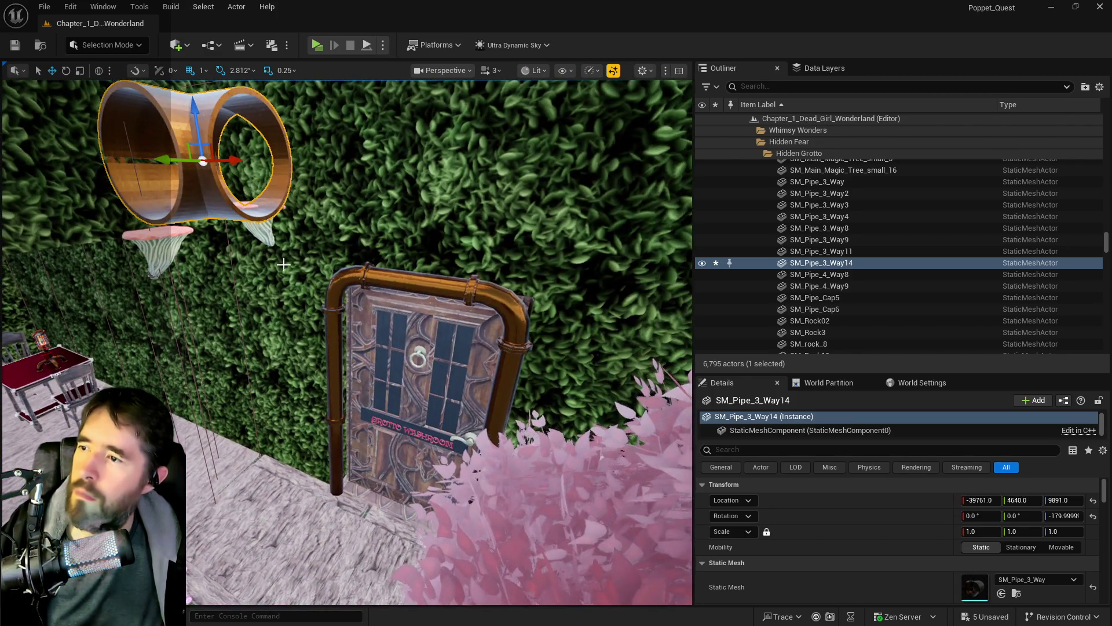
key(s)
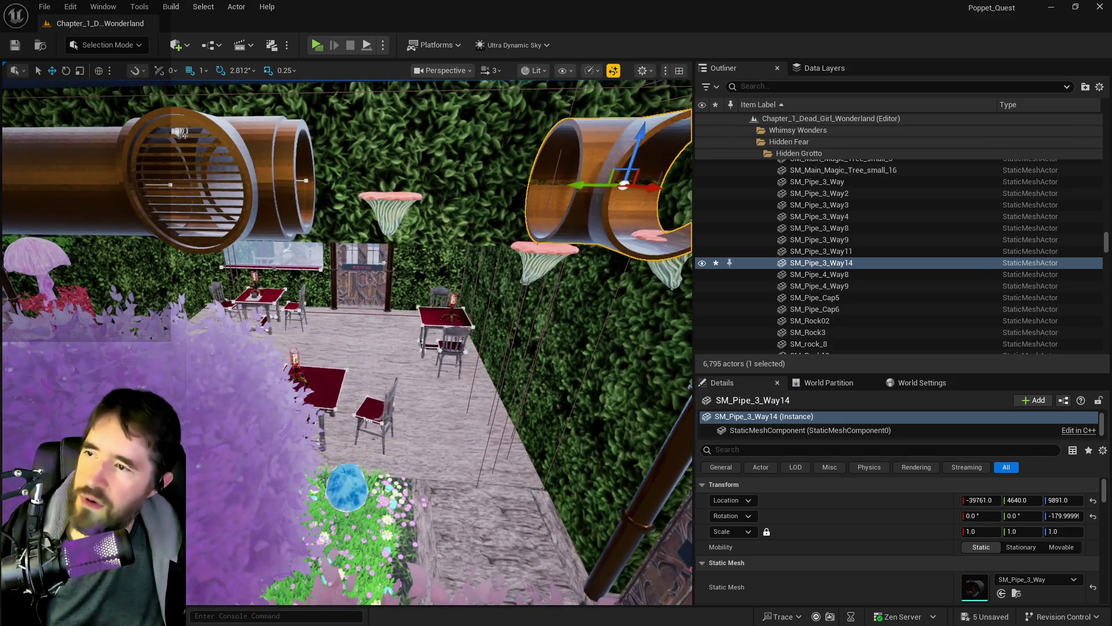
click(310, 212)
click(389, 200)
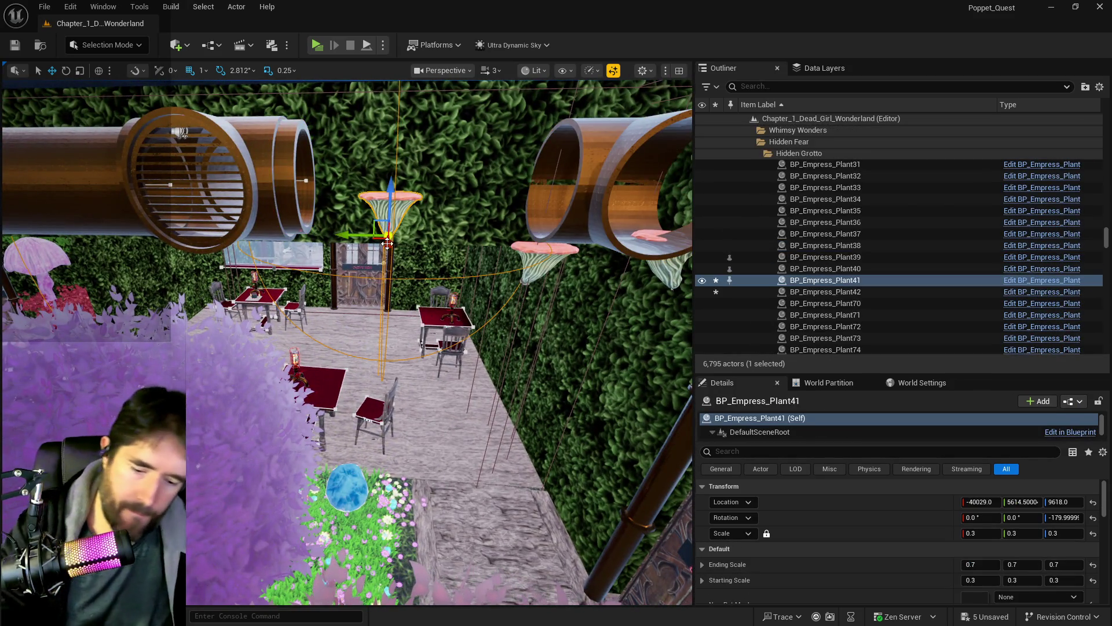
key(Delete)
click(542, 255)
key(Delete)
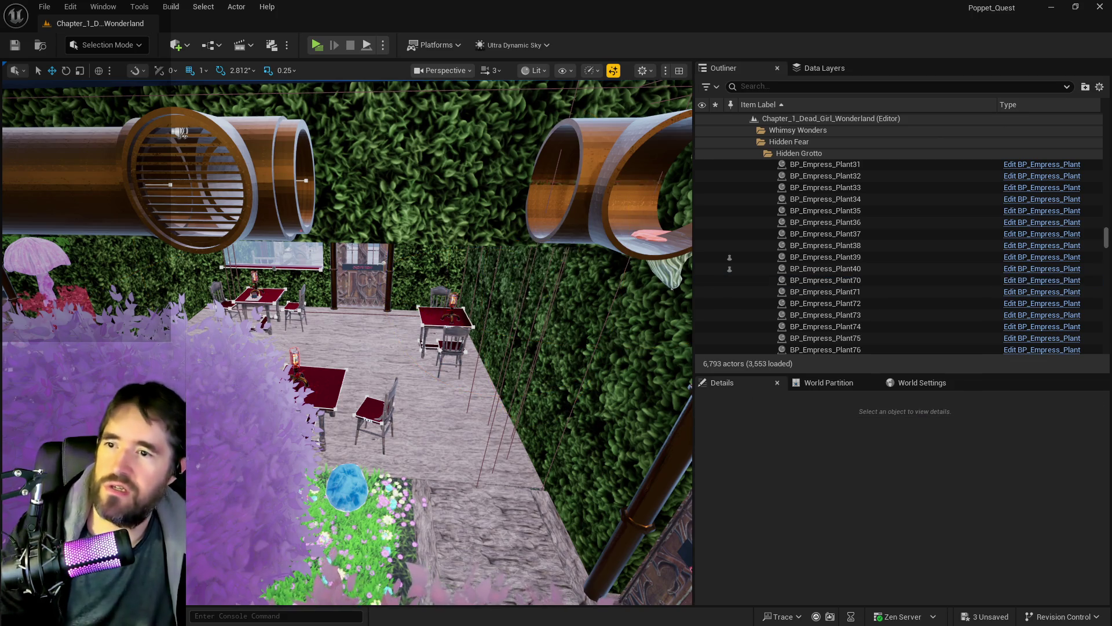
key(w)
click(369, 270)
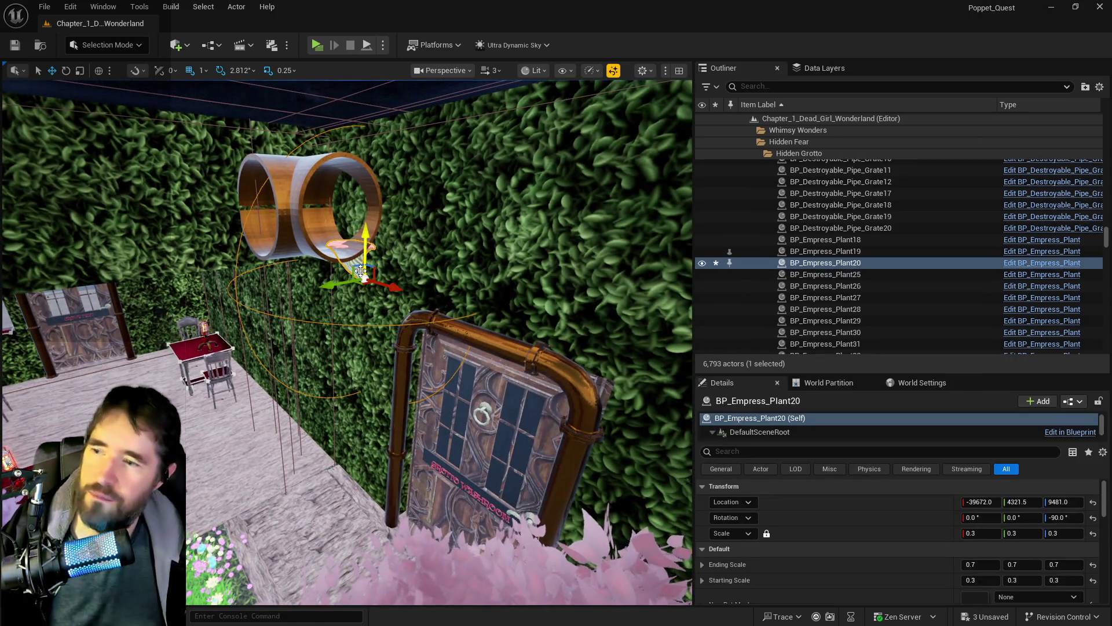
key(Delete)
Set SM_Pipe_3_Way14's Location X to -39656.35 to line up with the grated pipe.
mouse_move(357, 270)
mouse_down()
mouse_move(506, 226)
mouse_move(339, 215)
mouse_up()
click(226, 174)
drag(226, 174, 290, 191)
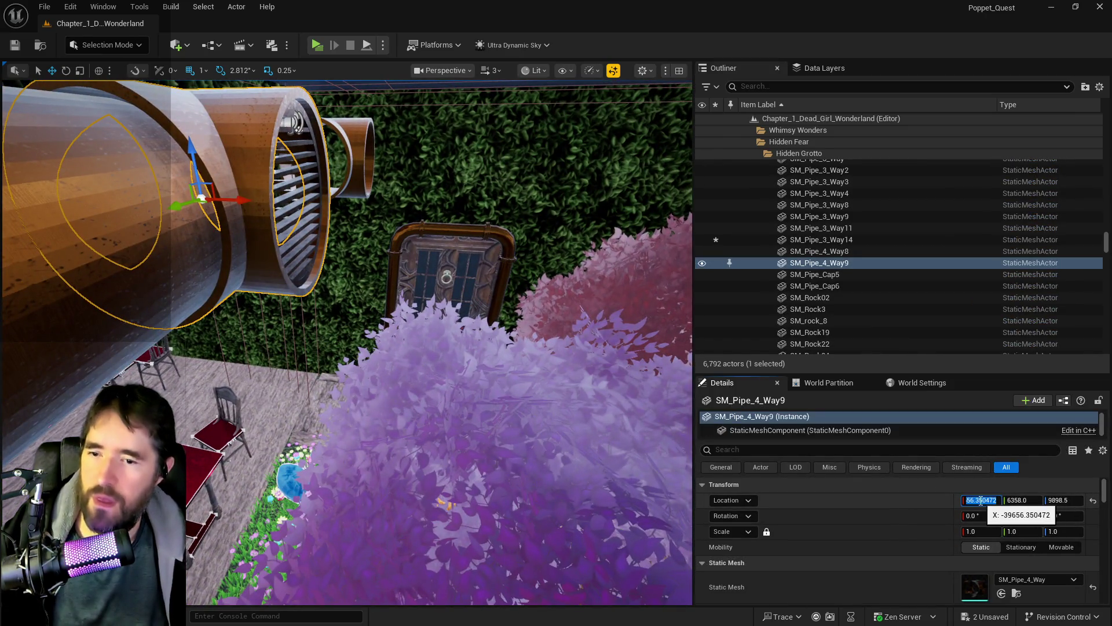
key(ctrl+z)
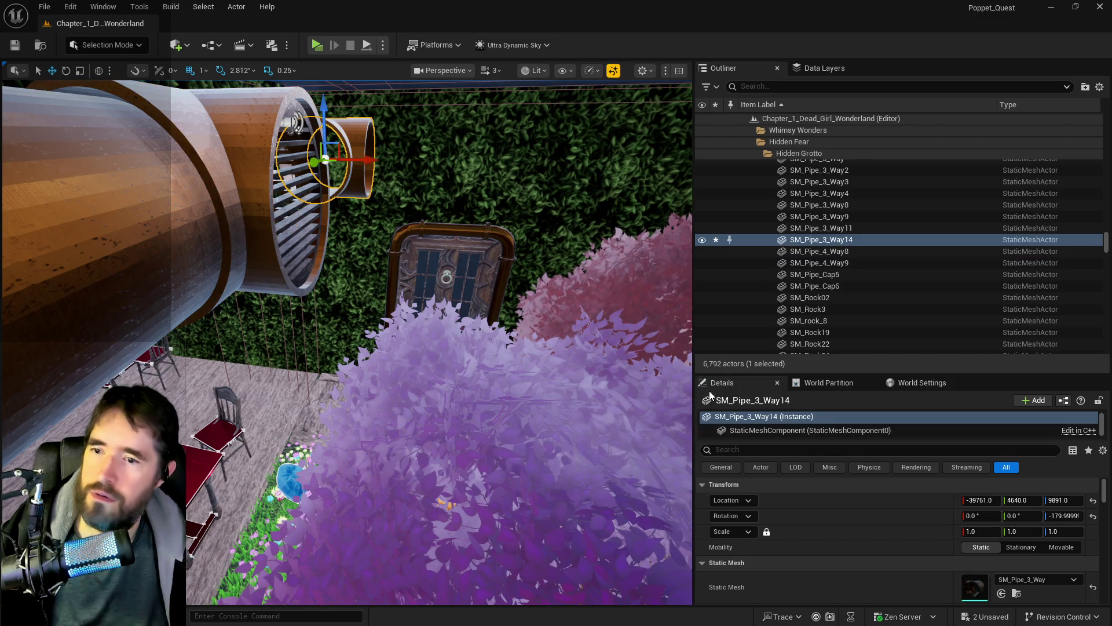
key(Return)
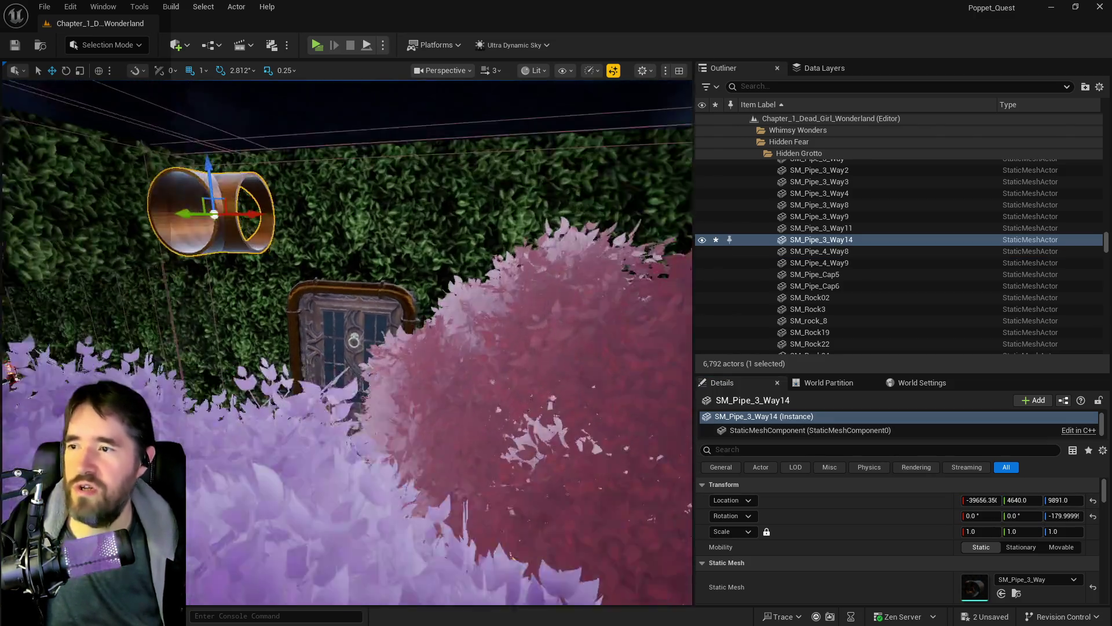
drag(373, 332, 373, 332)
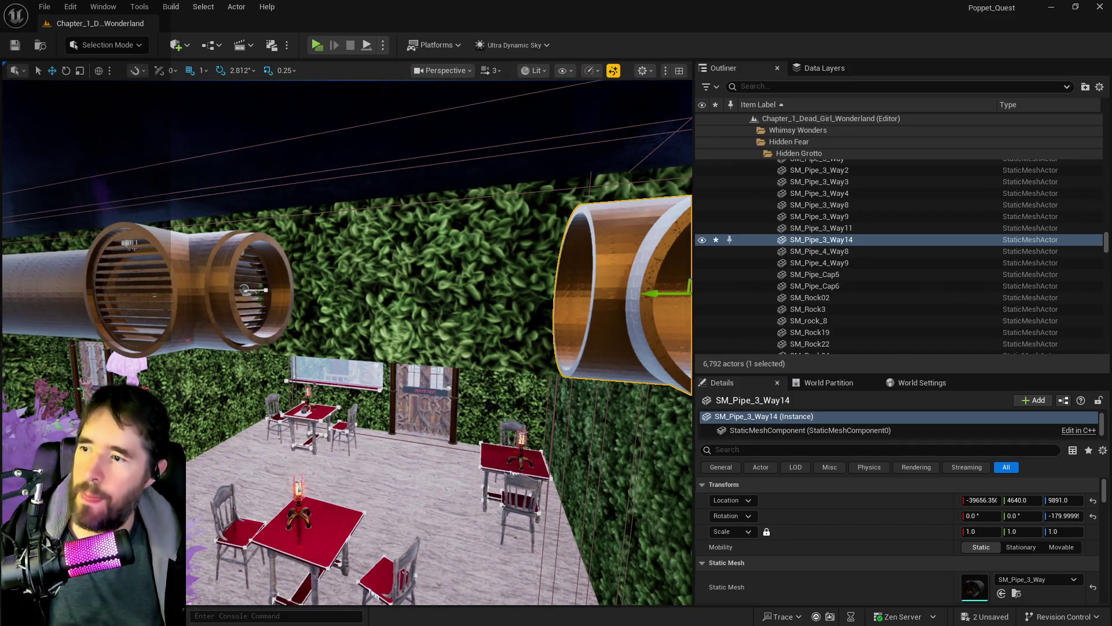
Drag BP_Pipe_Spline8's end point along X so it reaches the right-hand three-way pipe.
click(244, 289)
click(244, 289)
drag(245, 290, 245, 289)
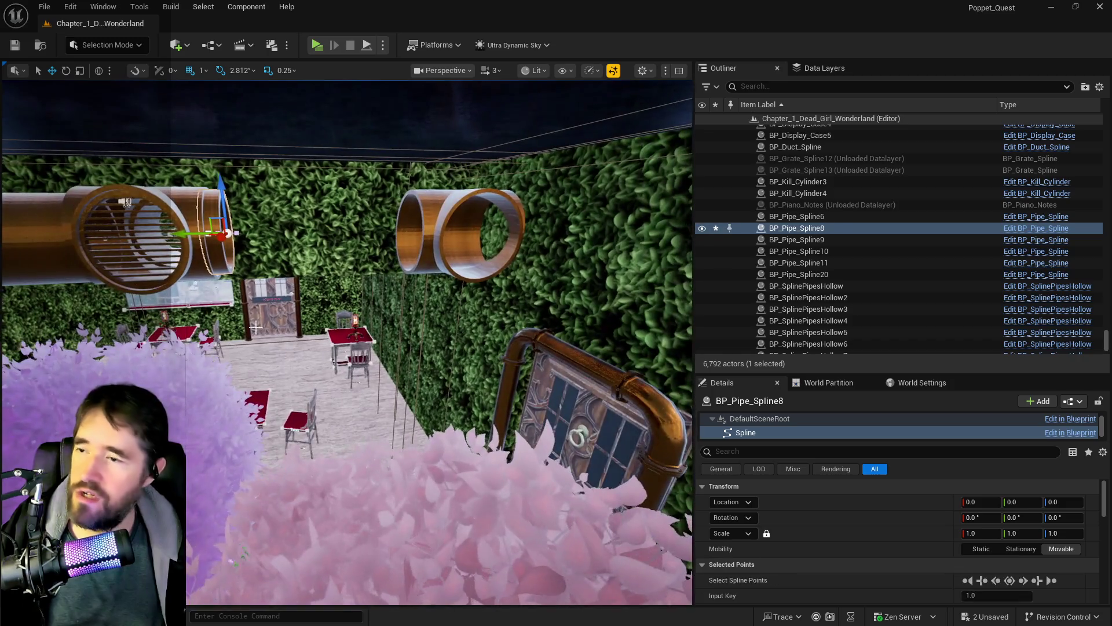
drag(186, 233, 382, 226)
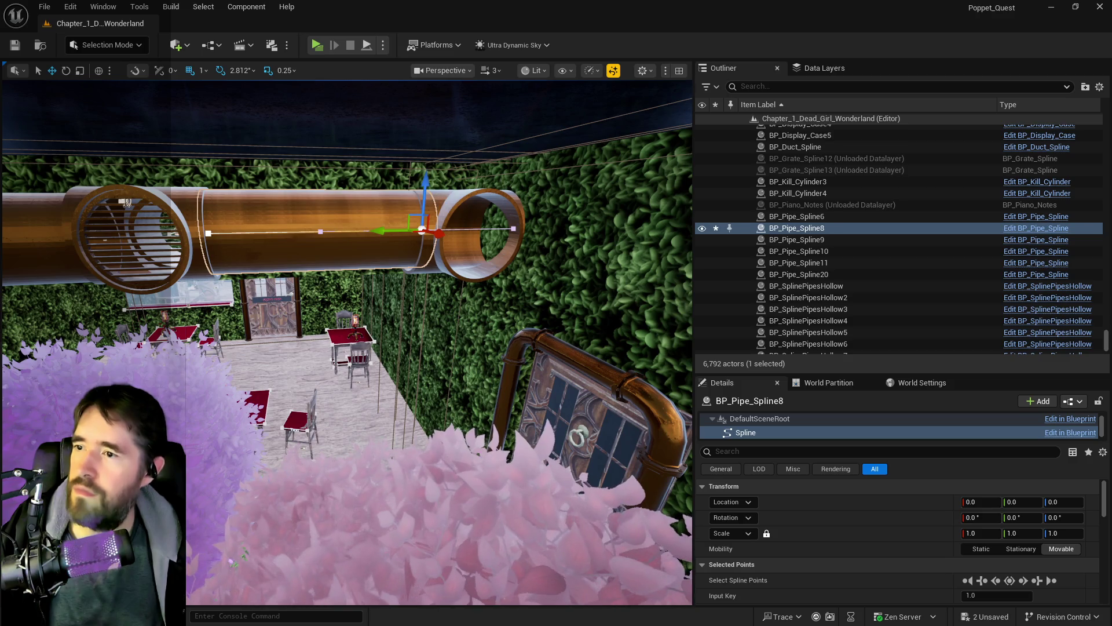
click(469, 232)
scroll(460, 193, up, 15)
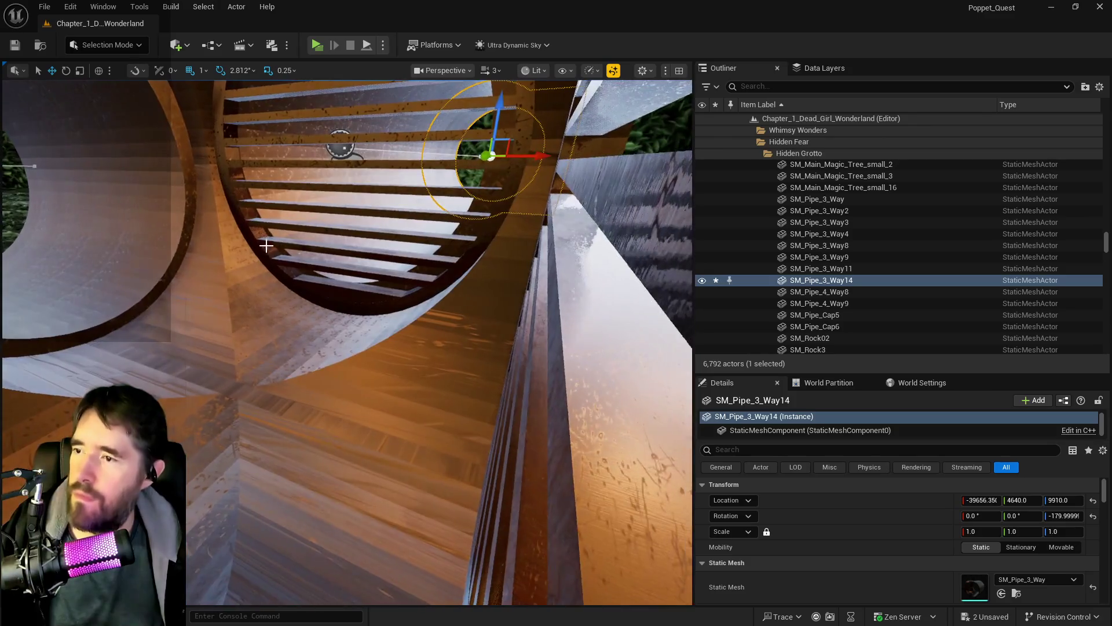
Delete one BP_Destroyable_Pipe_Grate and Alt-drag a copy of the other to the pipe's right end.
click(310, 287)
drag(301, 282, 338, 251)
key(Delete)
click(299, 283)
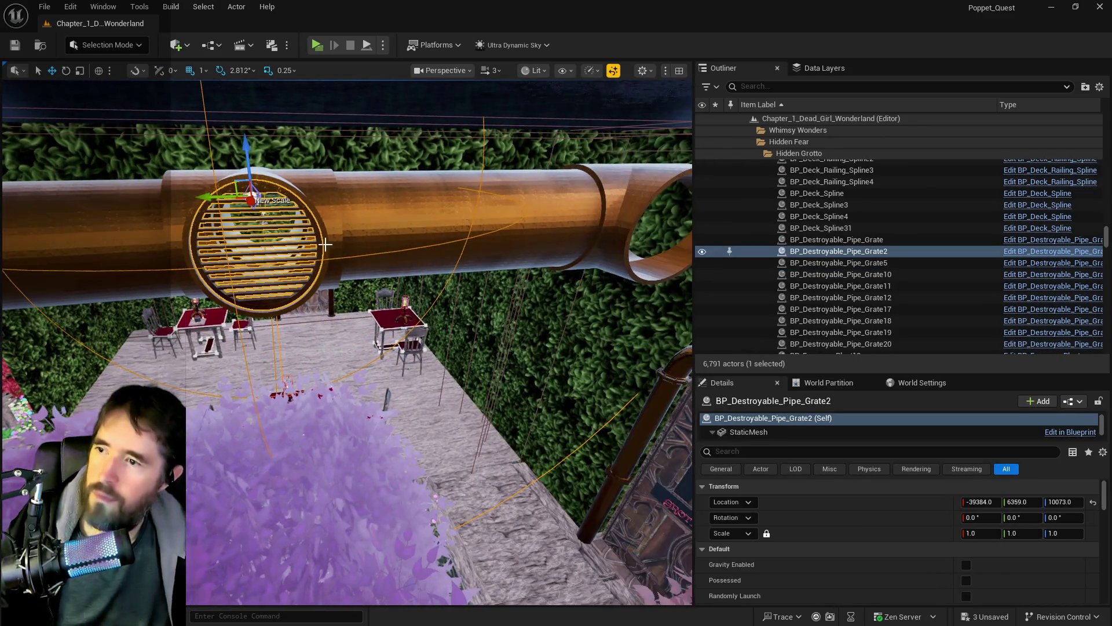
drag(216, 199, 551, 174)
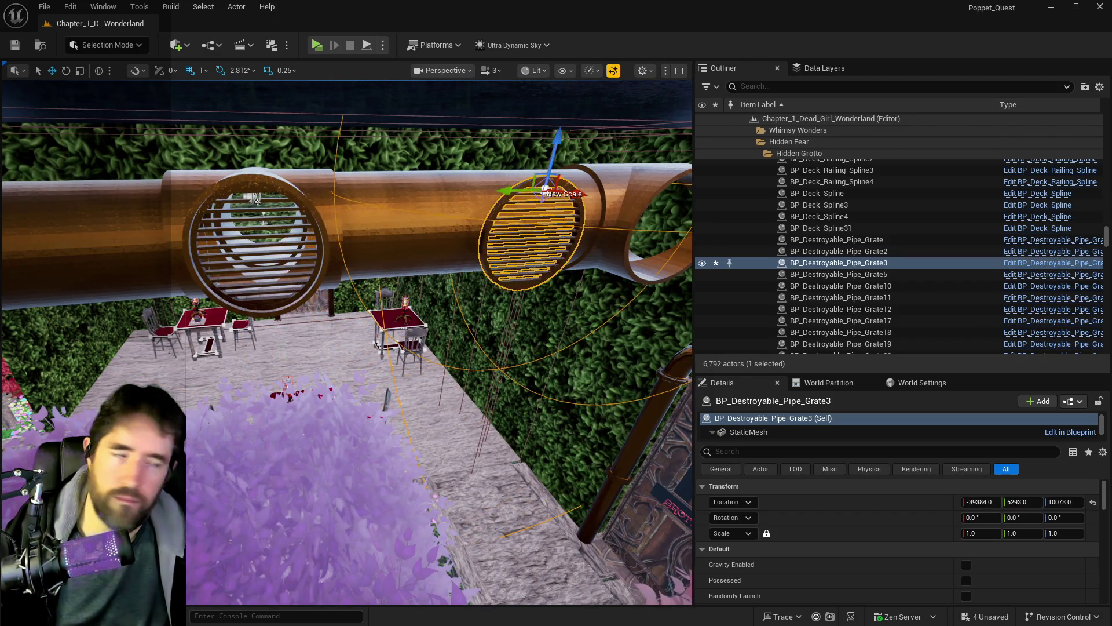
key(f)
drag(259, 189, 259, 188)
drag(192, 167, 376, 169)
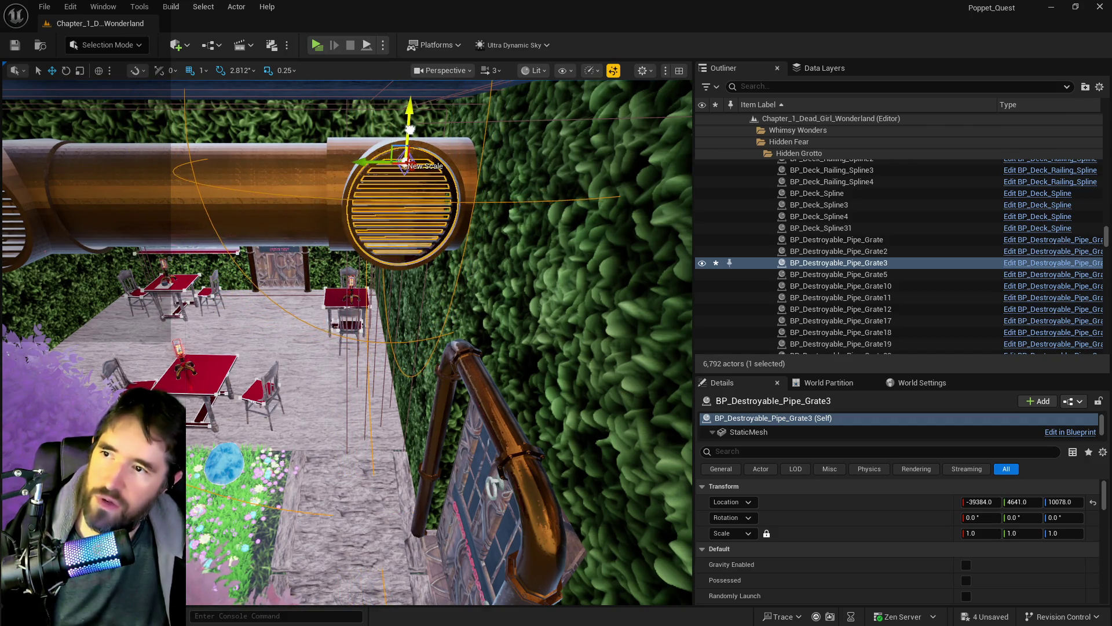
Set the pipe's Z to 9898.5 to match the grated pipe, then save all.
key(ctrl+z)
key(ctrl+z)
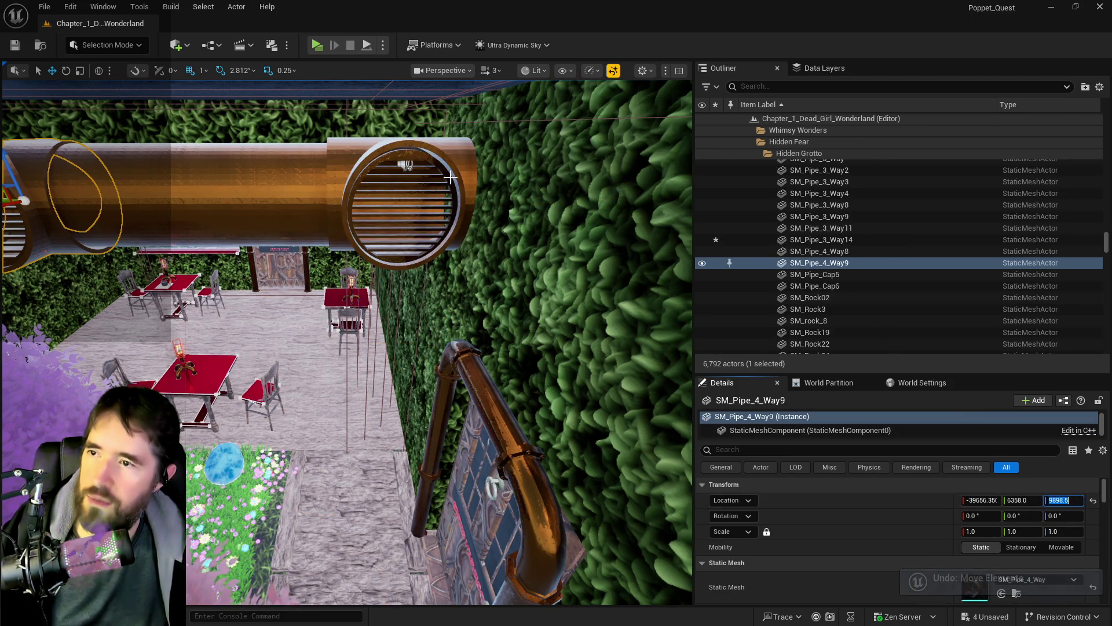
key(ctrl+z)
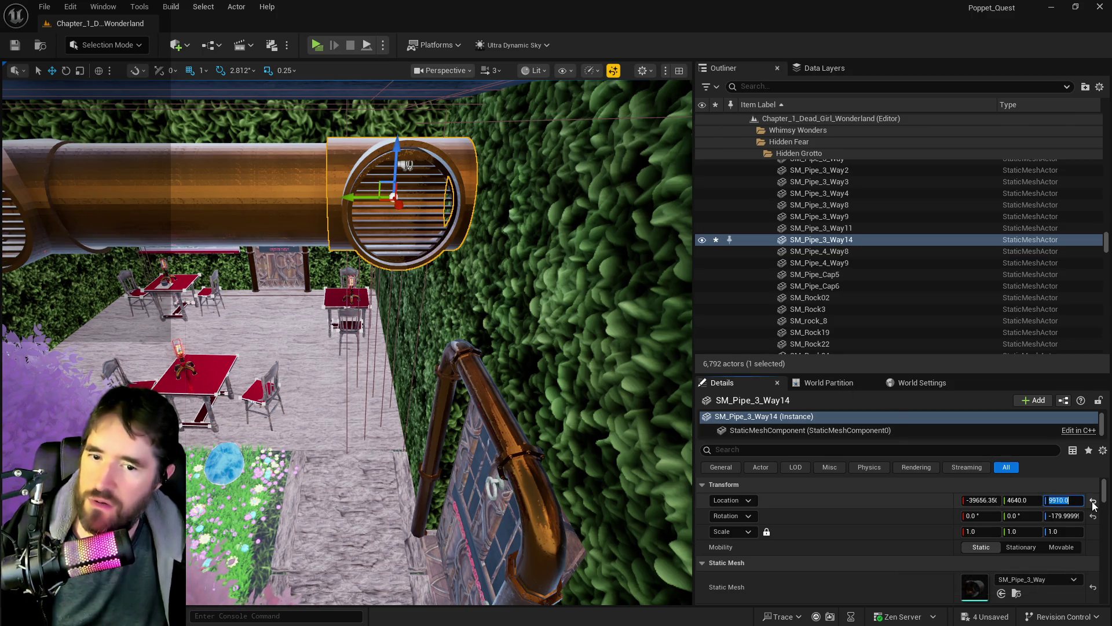
key(ctrl+z)
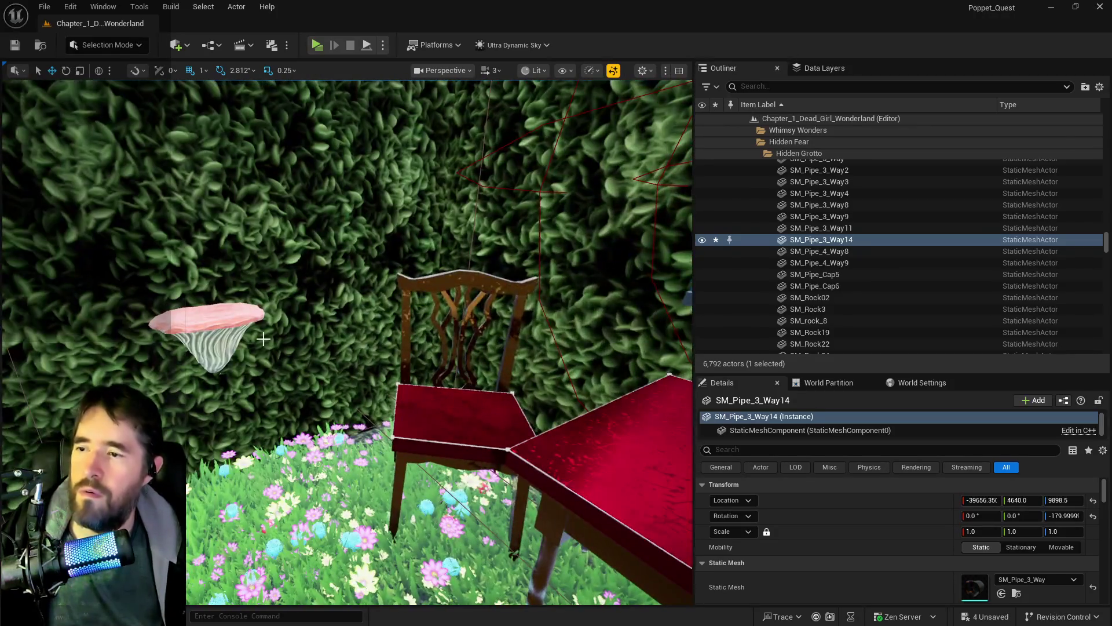
key(ctrl+s)
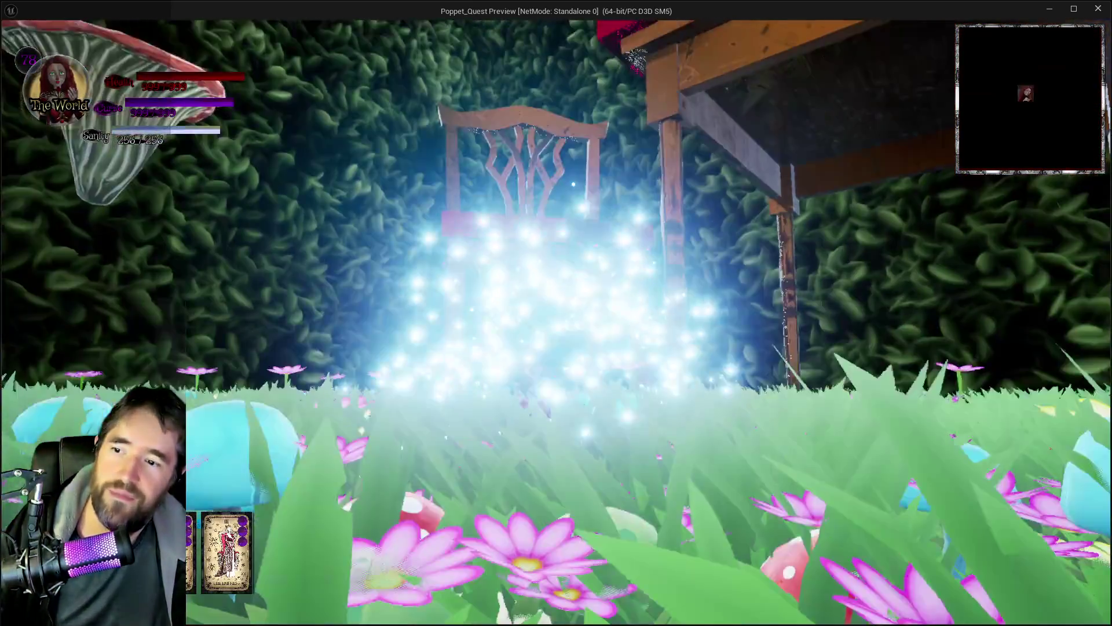
Cross the red chair and table, grab the Grotto Storage Key, and glide onto the pink mushroom.
key(w)
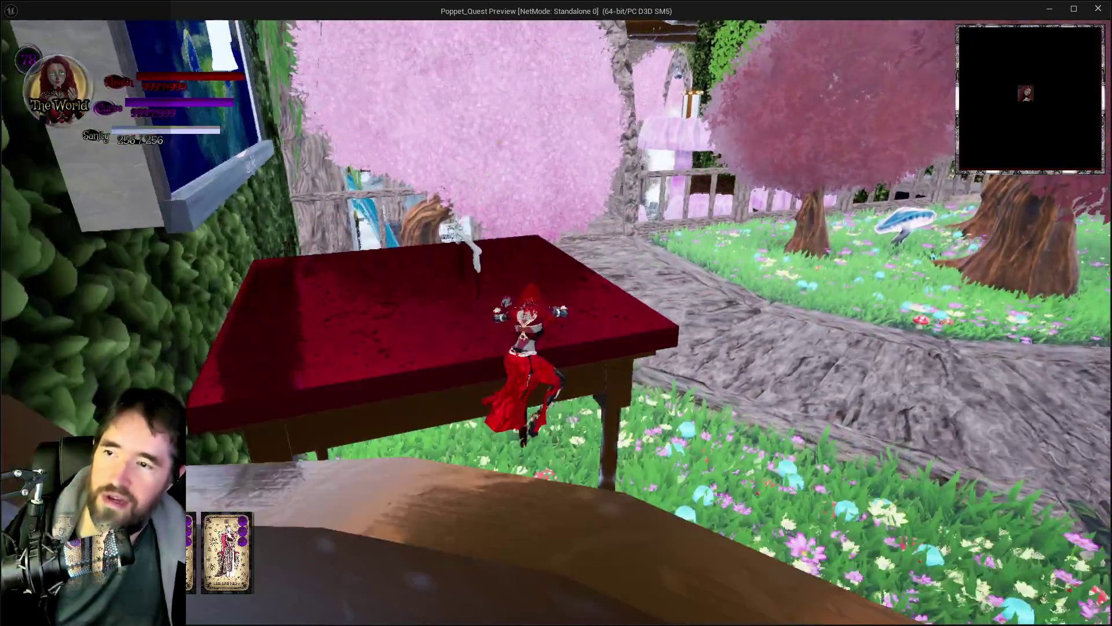
key(space)
key(s)
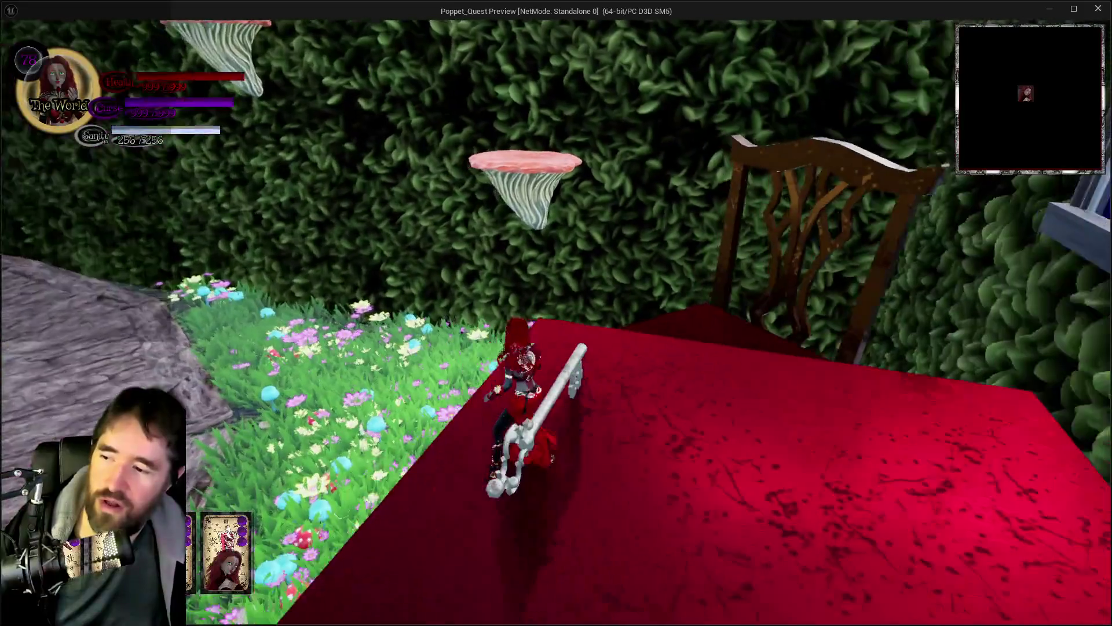
key(e)
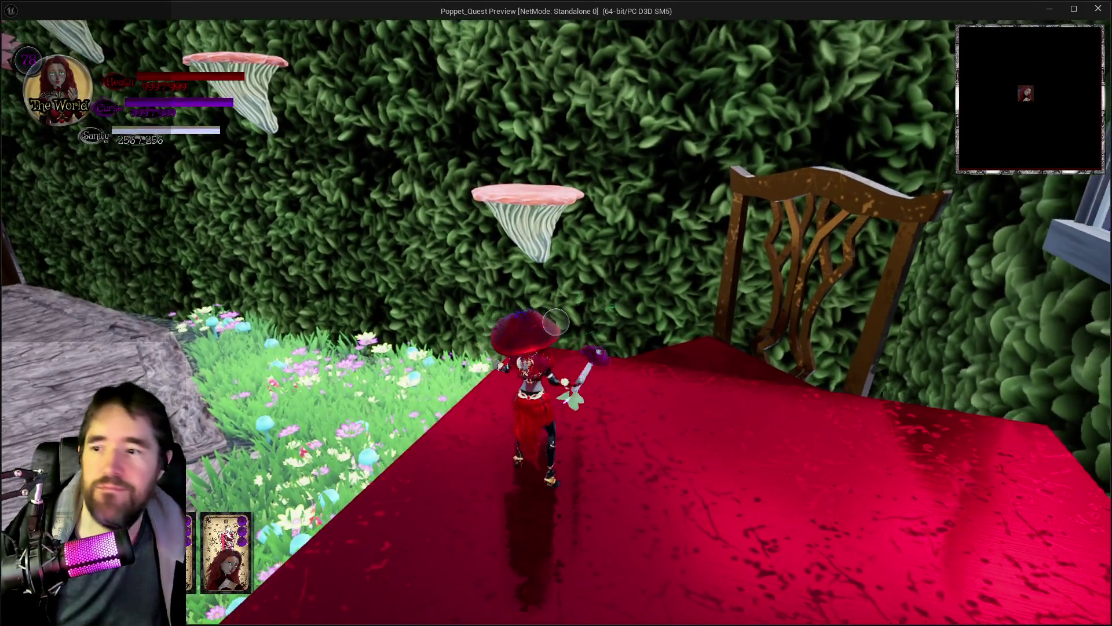
key(space)
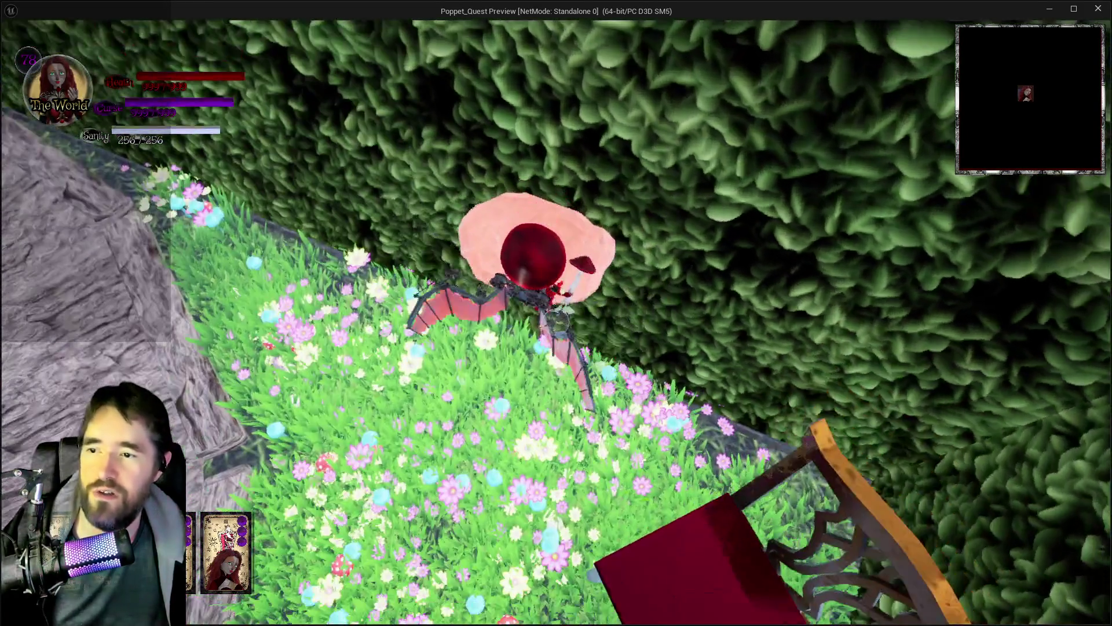